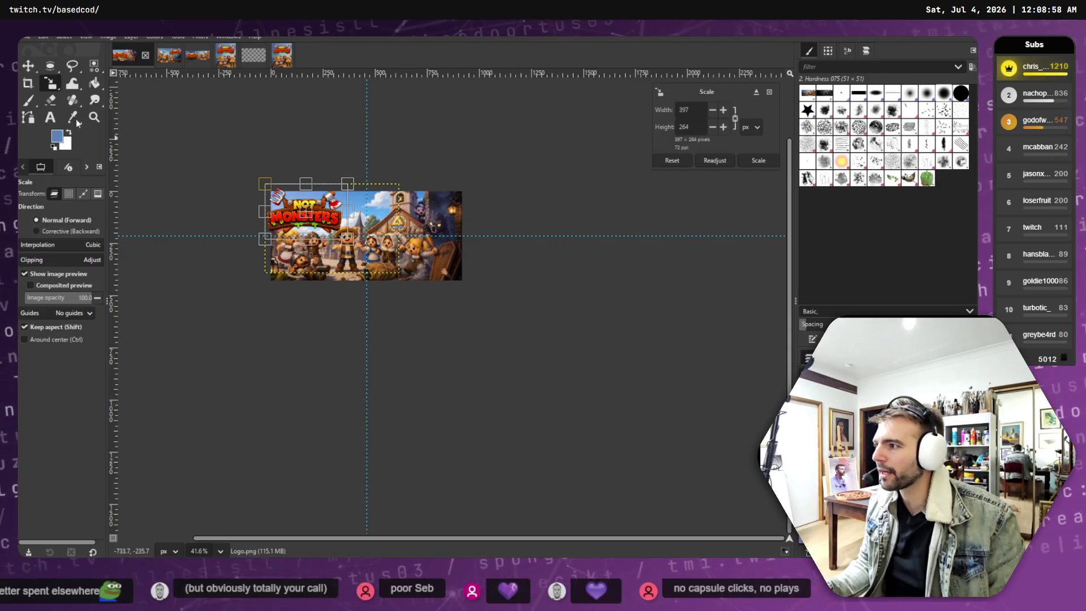
# Move the horizontal guide slightly lower on the header canvas.
pyautogui.click(28, 66)
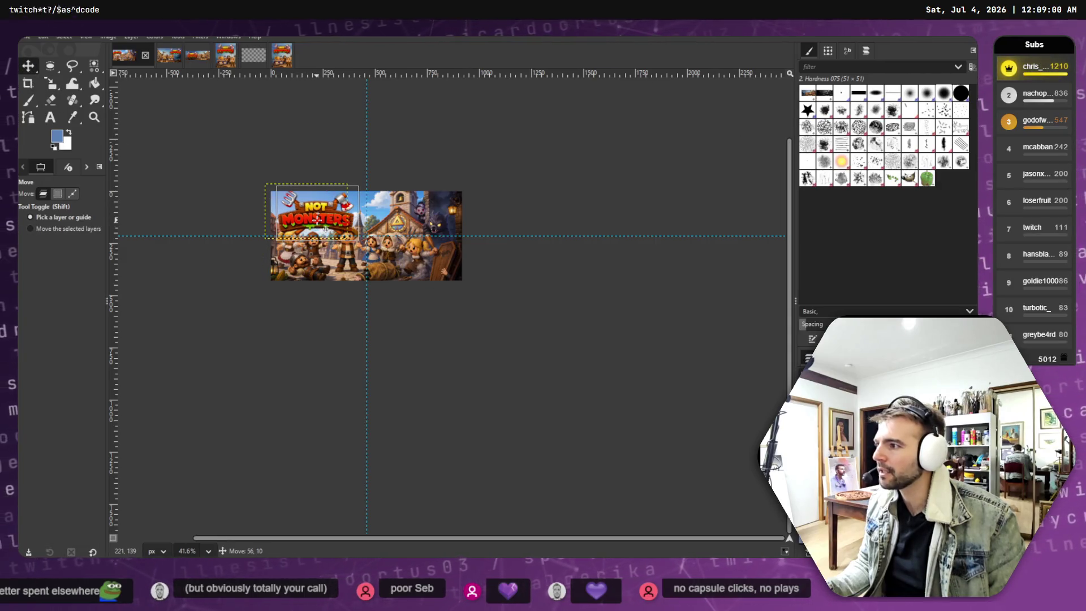
pyautogui.scroll(3, 405, 257)
pyautogui.scroll(-2, 405, 257)
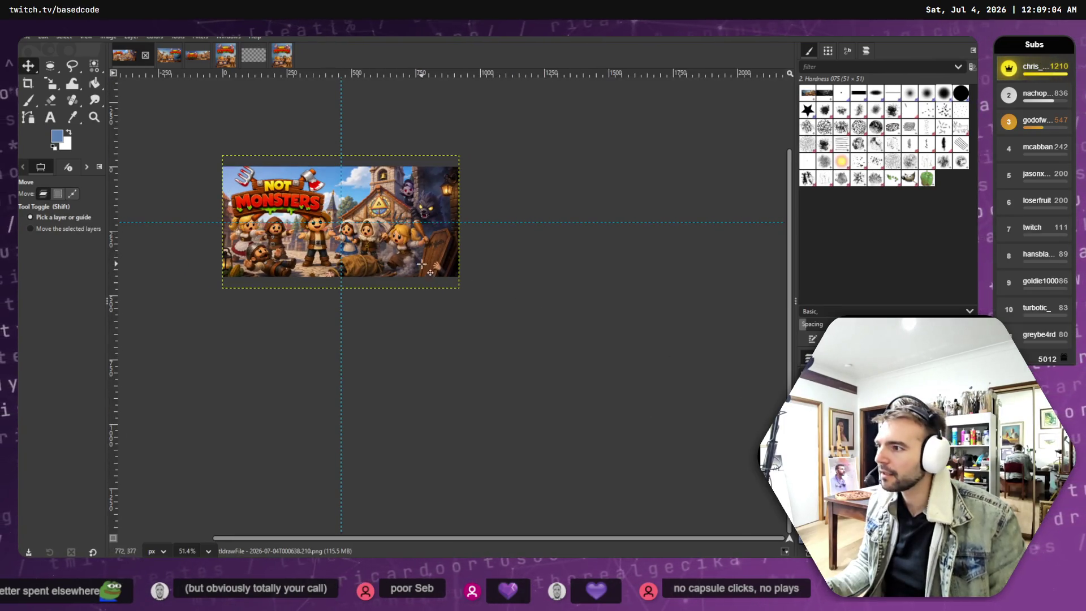
pyautogui.moveTo(374, 222); pyautogui.dragTo(378, 229)
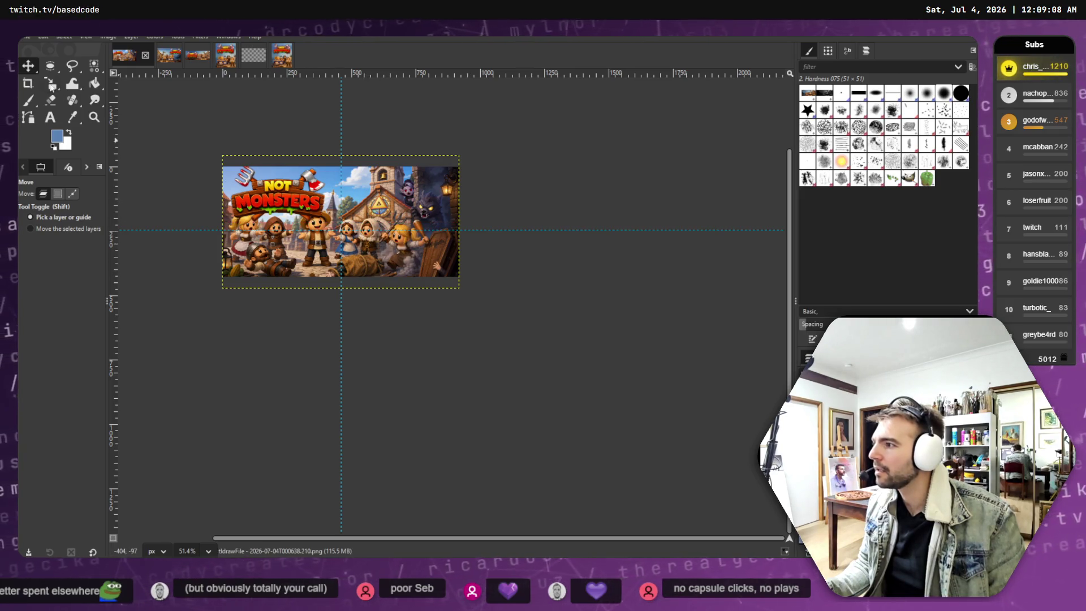
# Scale the village scene layer larger from its corners and reposition it up and left.
pyautogui.click(51, 84)
pyautogui.click(320, 190)
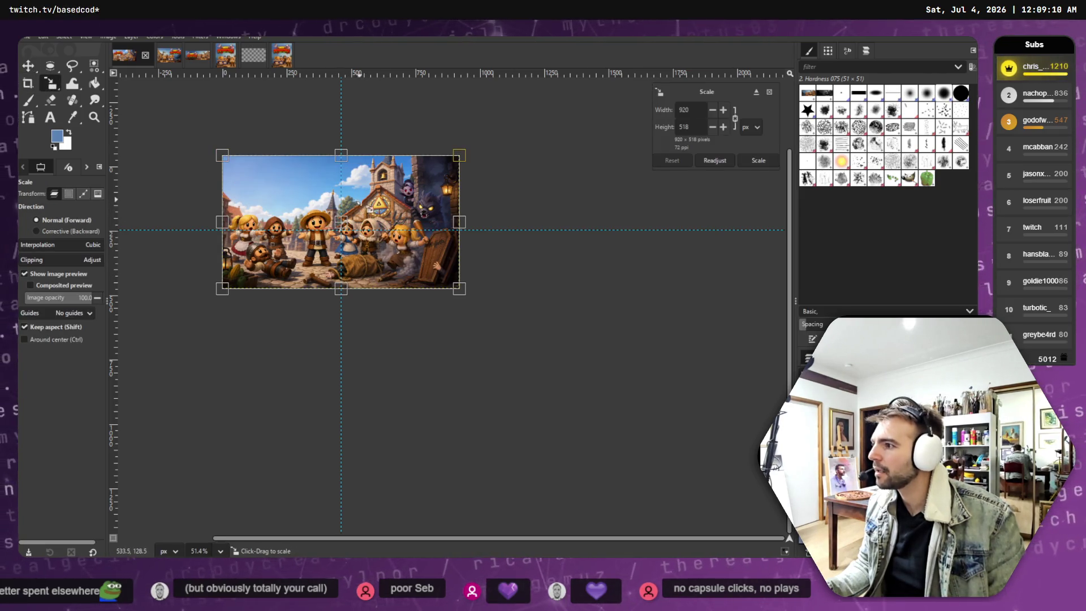
pyautogui.moveTo(320, 190)
pyautogui.mouseDown()
pyautogui.moveTo(293, 205)
pyautogui.moveTo(311, 210)
pyautogui.mouseUp()
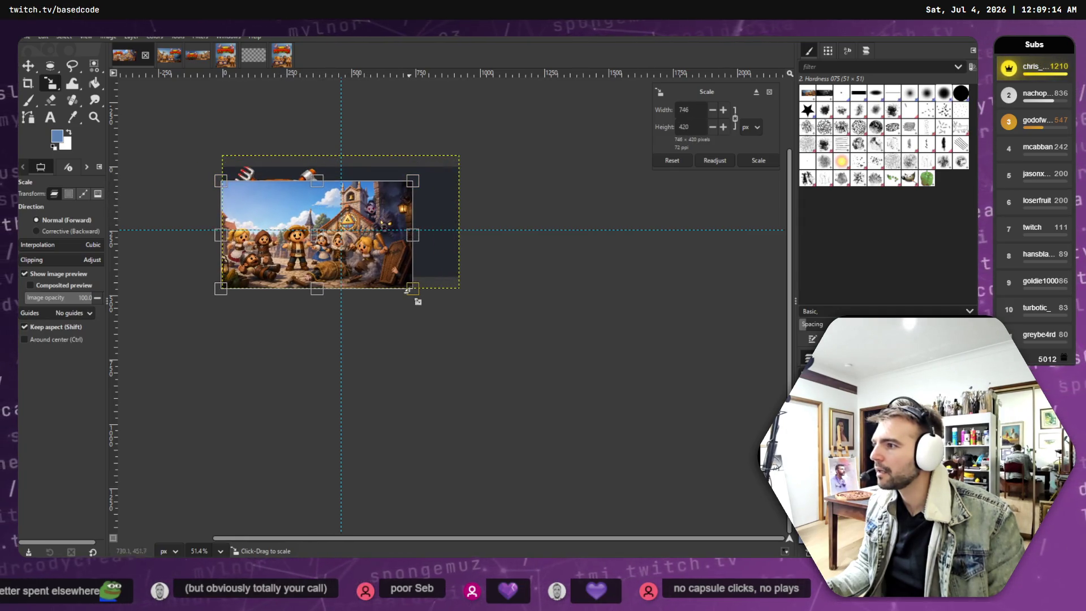
pyautogui.moveTo(417, 291); pyautogui.dragTo(474, 326)
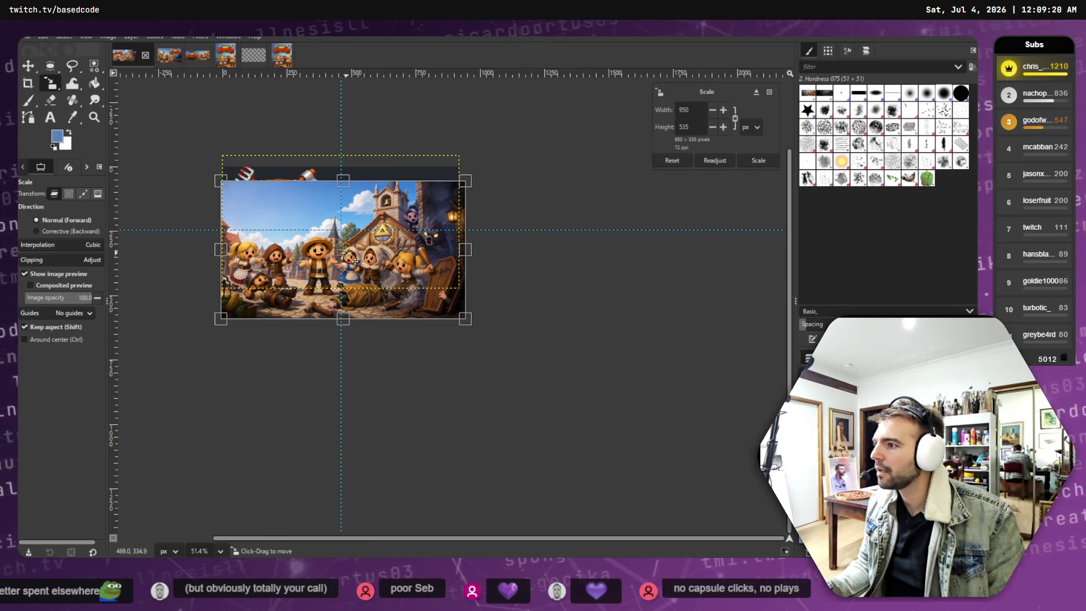
pyautogui.moveTo(357, 261); pyautogui.dragTo(354, 248)
pyautogui.press('Return')
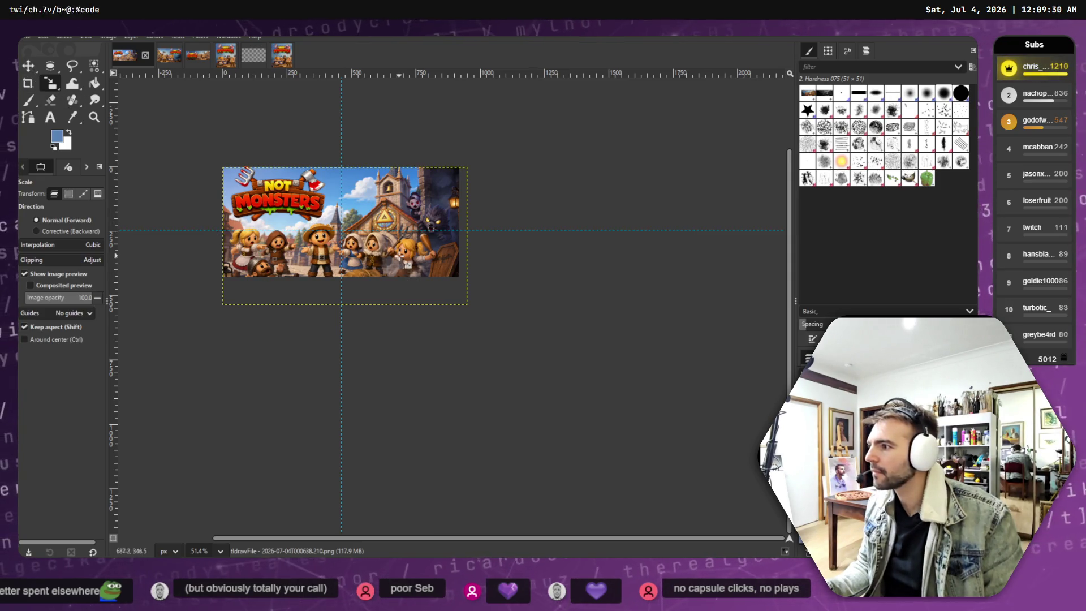
# Enlarge the scene layer a bit further to the right and down.
pyautogui.click(381, 250)
pyautogui.moveTo(388, 255); pyautogui.dragTo(399, 256)
pyautogui.press('Return')
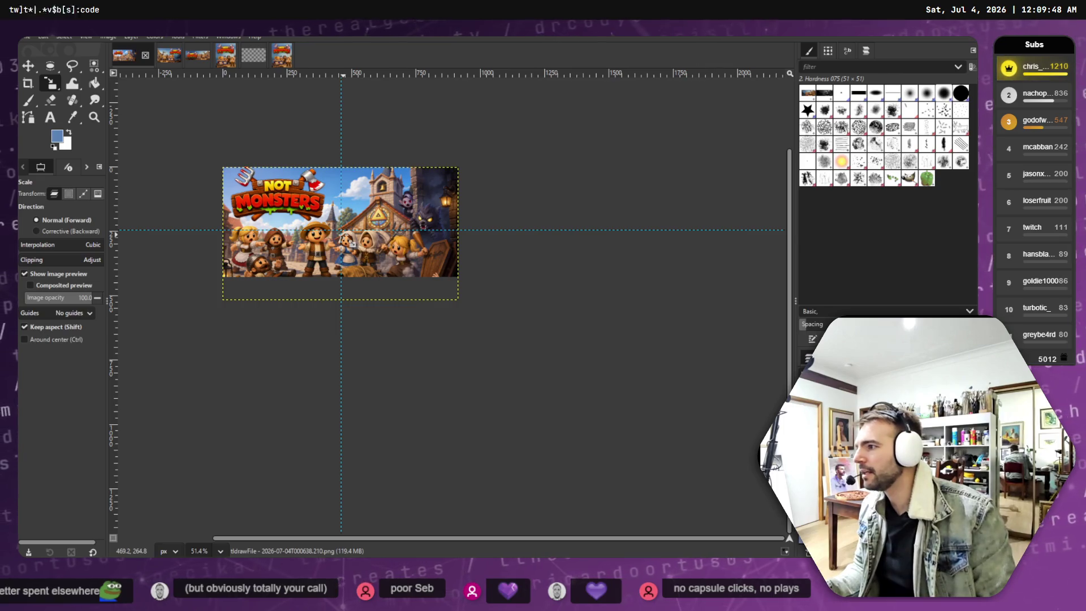
pyautogui.click(35, 68)
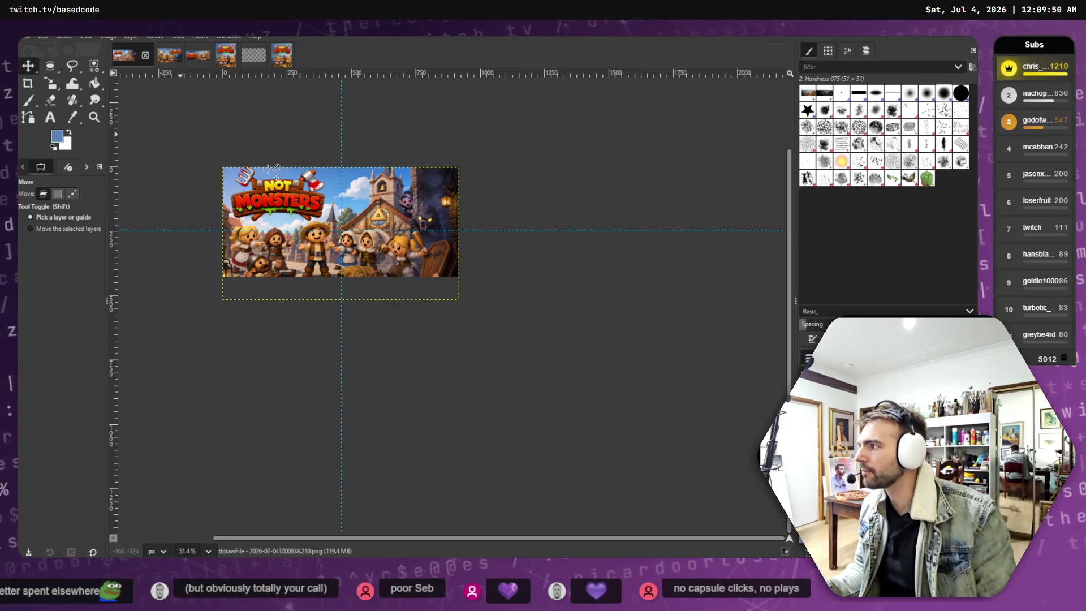
# Slide the village scene layer to the right, undoing and redoing the move.
pyautogui.moveTo(398, 231); pyautogui.dragTo(446, 226)
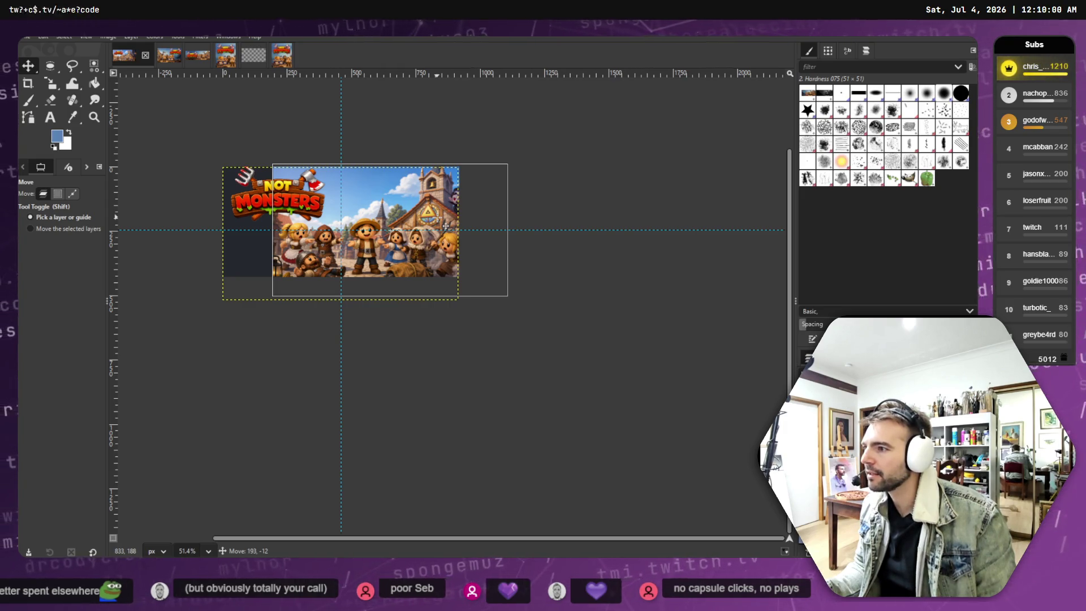
pyautogui.moveTo(446, 227); pyautogui.dragTo(473, 219)
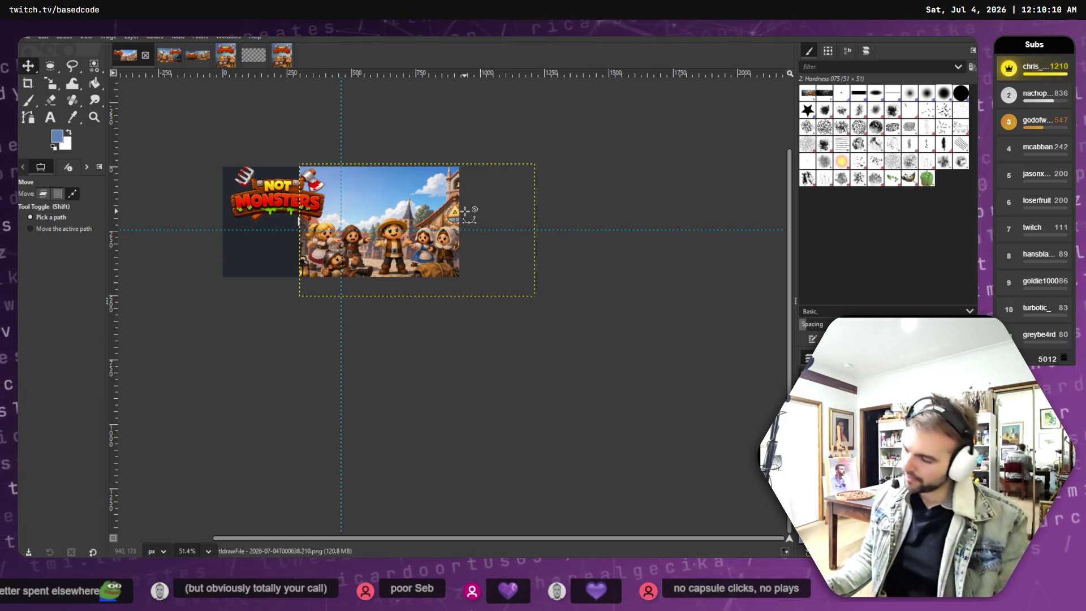
pyautogui.hotkey('ctrl', 'z')
pyautogui.hotkey('ctrl', 'y')
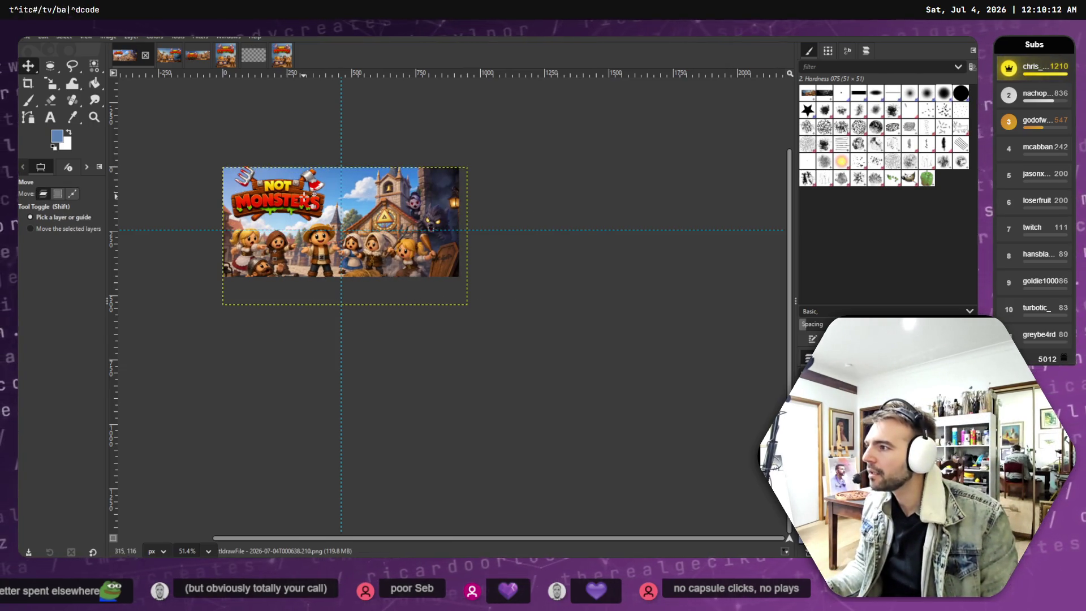
# Nudge the NOT MONSTERS logo slightly right, then a little back to the left.
pyautogui.moveTo(296, 197)
pyautogui.mouseDown()
pyautogui.moveTo(331, 199)
pyautogui.moveTo(304, 196)
pyautogui.mouseUp()
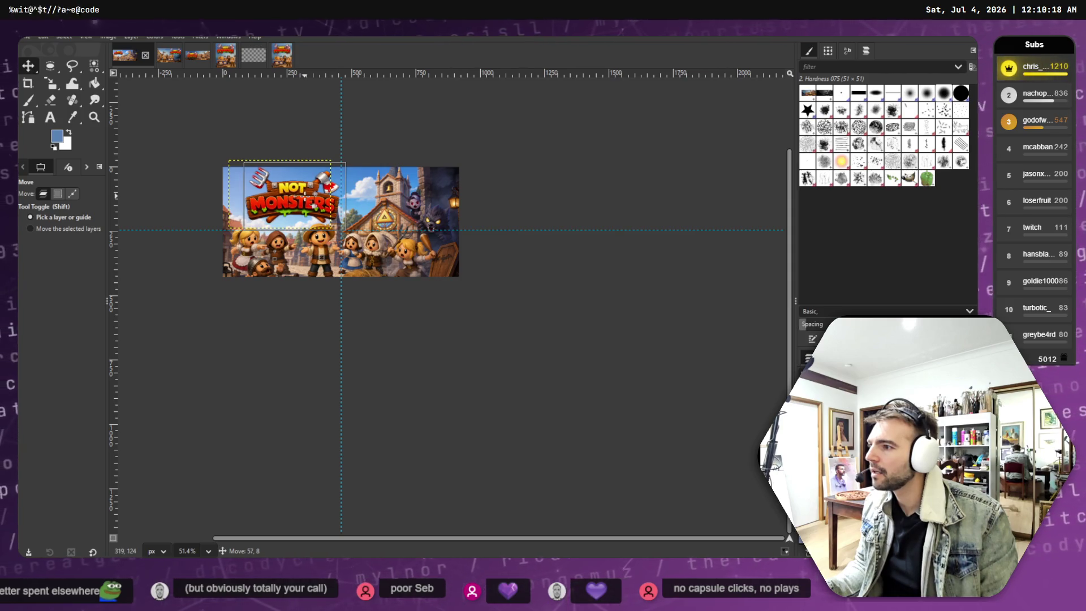
pyautogui.click(367, 261)
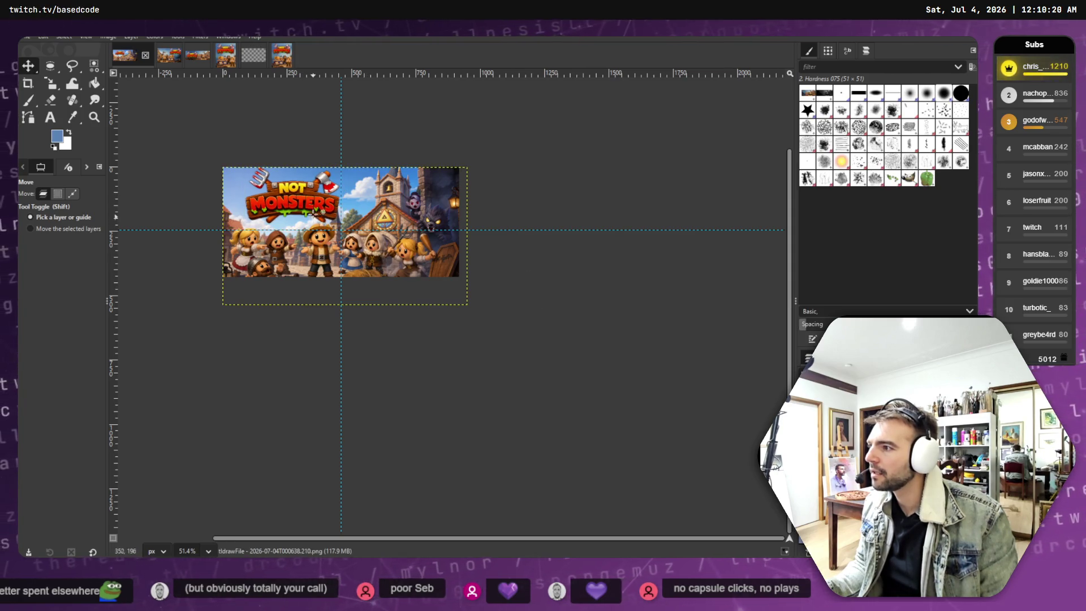
pyautogui.moveTo(314, 212); pyautogui.dragTo(295, 201)
pyautogui.click(254, 249)
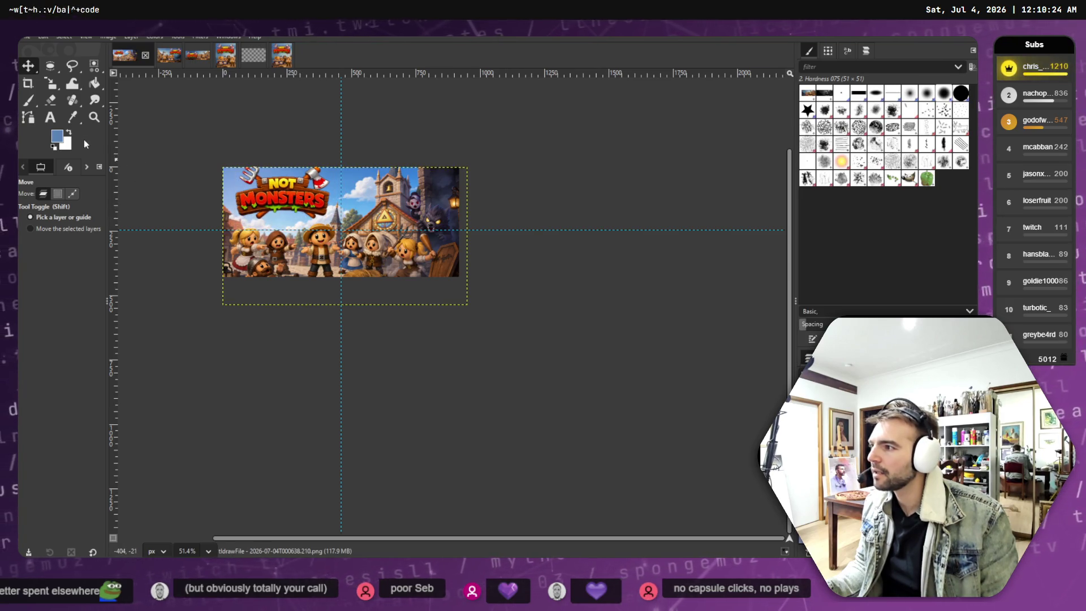
# Shrink the village scene layer from its corner, then enlarge it slightly again.
pyautogui.click(50, 84)
pyautogui.click(396, 278)
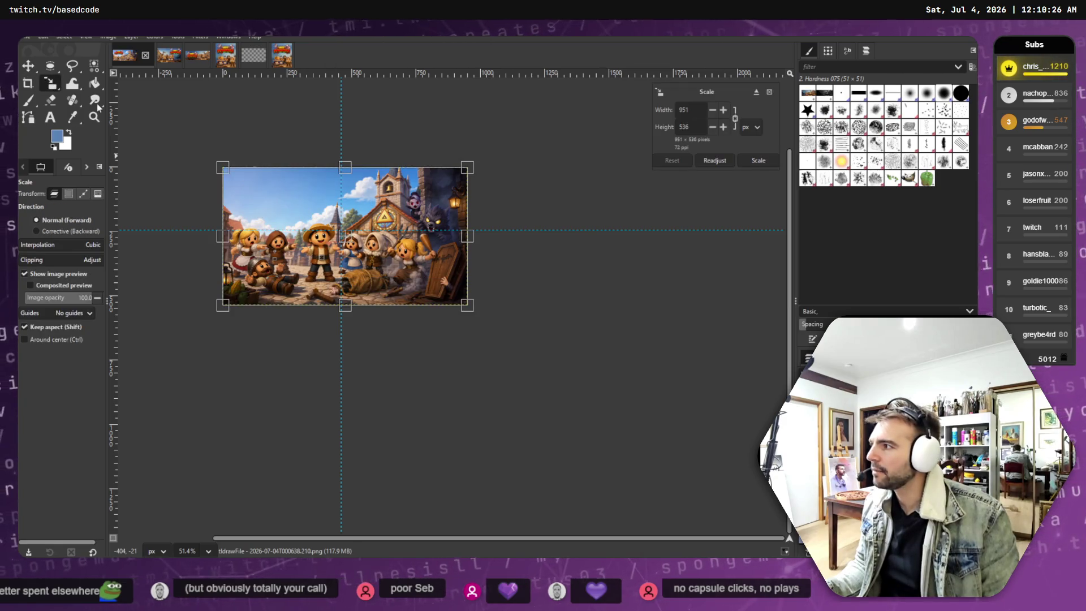
pyautogui.moveTo(459, 277)
pyautogui.mouseDown()
pyautogui.moveTo(412, 272)
pyautogui.moveTo(419, 268)
pyautogui.mouseUp()
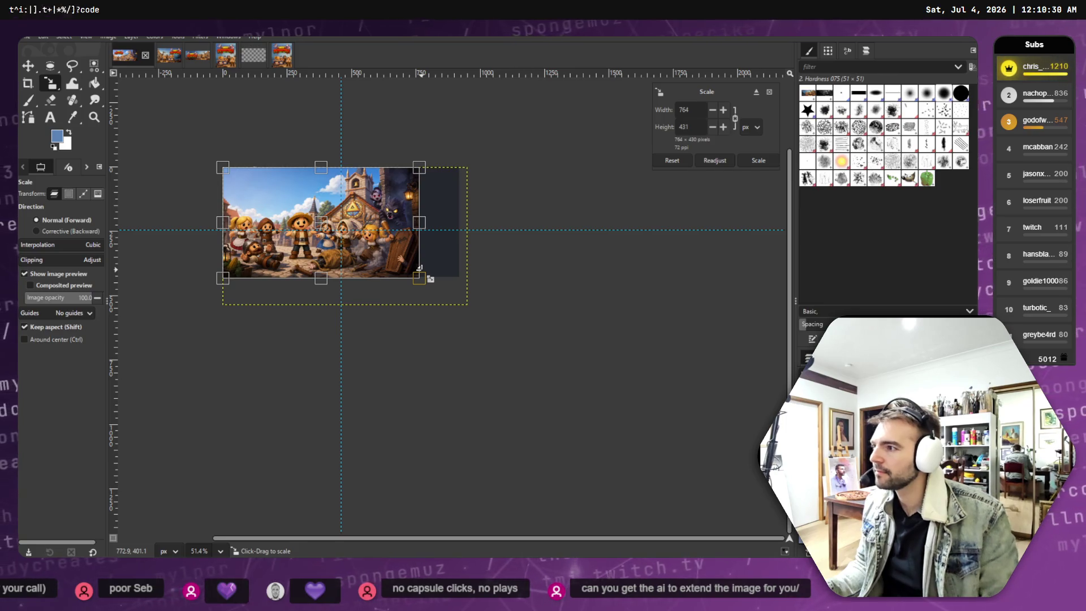
pyautogui.press('Return')
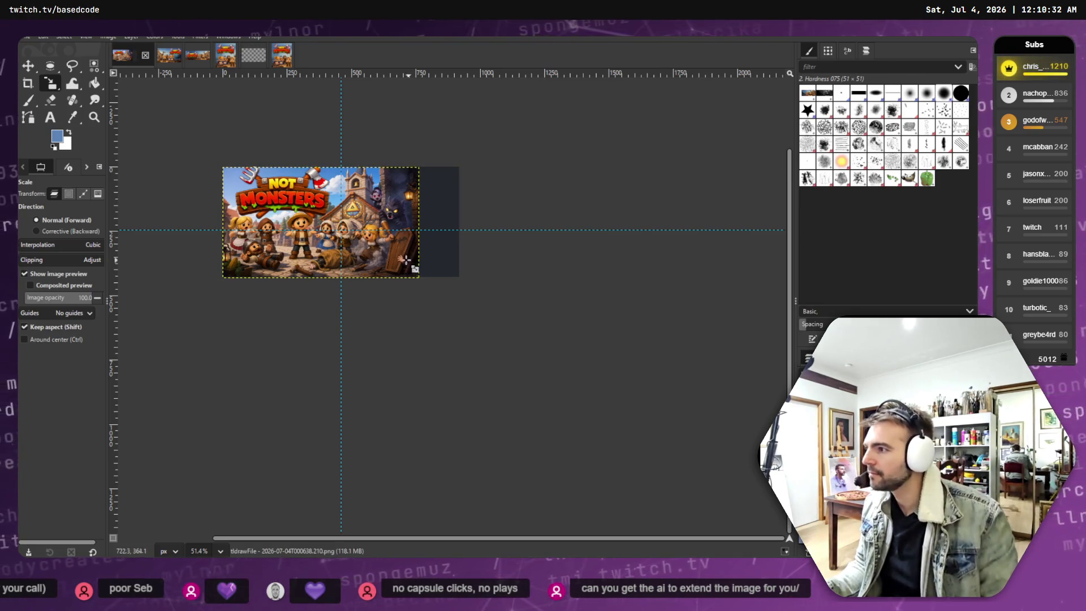
pyautogui.click(365, 241)
pyautogui.moveTo(374, 249); pyautogui.dragTo(313, 235)
pyautogui.click(28, 69)
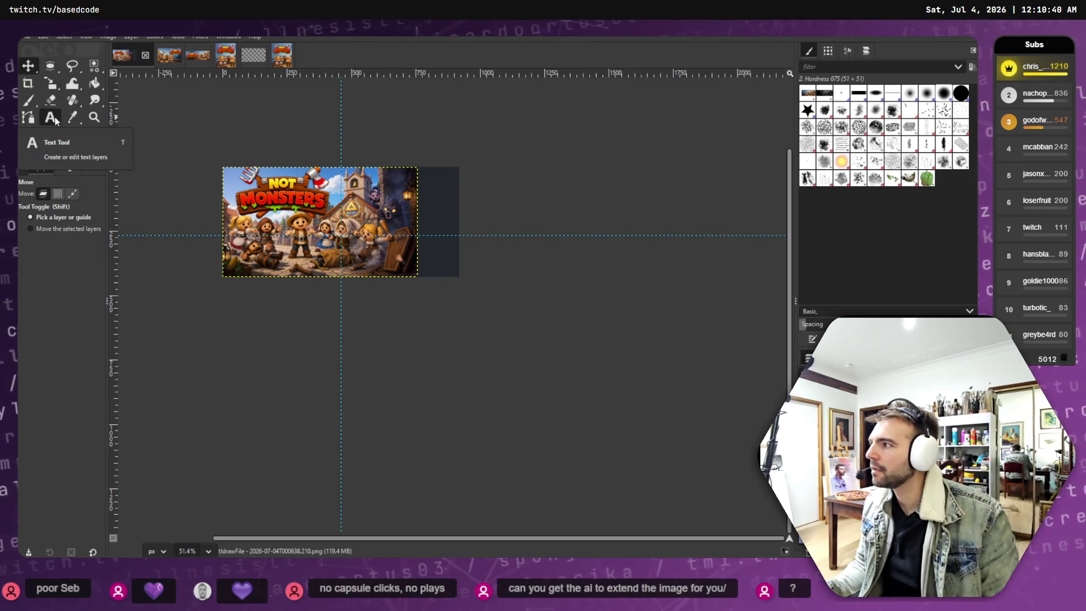
# Scale the scene to about 754×425, shift it right, and switch to ChatGPT.
pyautogui.hotkey('shift', 's')
pyautogui.click(390, 227)
pyautogui.moveTo(391, 227)
pyautogui.mouseDown()
pyautogui.moveTo(430, 232)
pyautogui.moveTo(369, 234)
pyautogui.mouseUp()
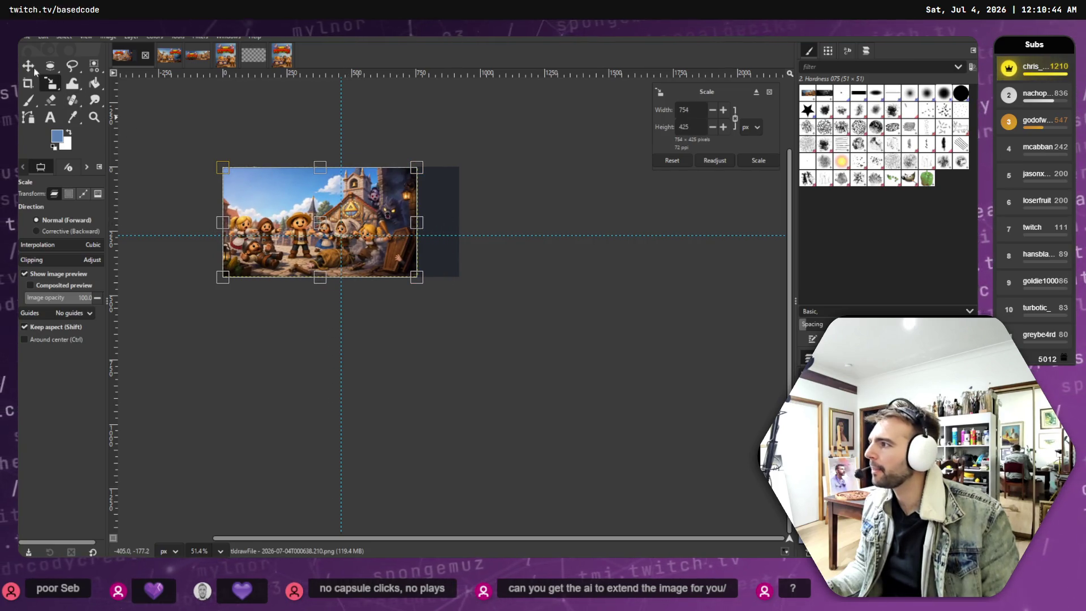
pyautogui.click(34, 70)
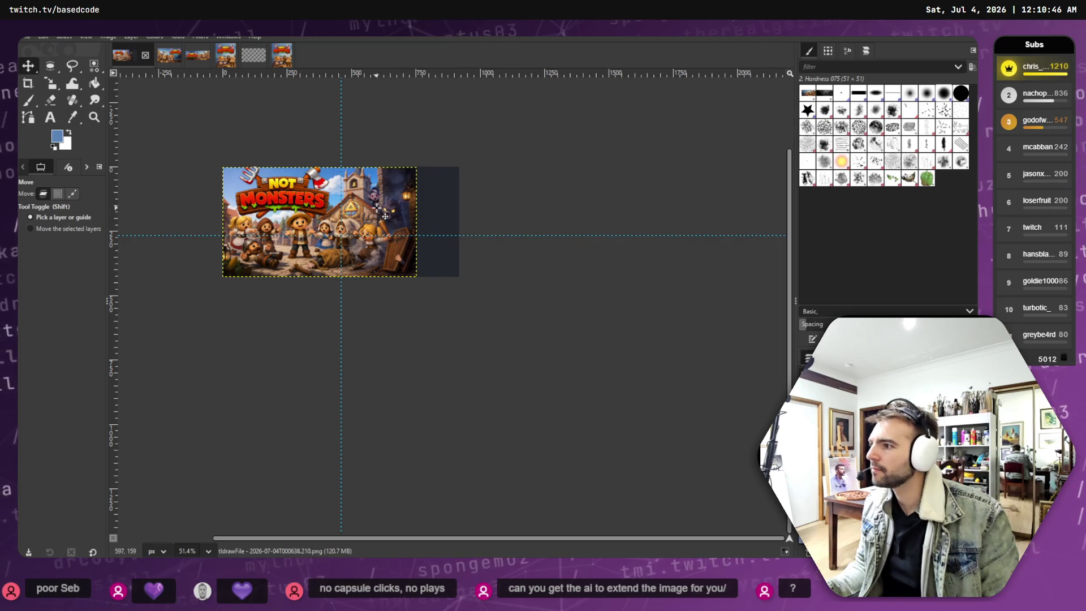
pyautogui.moveTo(385, 216)
pyautogui.mouseDown()
pyautogui.moveTo(430, 217)
pyautogui.moveTo(429, 226)
pyautogui.mouseUp()
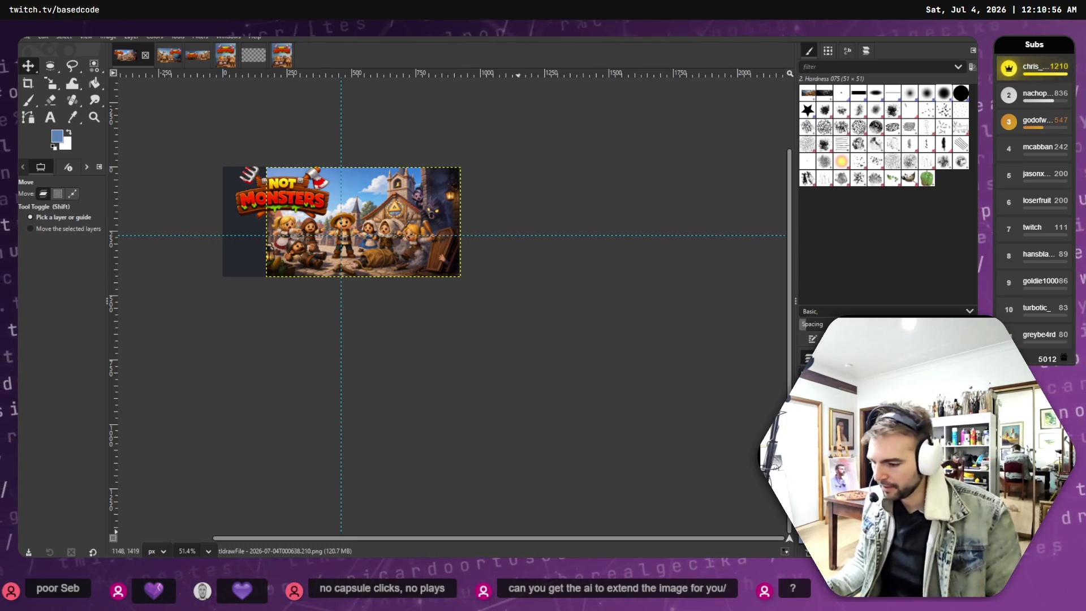
pyautogui.hotkey('alt', 'Tab')
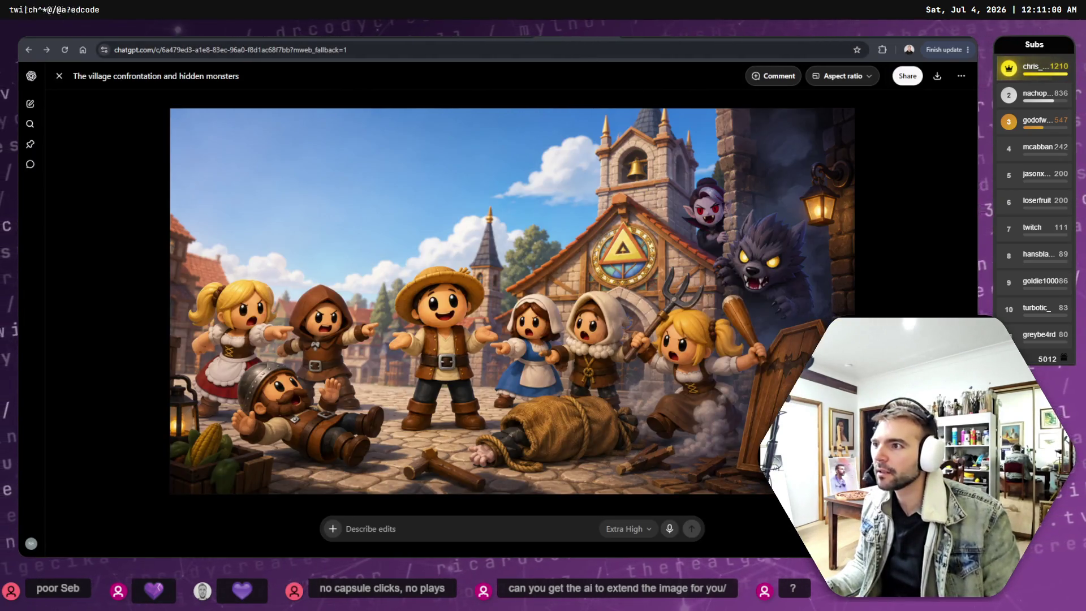
# Set the village image's aspect ratio to Widescreen 16:9.
pyautogui.click(861, 81)
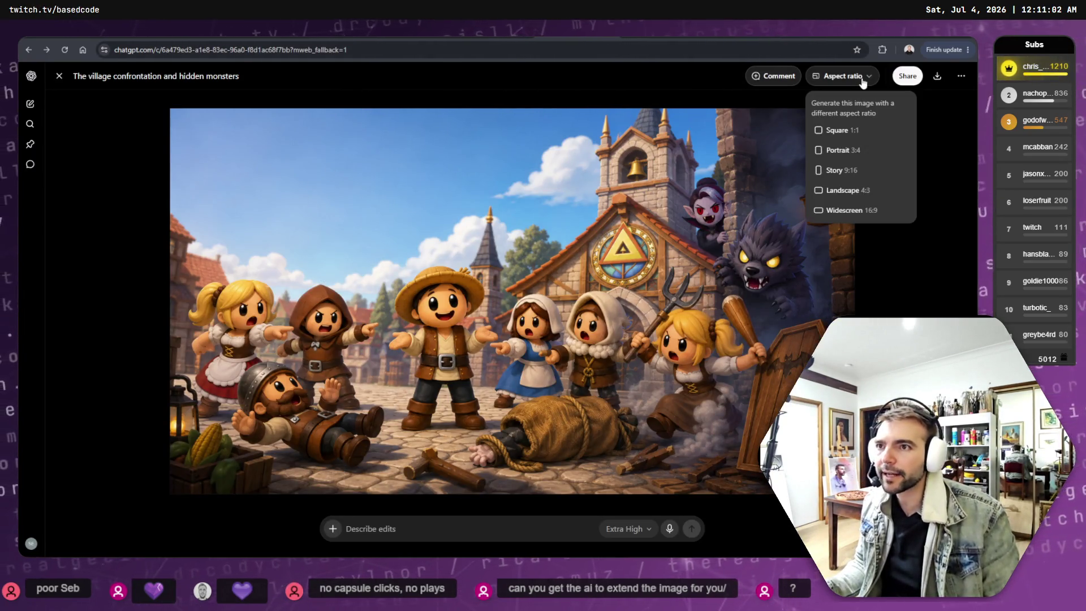
pyautogui.click(856, 211)
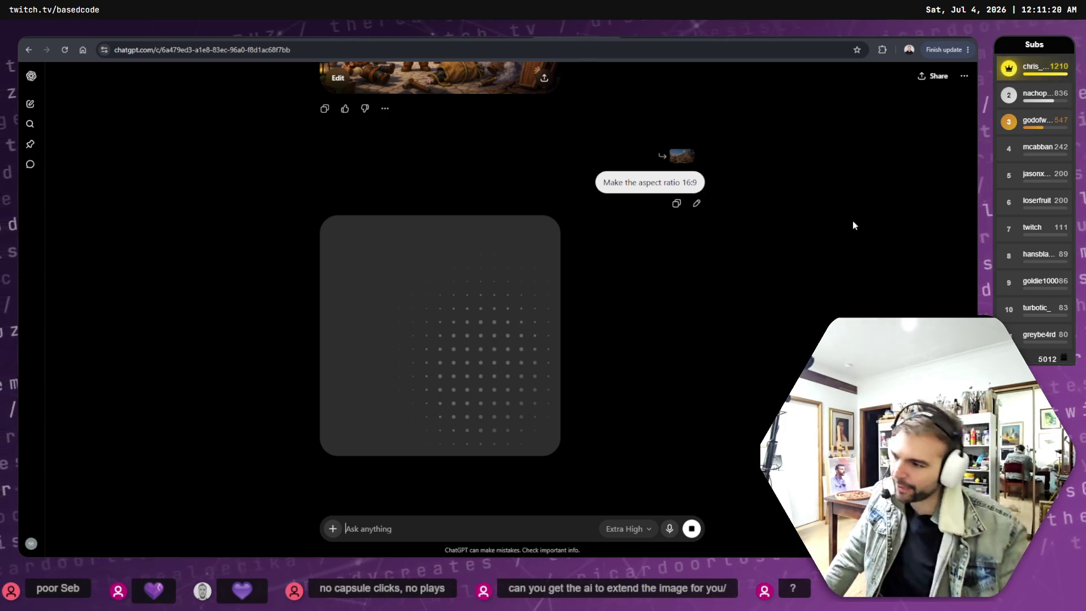
# Scroll back to the earlier village confrontation image and open it at full size.
pyautogui.scroll(3, 607, 219)
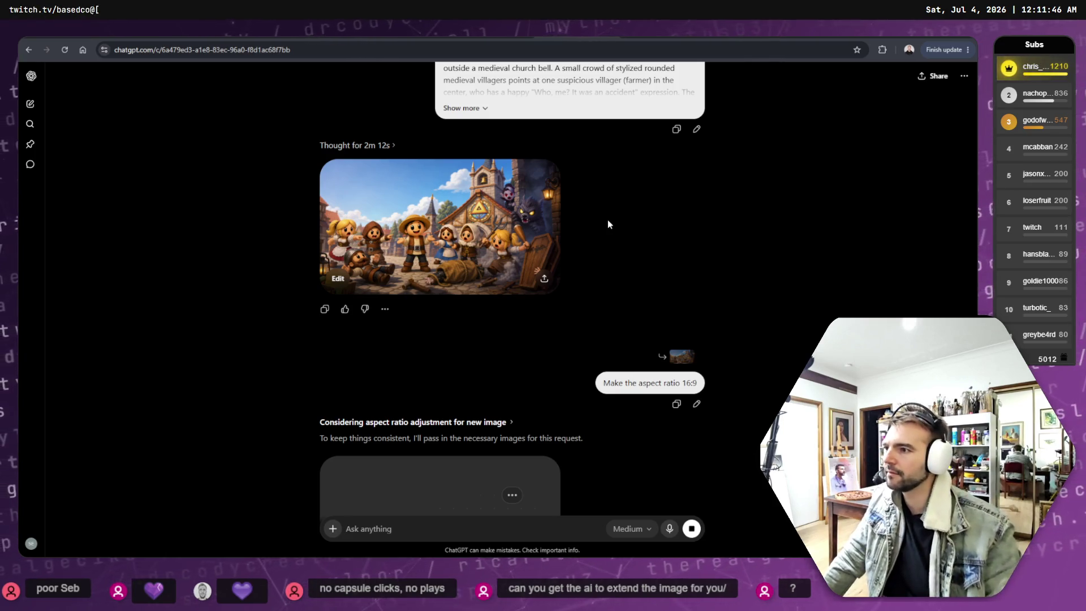
pyautogui.scroll(-5, 453, 261)
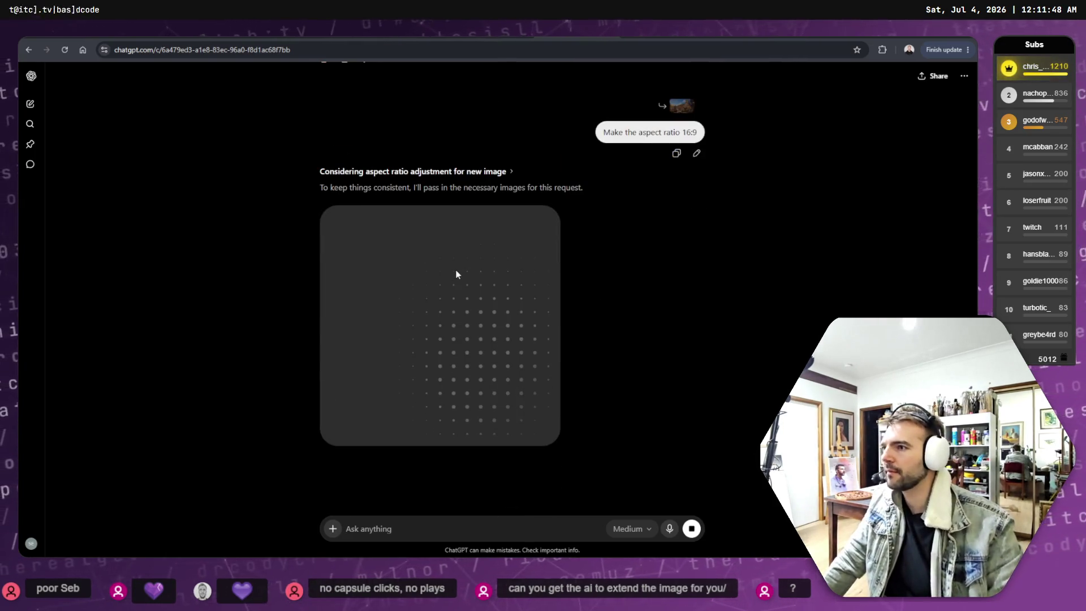
pyautogui.scroll(4, 461, 269)
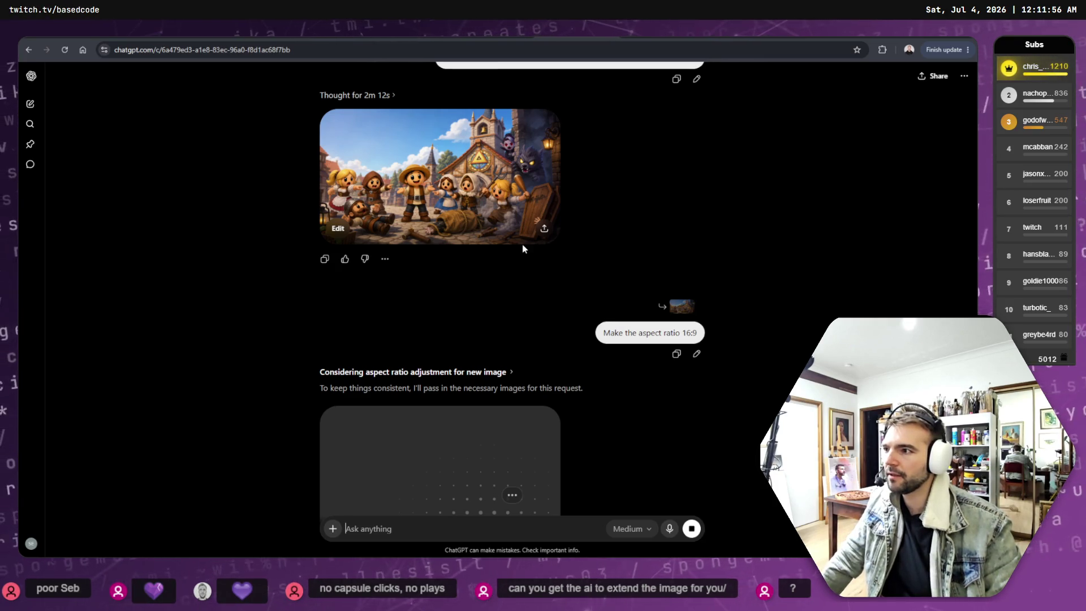
pyautogui.scroll(1, 524, 243)
pyautogui.scroll(4, 523, 240)
pyautogui.scroll(-9, 524, 260)
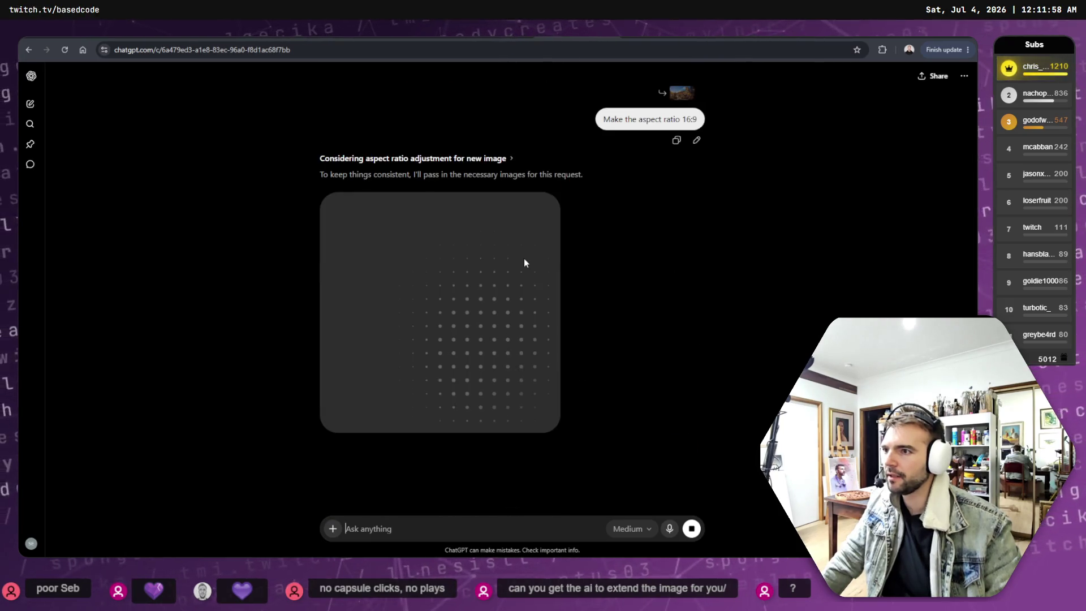
pyautogui.scroll(6, 523, 260)
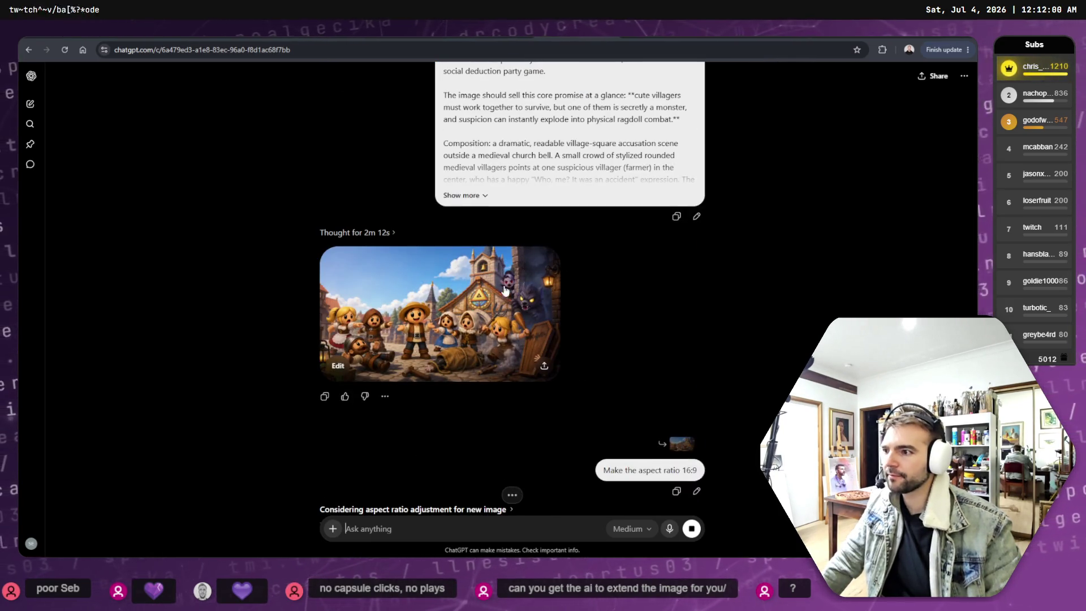
pyautogui.click(519, 256)
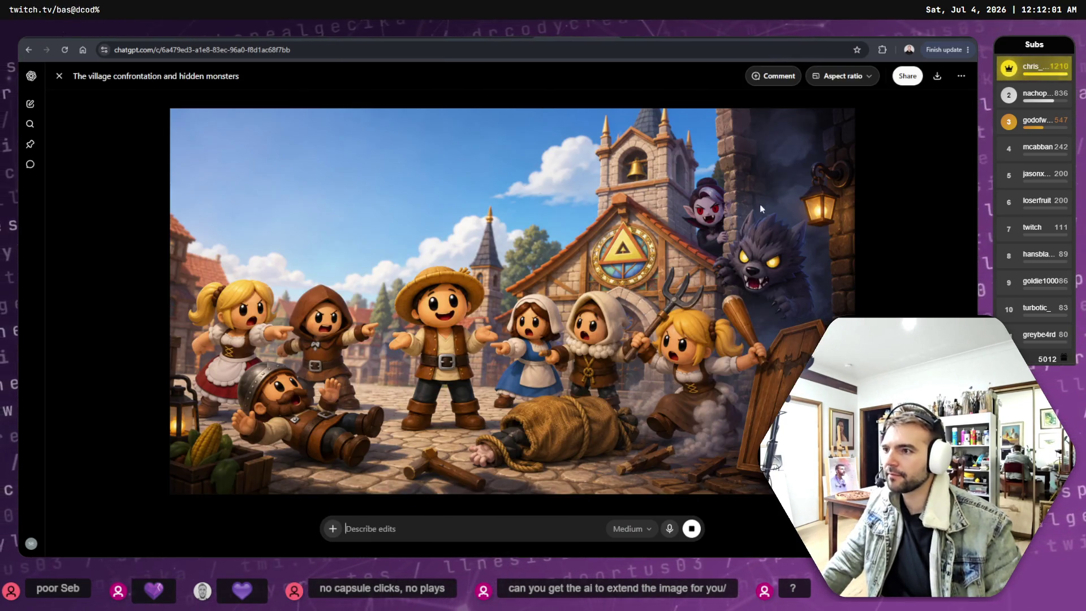
# Choose Widescreen 16:9 from the viewer's Aspect ratio menu to regenerate the image.
pyautogui.click(866, 80)
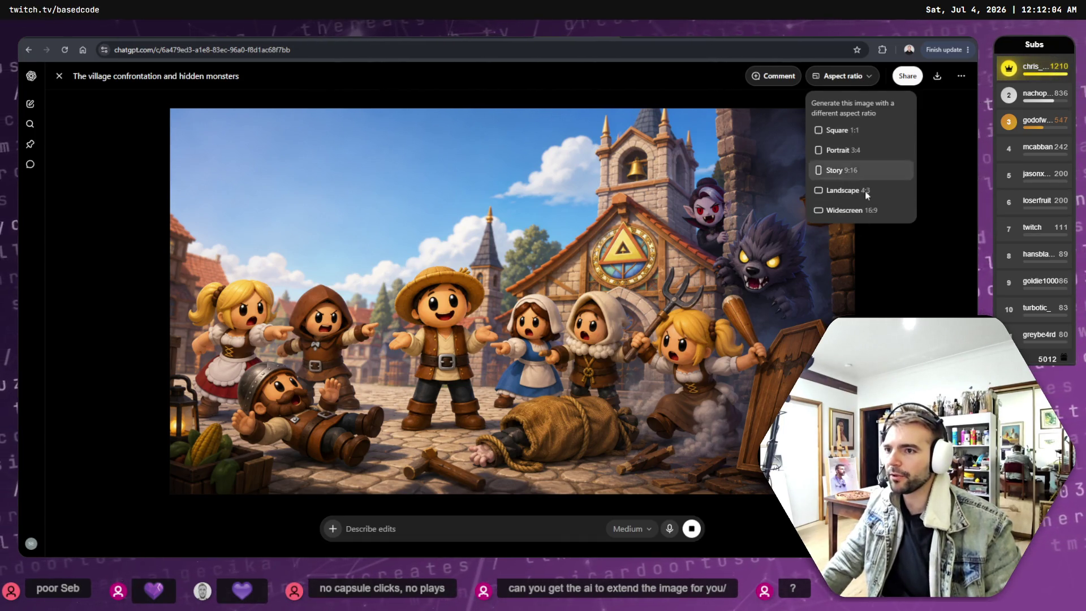
pyautogui.click(852, 210)
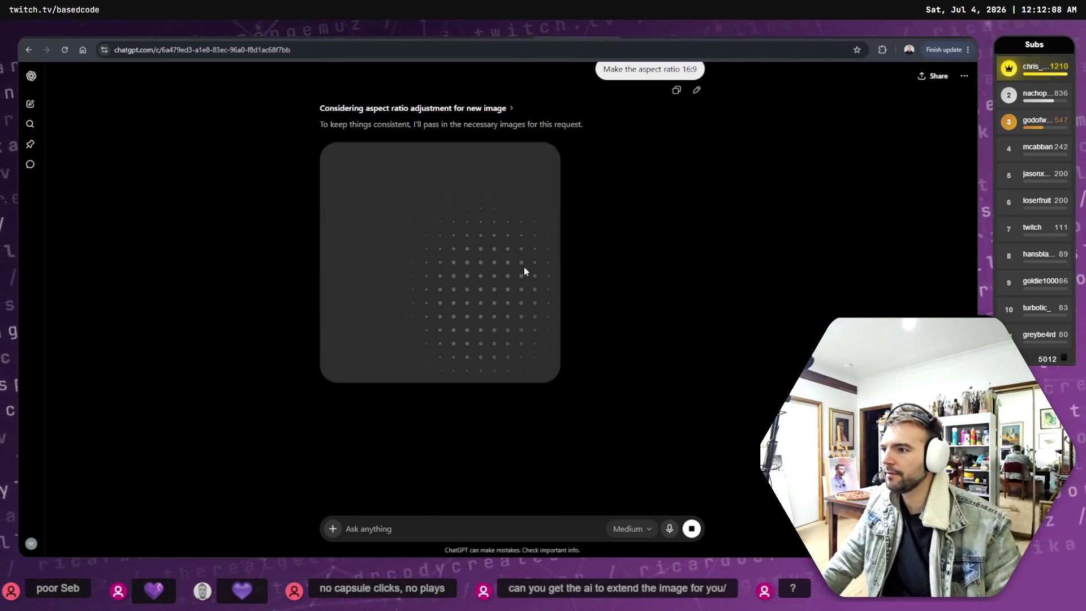
pyautogui.scroll(1, 549, 264)
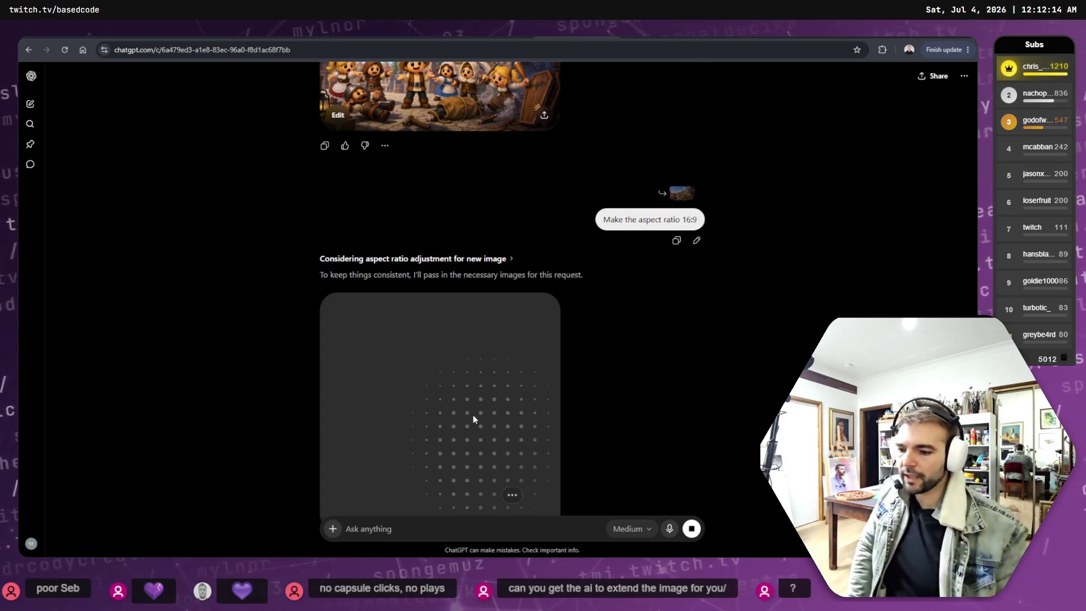
pyautogui.scroll(-2, 549, 203)
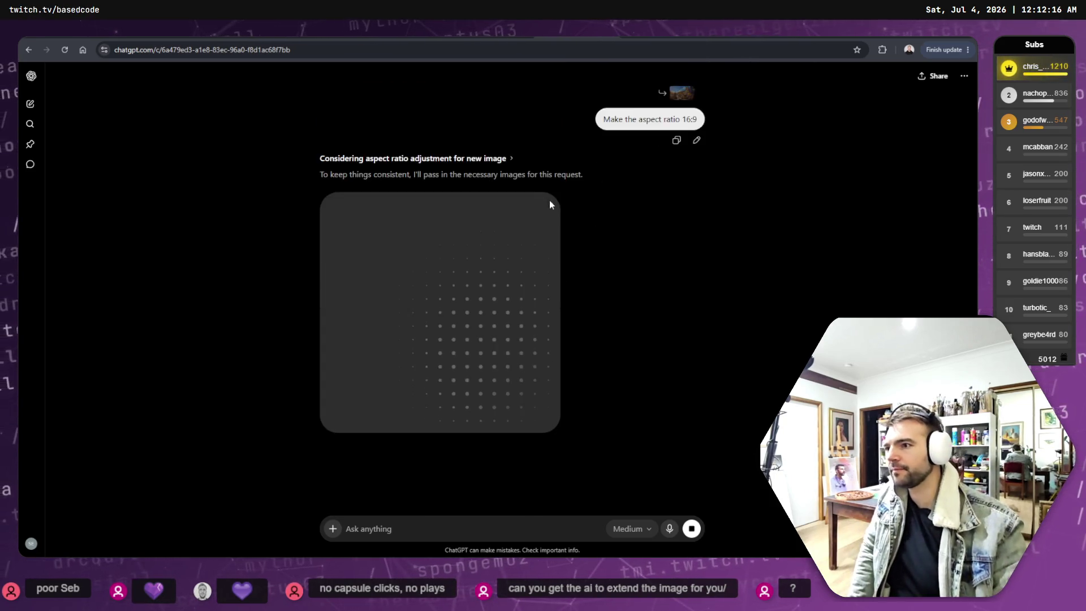
# Scroll down and wait for the 16:9 request to finish thinking.
pyautogui.scroll(-1, 569, 204)
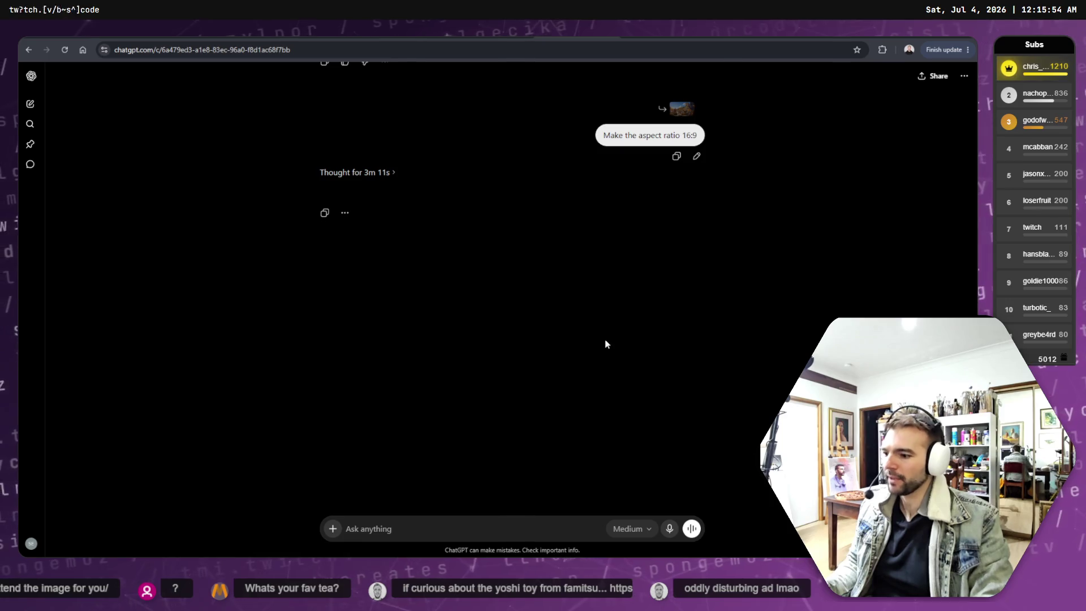
# Reload the chat page and open the reasoning details of the imageless 16:9 request.
pyautogui.scroll(5, 591, 324)
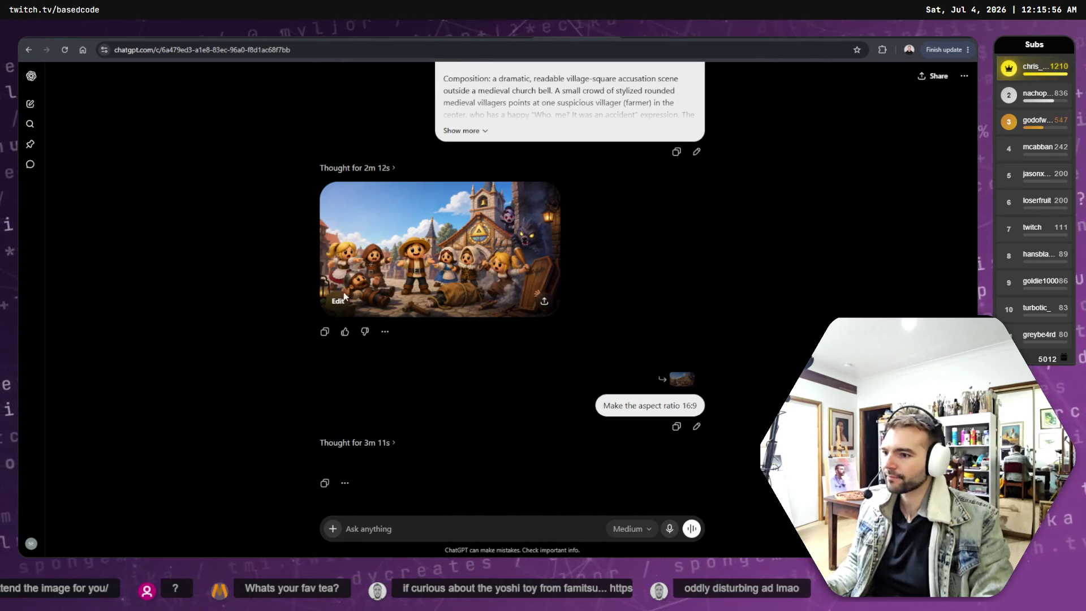
pyautogui.click(64, 53)
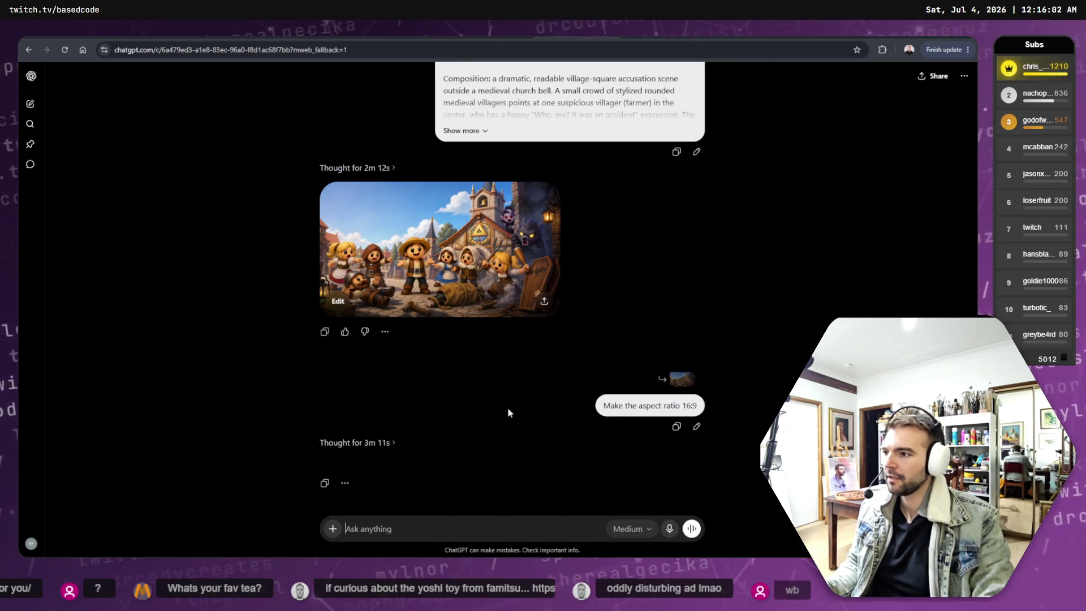
pyautogui.click(369, 445)
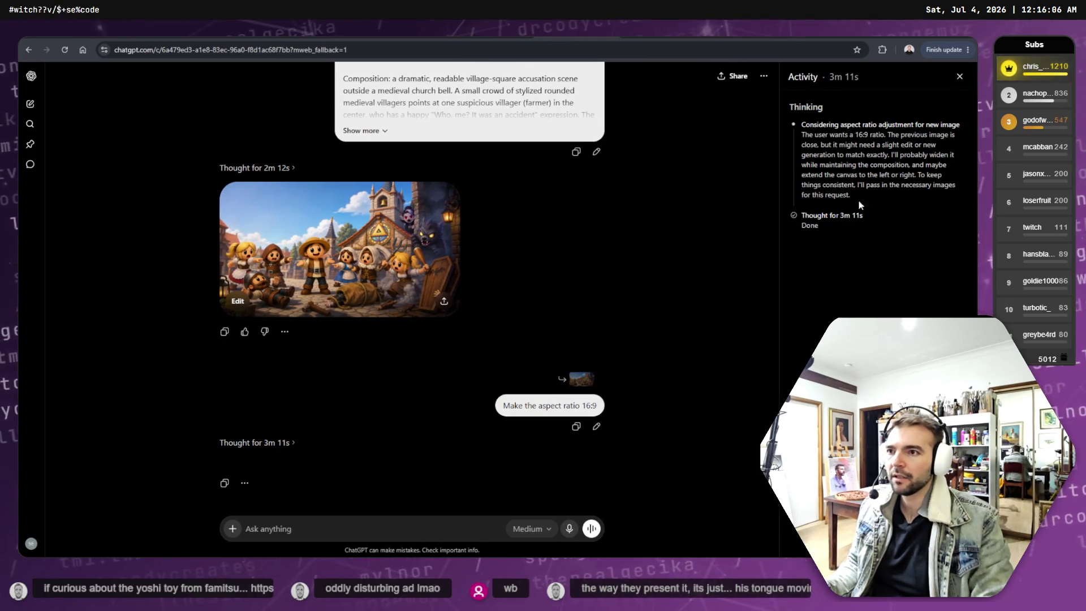
# Close the reasoning panel and resend the 16:9 request unchanged as a new version.
pyautogui.click(960, 77)
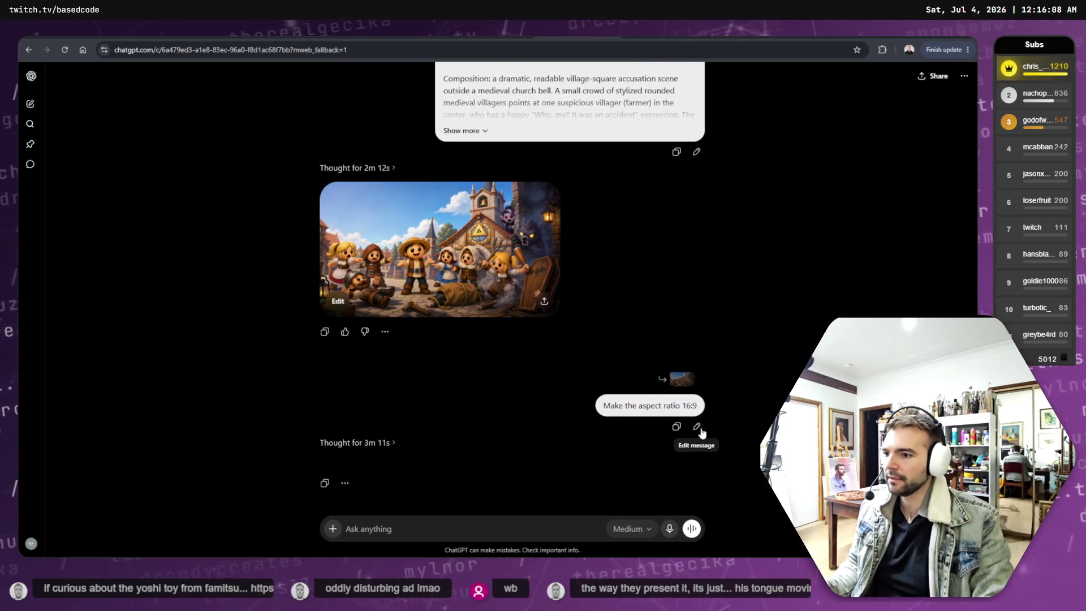
pyautogui.click(697, 427)
pyautogui.click(680, 419)
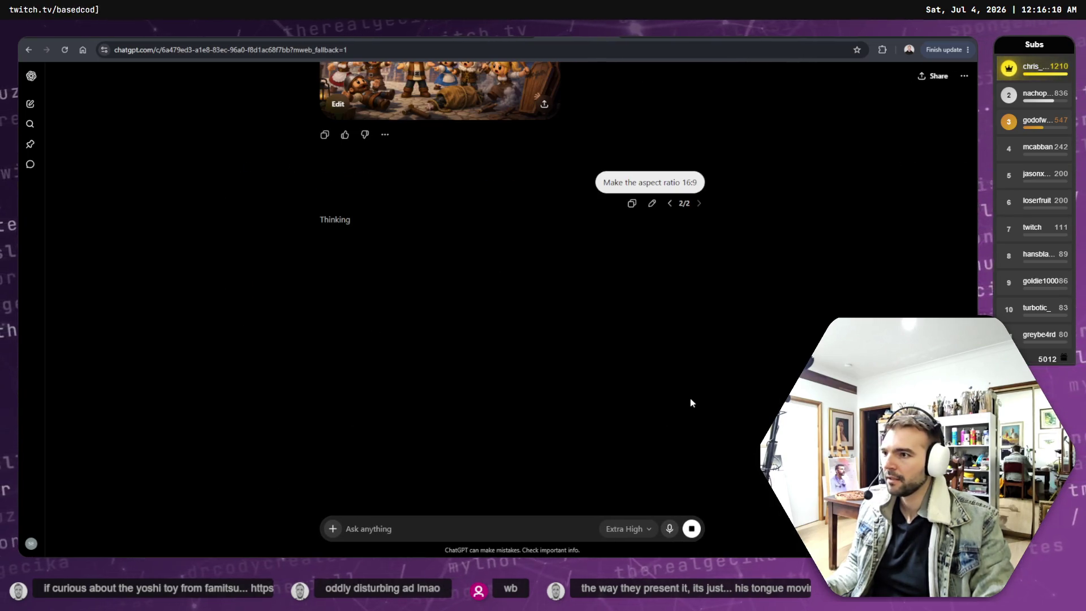
pyautogui.scroll(3, 693, 402)
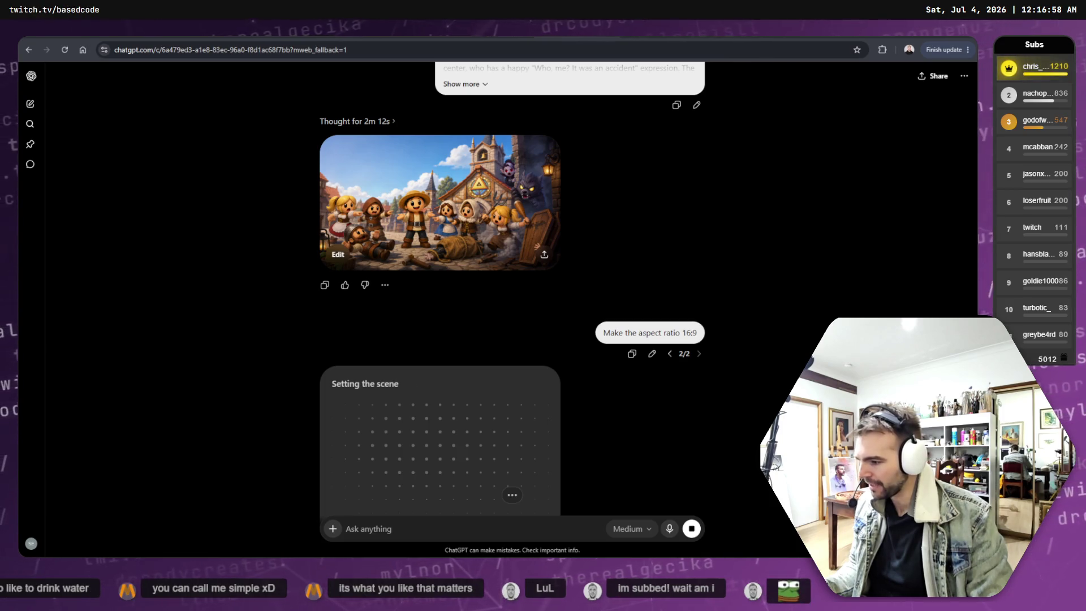
pyautogui.moveTo(529, 428)
pyautogui.mouseDown()
pyautogui.moveTo(532, 316)
pyautogui.moveTo(597, 98)
pyautogui.mouseUp()
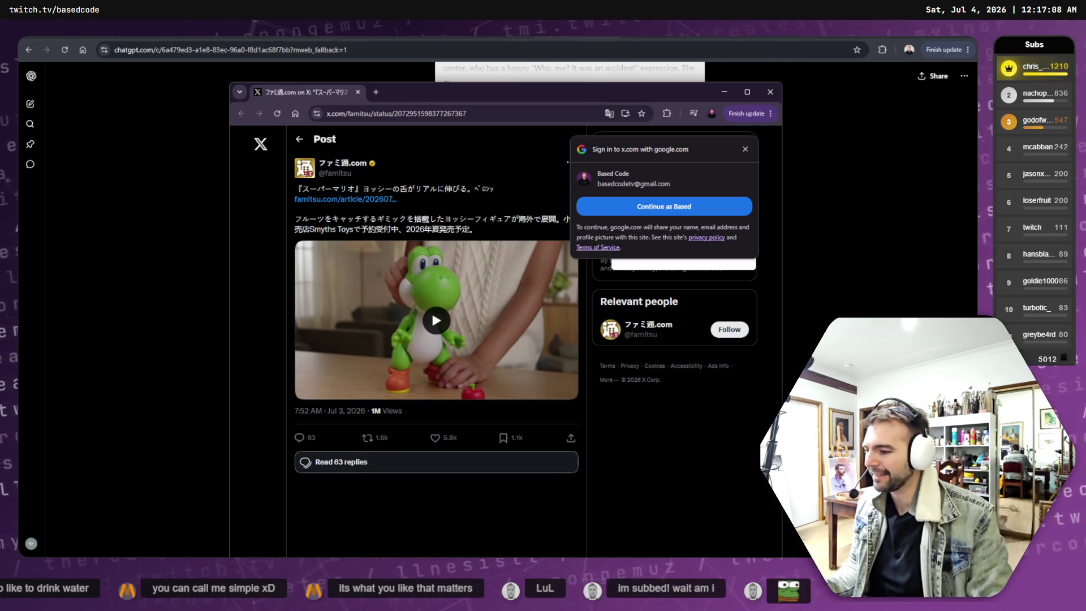
# Try playing the Yoshi video on X, dismiss the login prompts, and close the window.
pyautogui.moveTo(602, 92); pyautogui.dragTo(620, 40)
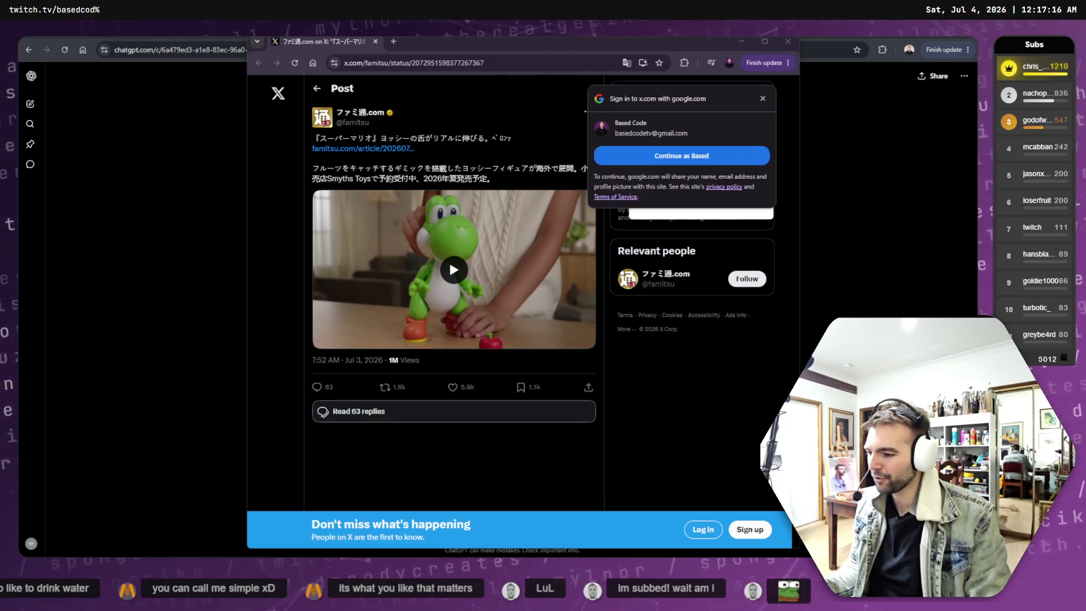
pyautogui.click(463, 248)
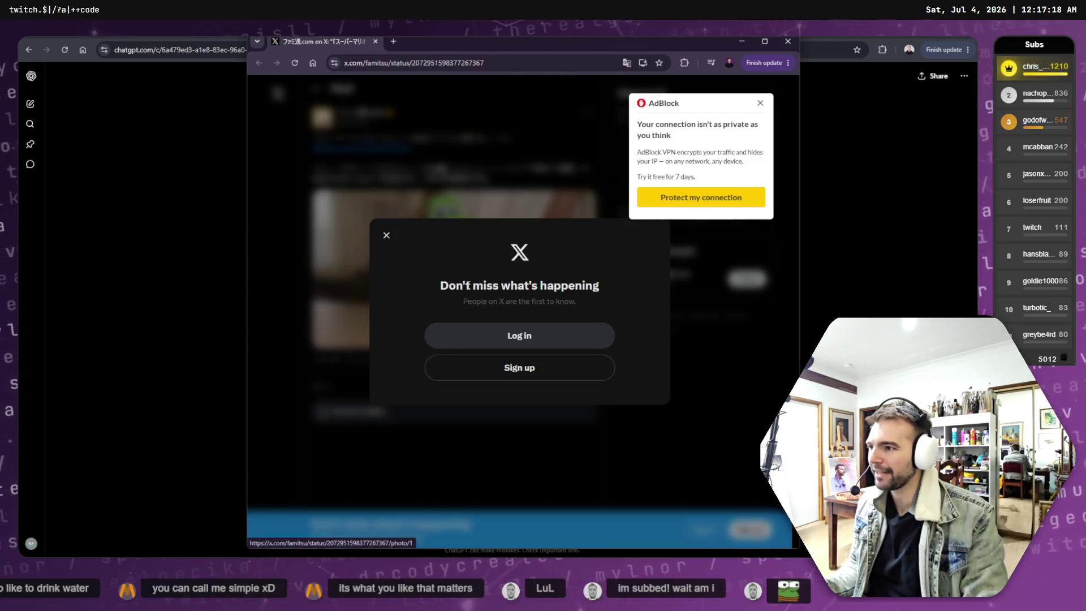
pyautogui.click(386, 237)
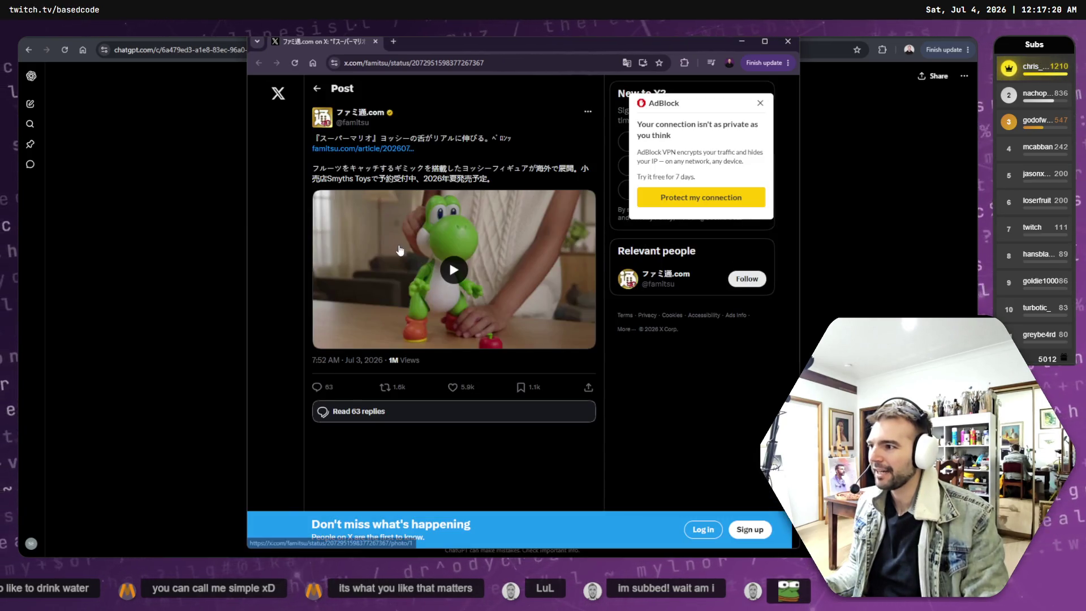
pyautogui.click(380, 232)
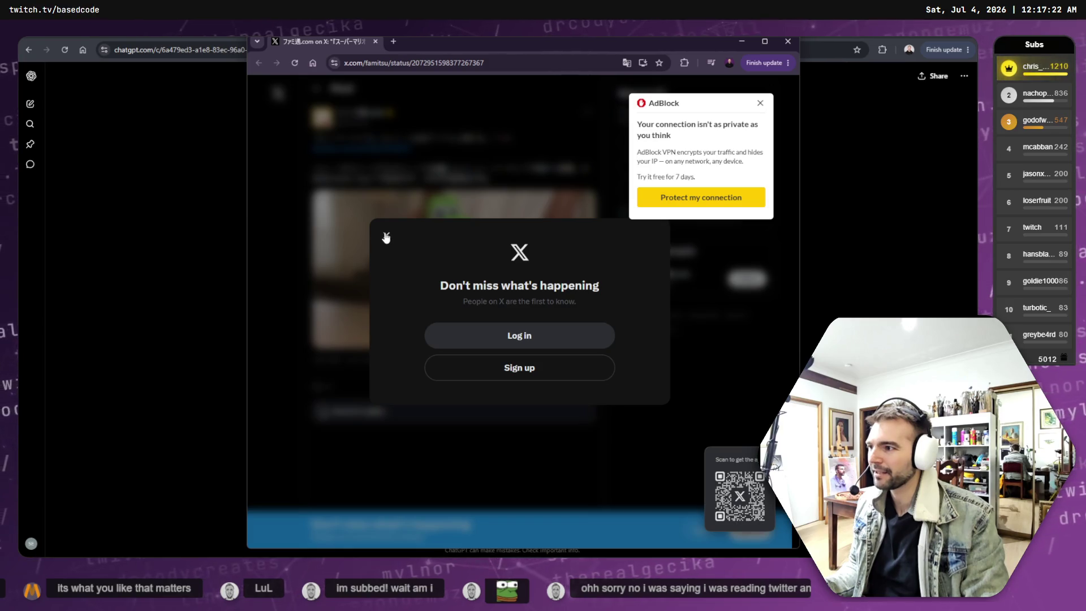
pyautogui.click(385, 234)
pyautogui.middleClick(299, 39)
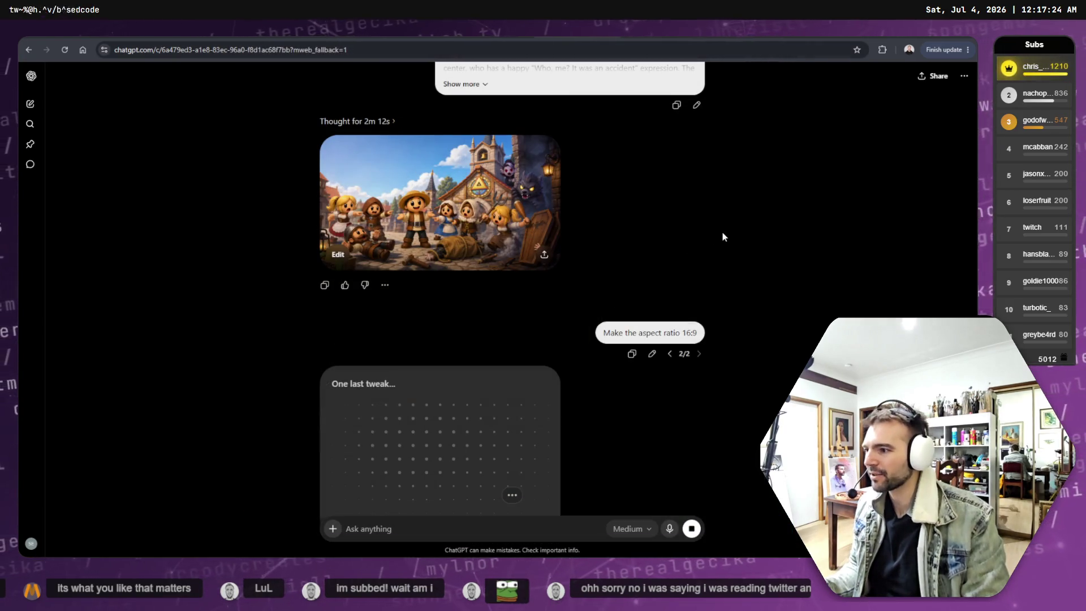
pyautogui.scroll(-5, 726, 233)
pyautogui.scroll(2, 725, 232)
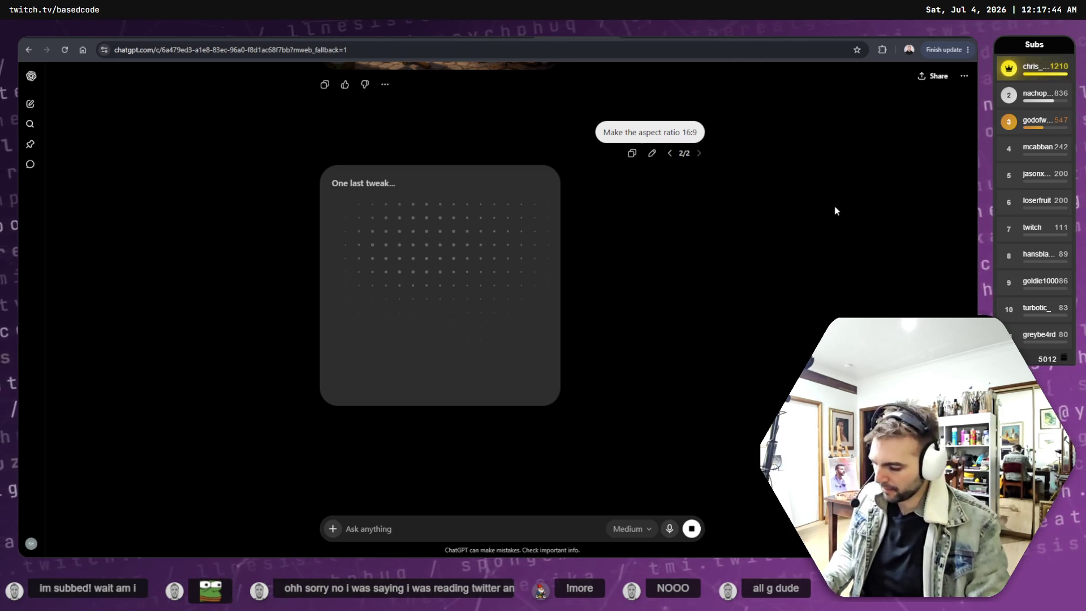
# Load the copied Famitsu Yoshi figure post on X in a new browser tab.
pyautogui.hotkey('ctrl', 't')
pyautogui.hotkey('ctrl', 'v')
pyautogui.press('Return')
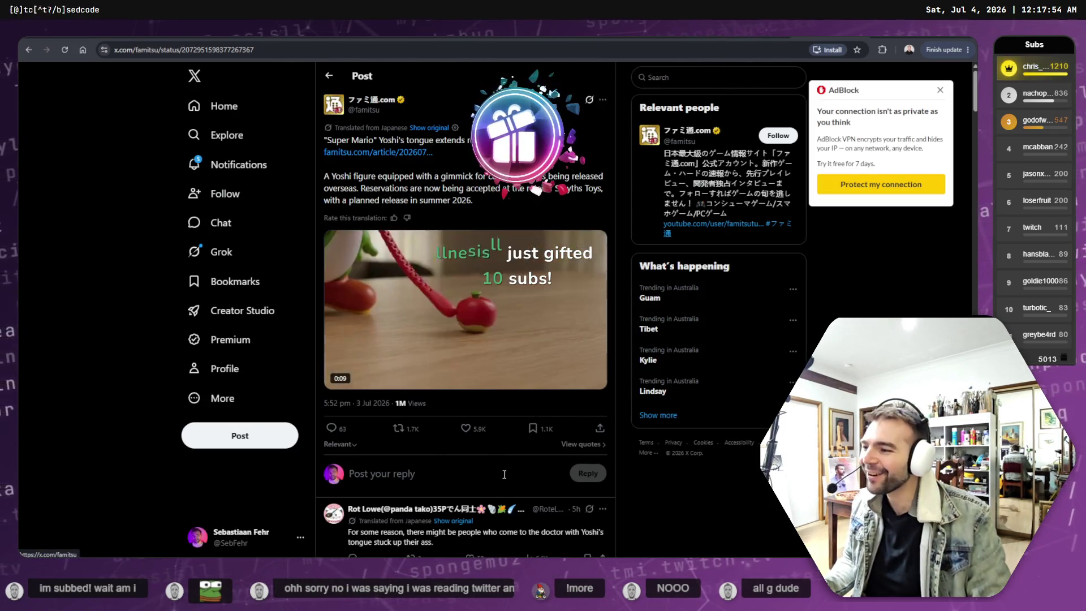
# Pause and rewind the Yoshi video, then highlight the post's sentence about retailer reservations.
pyautogui.click(335, 379)
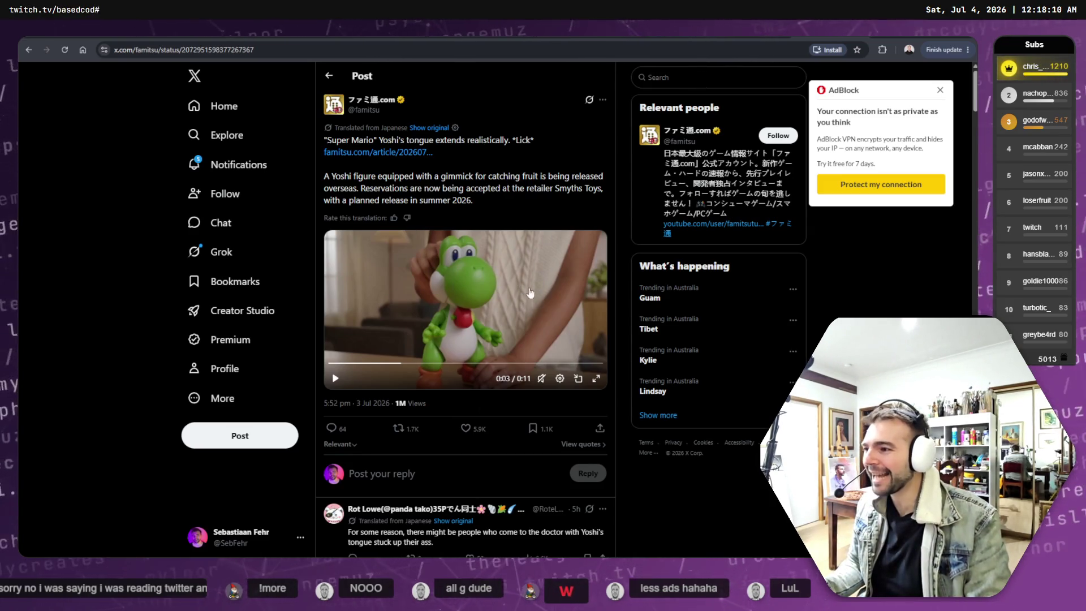
pyautogui.moveTo(376, 365); pyautogui.dragTo(319, 364)
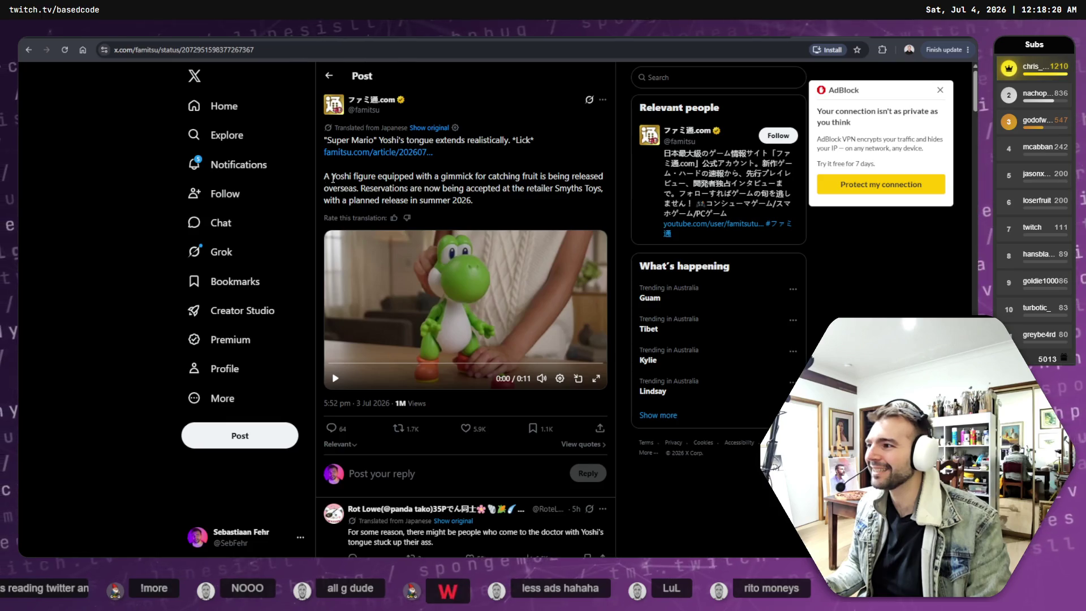
pyautogui.moveTo(370, 179); pyautogui.dragTo(530, 177)
pyautogui.click(539, 206)
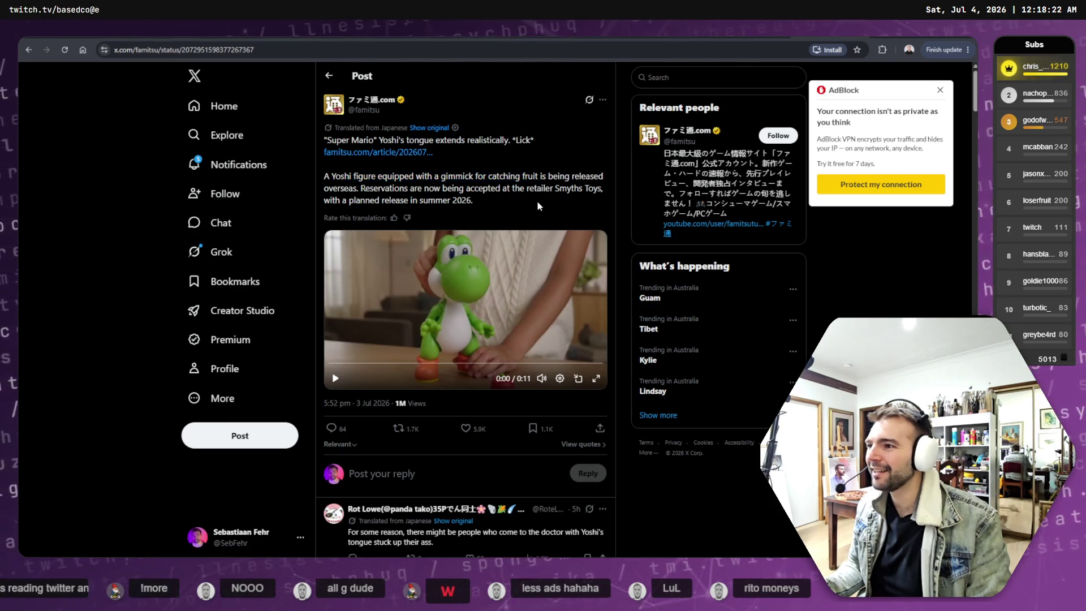
pyautogui.moveTo(354, 189); pyautogui.dragTo(558, 191)
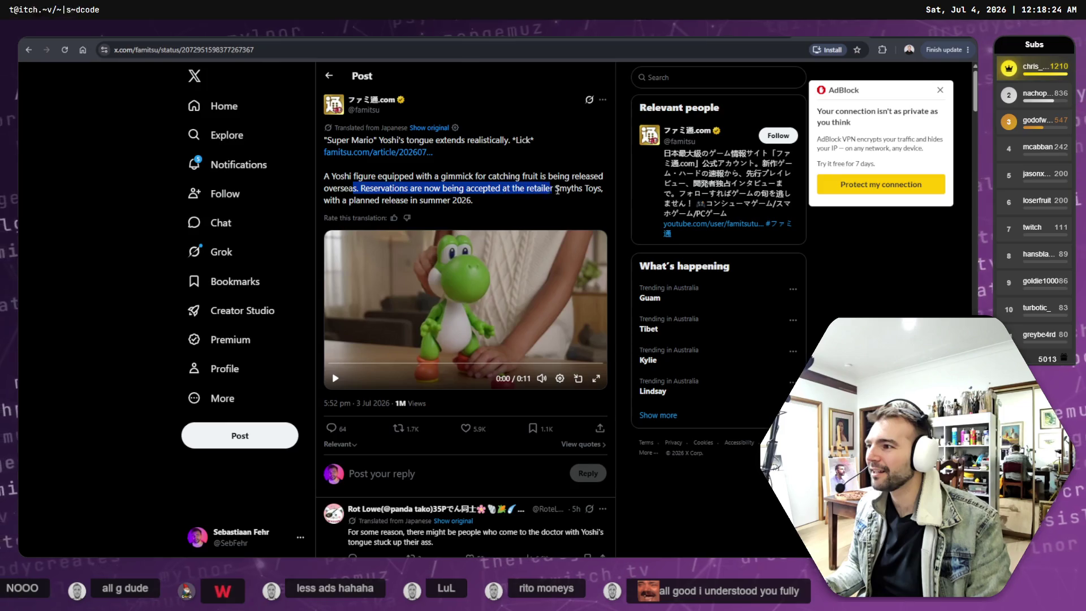
pyautogui.click(564, 202)
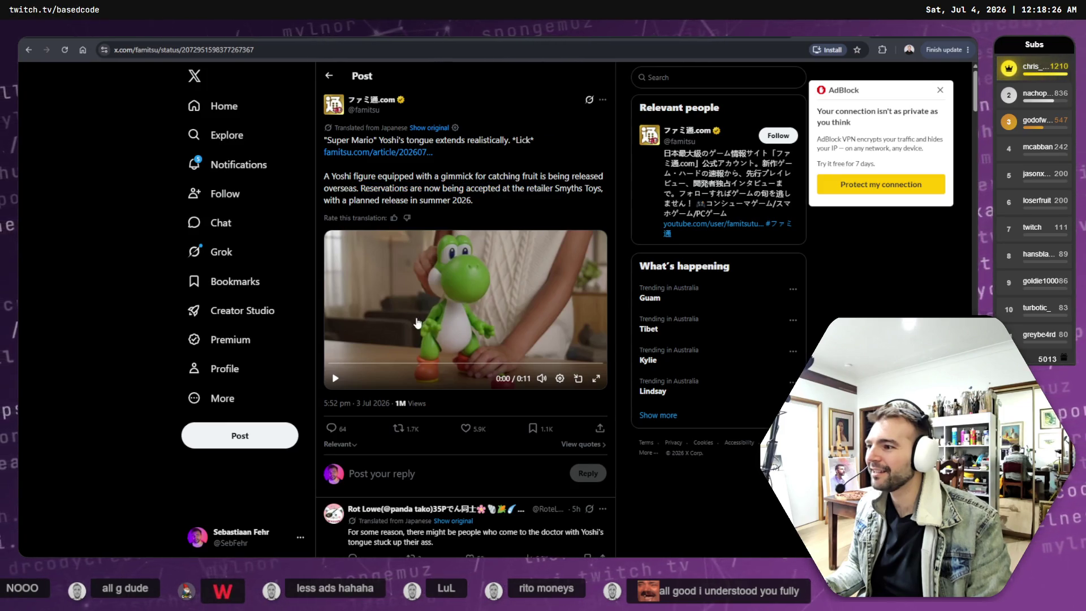
# Watch the Yoshi video fullscreen, replay it inline, then return to the ChatGPT tab.
pyautogui.click(596, 381)
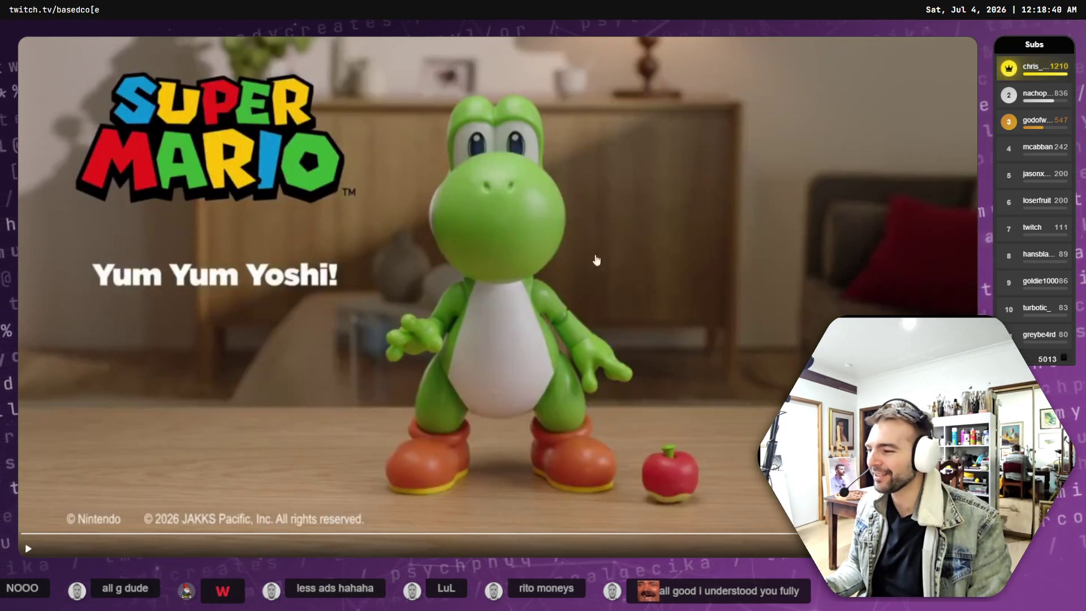
pyautogui.press('Escape')
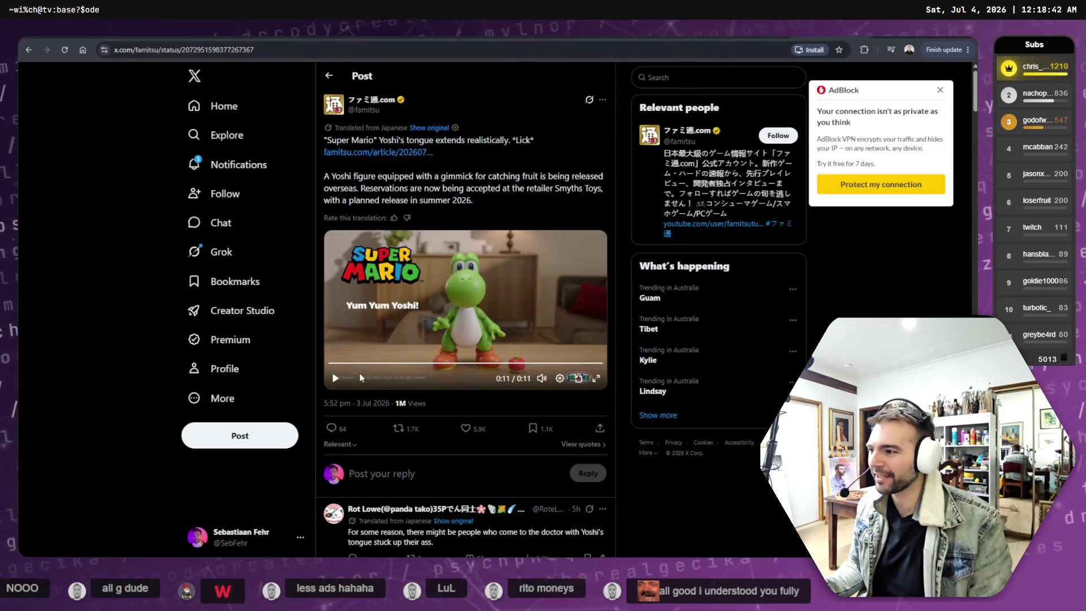
pyautogui.click(336, 377)
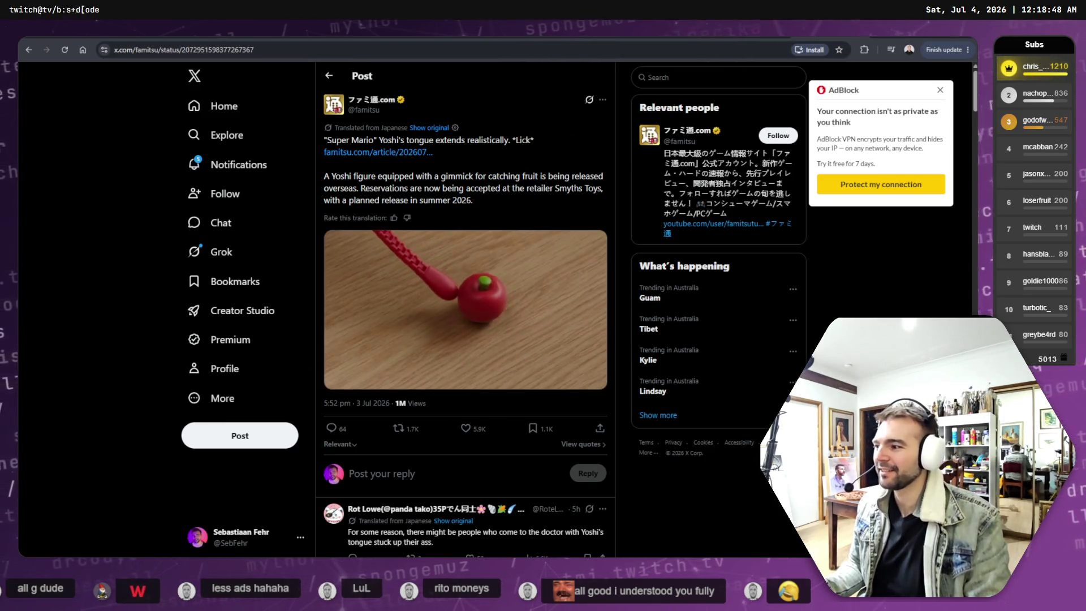
pyautogui.hotkey('ctrl', 'Tab')
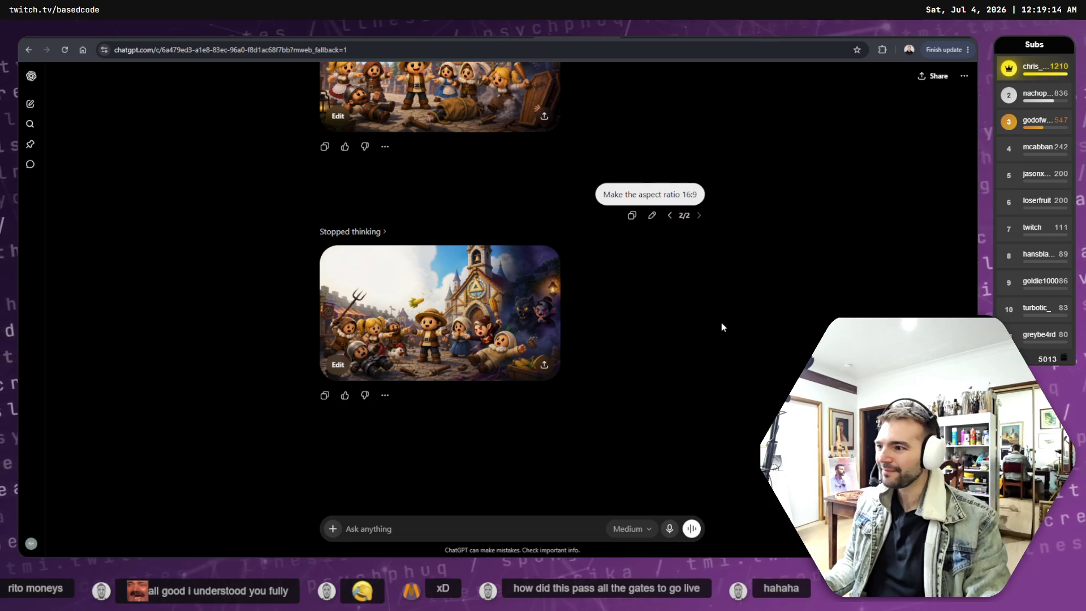
# Open the earlier village image in the viewer and regenerate it as Widescreen 16:9.
pyautogui.click(496, 304)
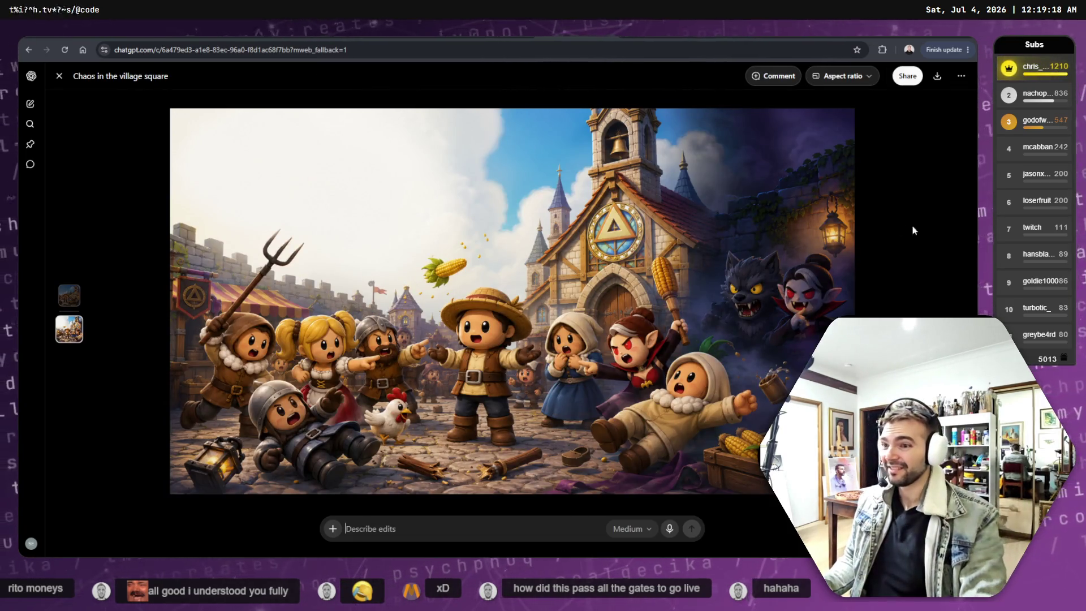
pyautogui.press('Escape')
pyautogui.scroll(3, 746, 256)
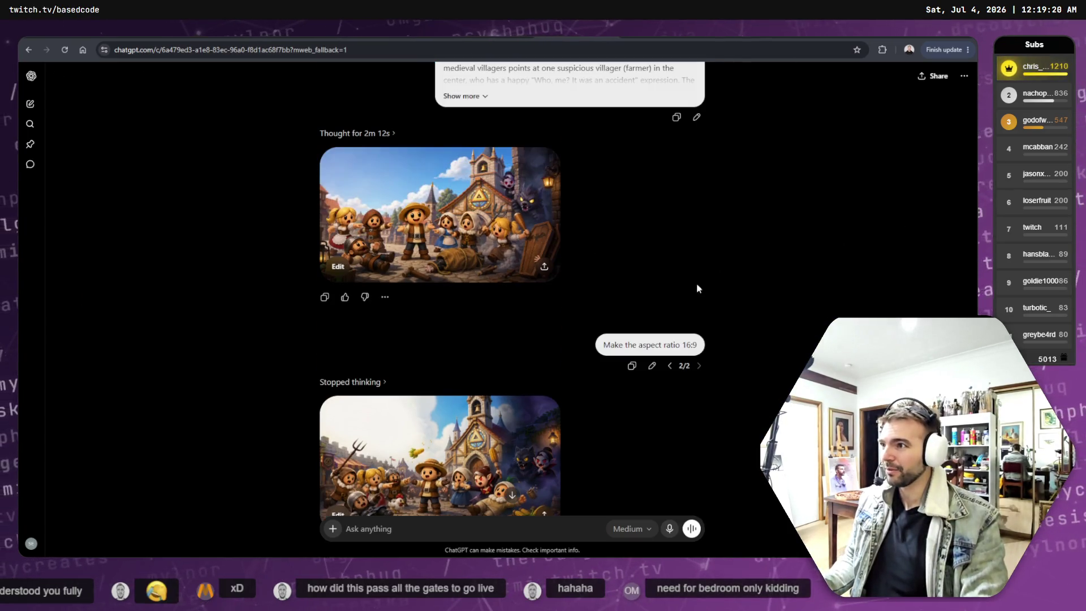
pyautogui.click(497, 212)
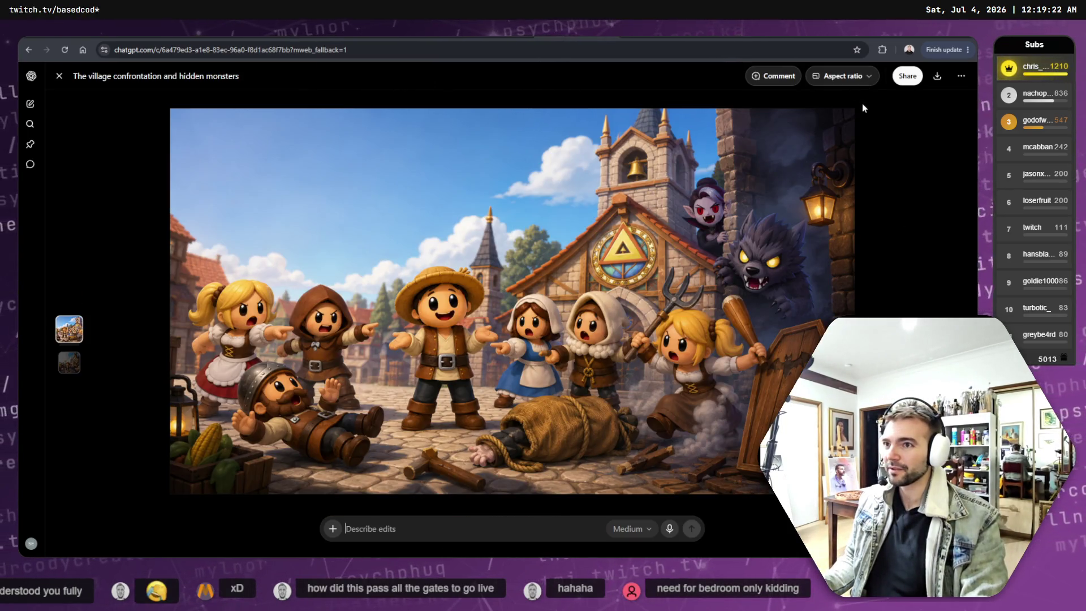
pyautogui.click(844, 76)
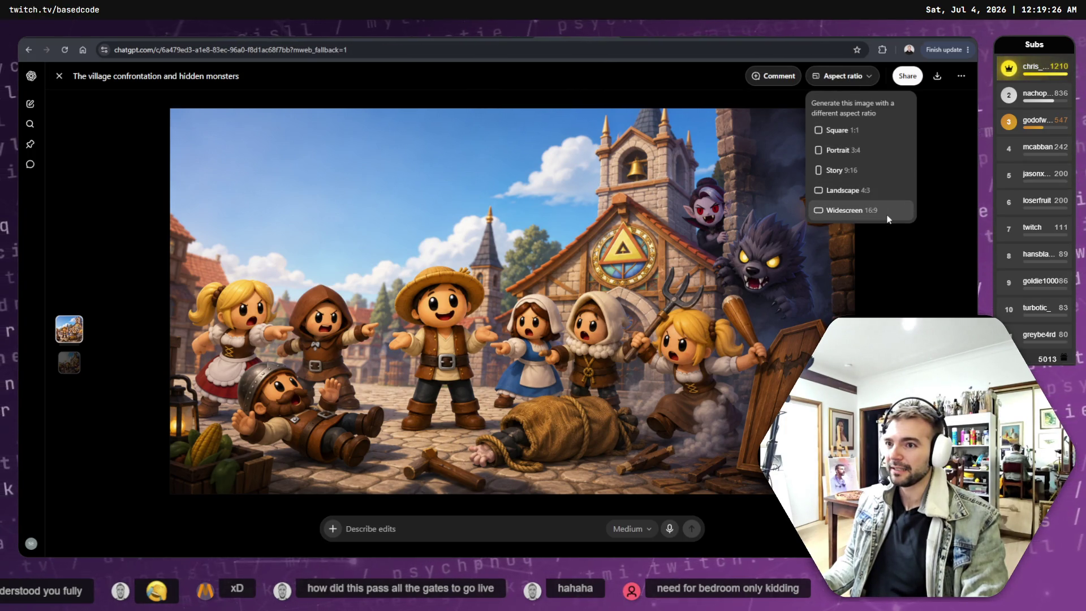
pyautogui.click(870, 211)
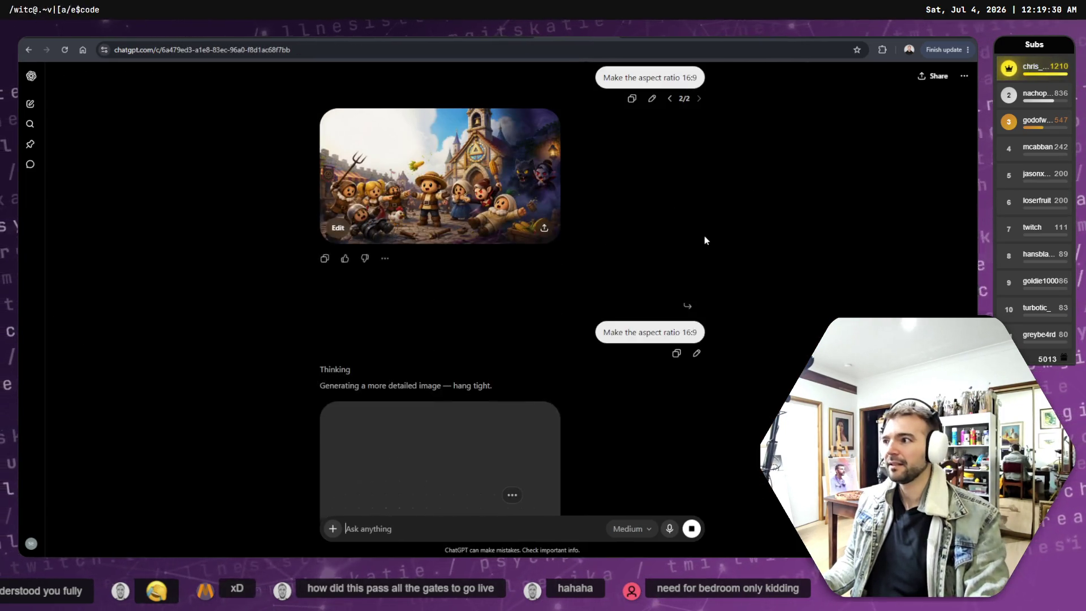
pyautogui.scroll(3, 708, 239)
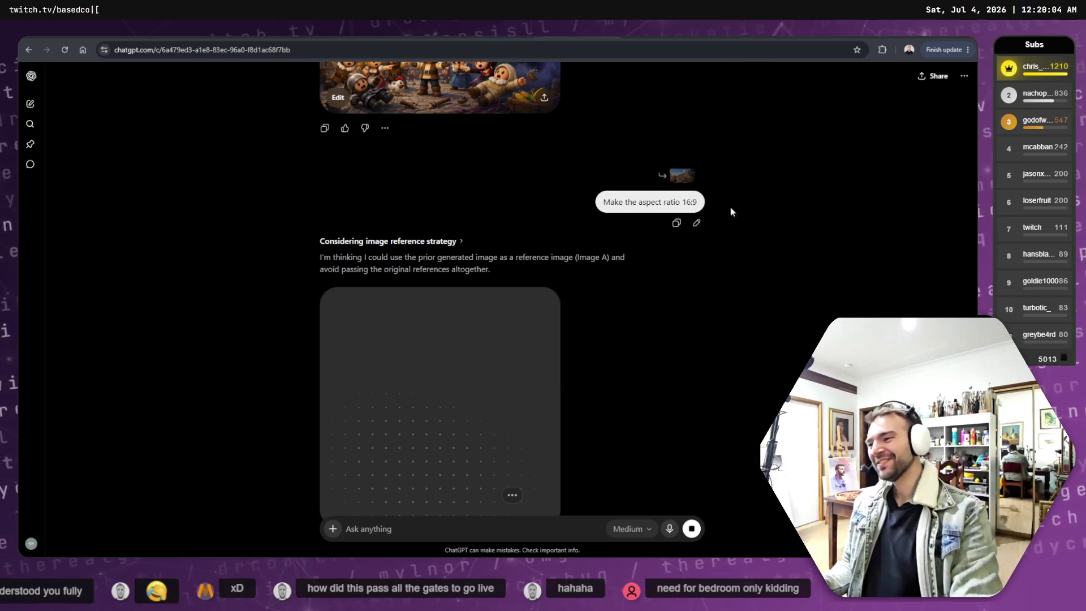
pyautogui.scroll(5, 794, 240)
pyautogui.scroll(-3, 794, 239)
pyautogui.scroll(5, 793, 239)
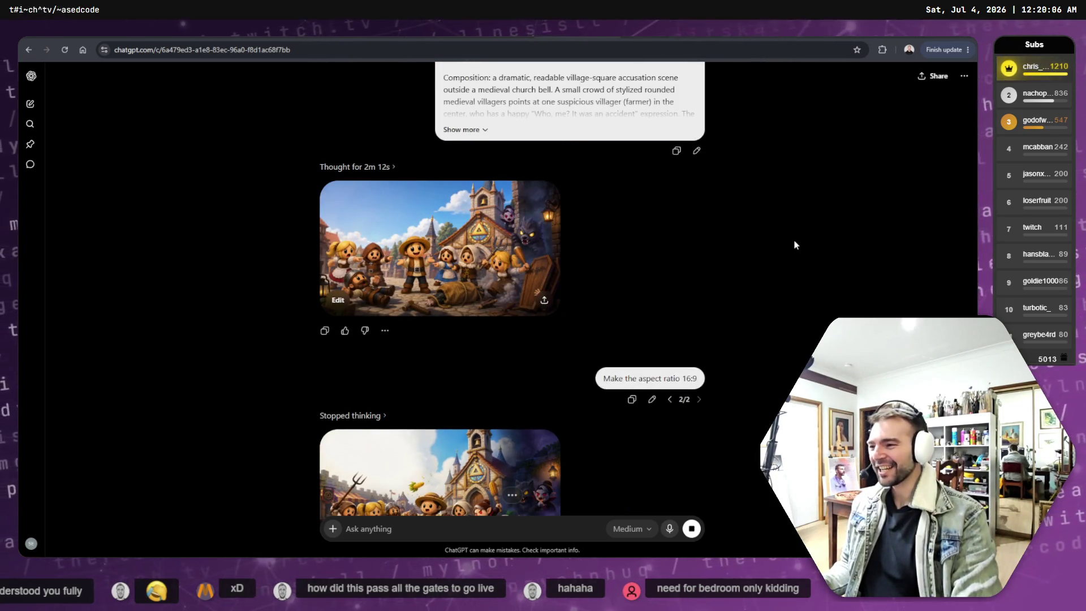
pyautogui.scroll(-10, 795, 245)
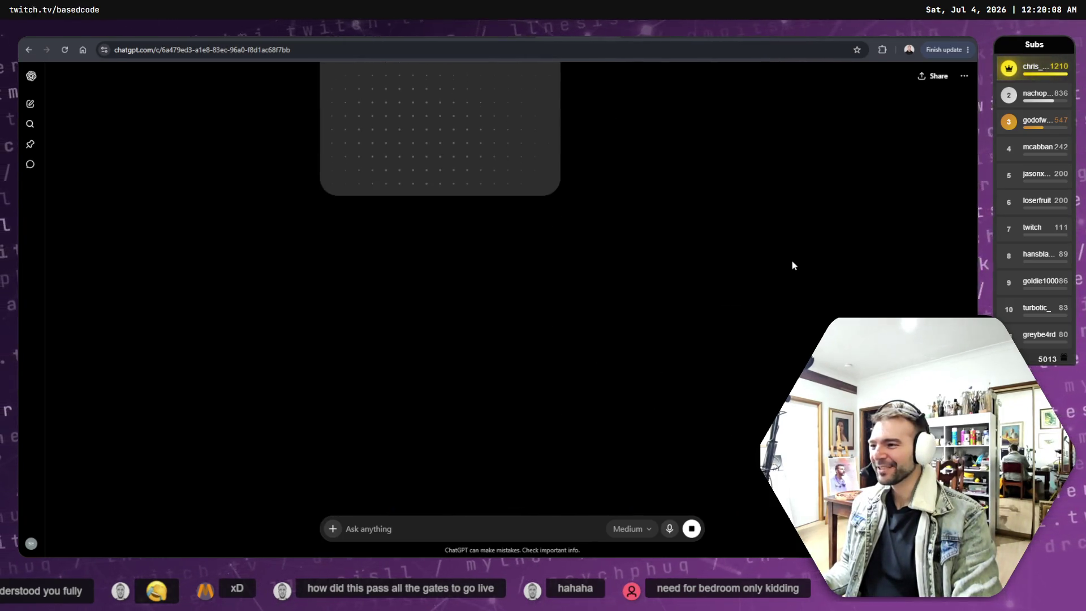
pyautogui.scroll(5, 792, 265)
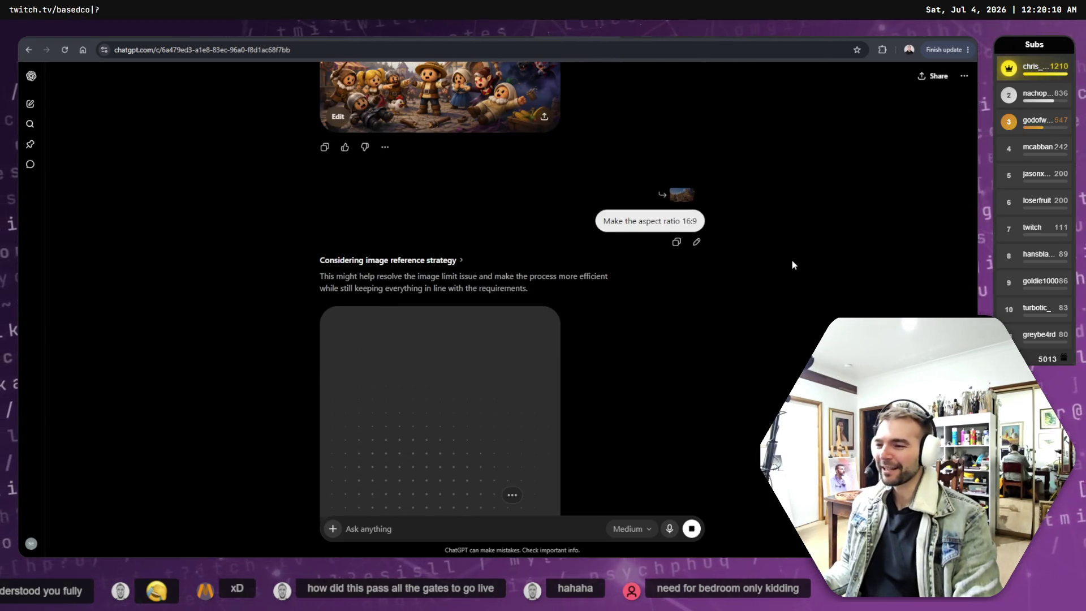
pyautogui.scroll(6, 793, 264)
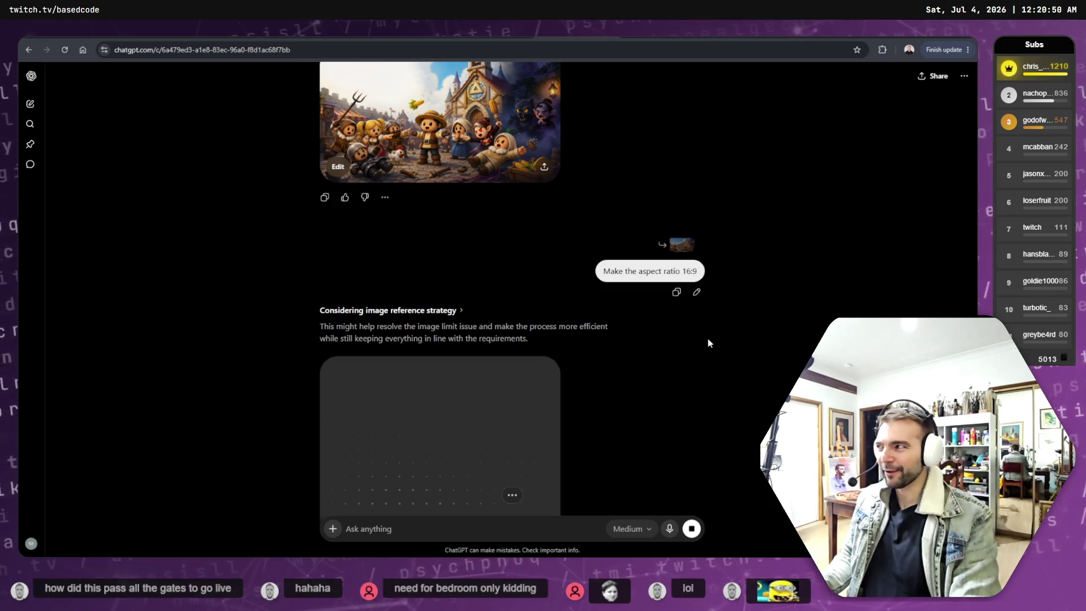
pyautogui.scroll(-3, 708, 338)
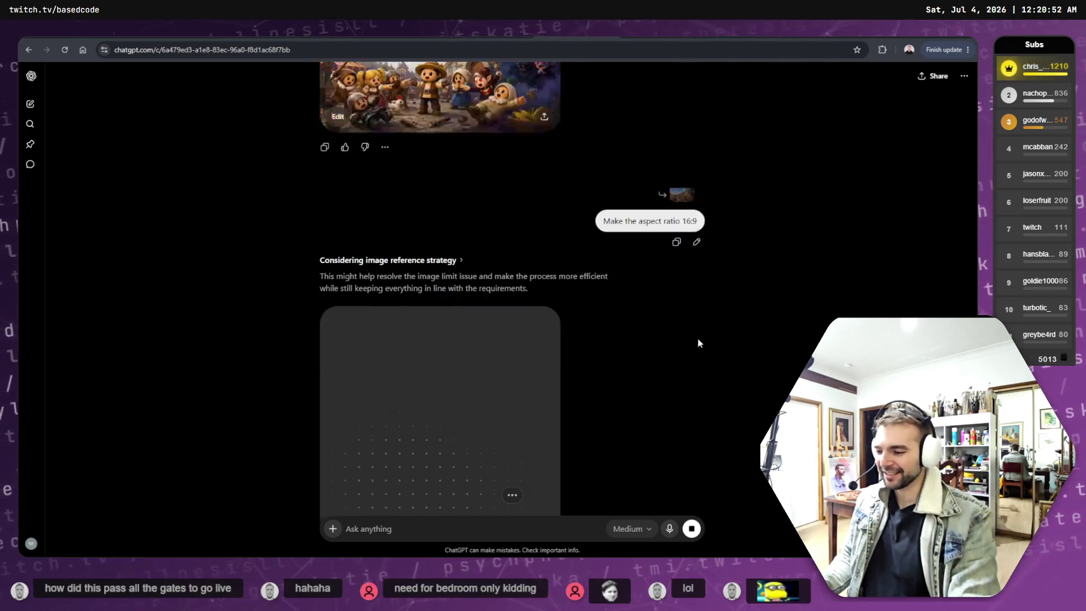
pyautogui.scroll(2, 634, 331)
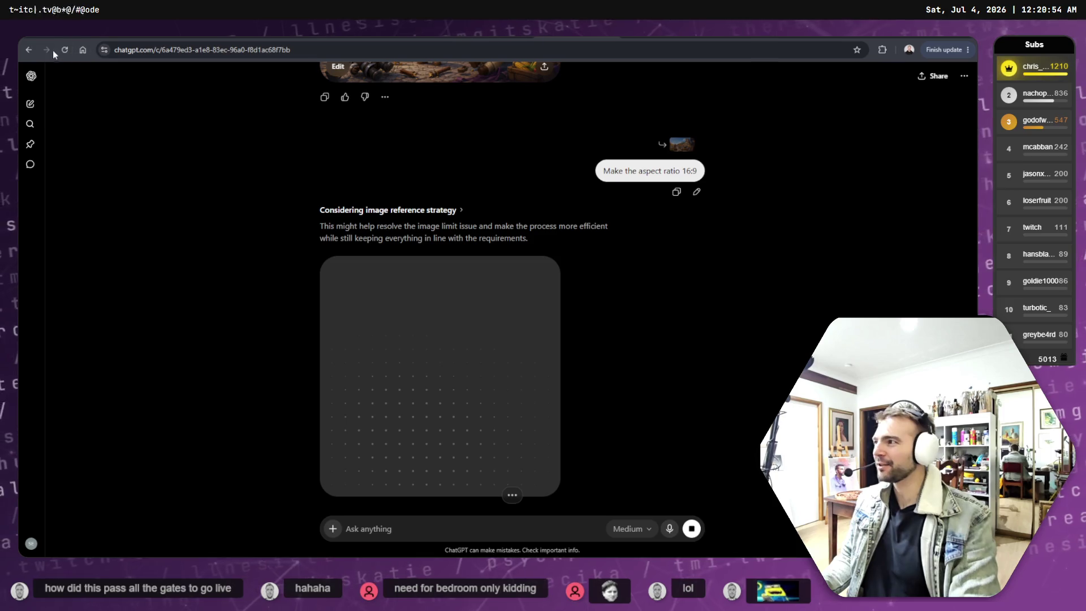
pyautogui.click(65, 49)
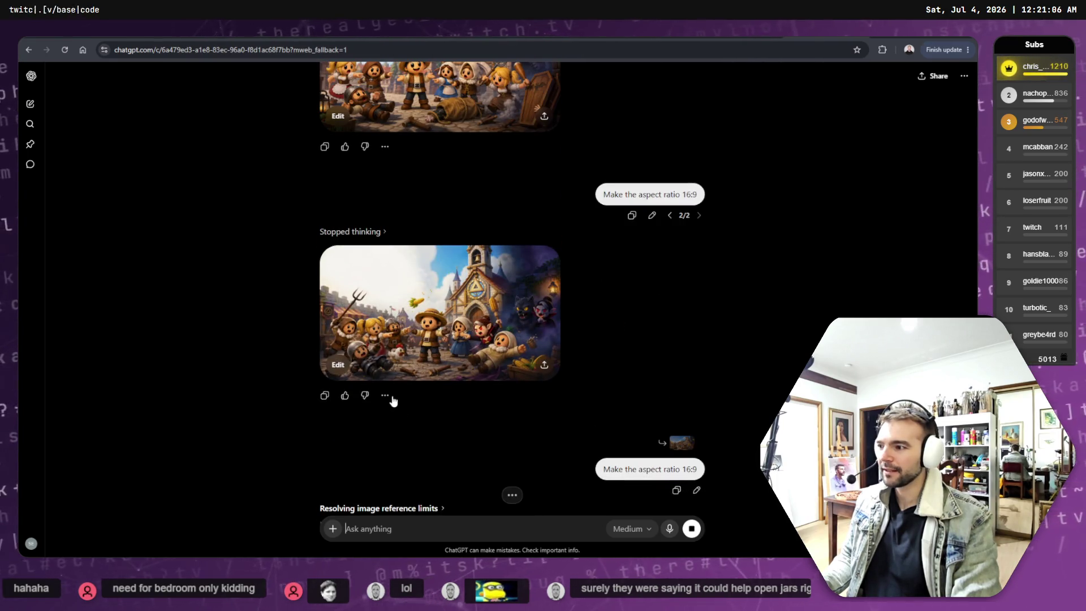
# Check the earlier village image's actions and full view while the 16:9 version finishes.
pyautogui.click(388, 397)
pyautogui.click(618, 322)
pyautogui.scroll(1, 401, 195)
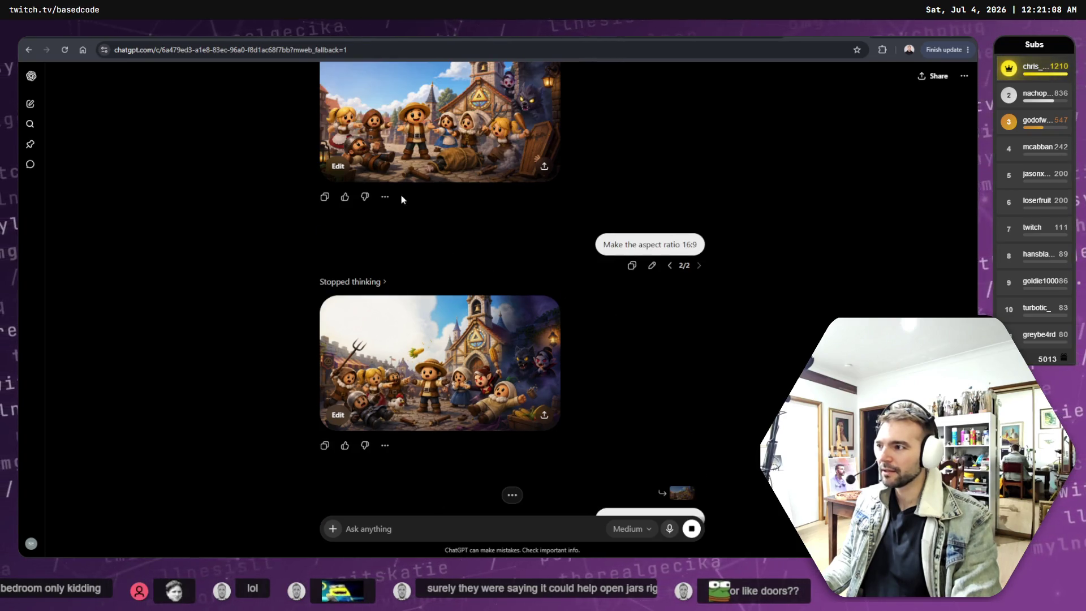
pyautogui.click(386, 198)
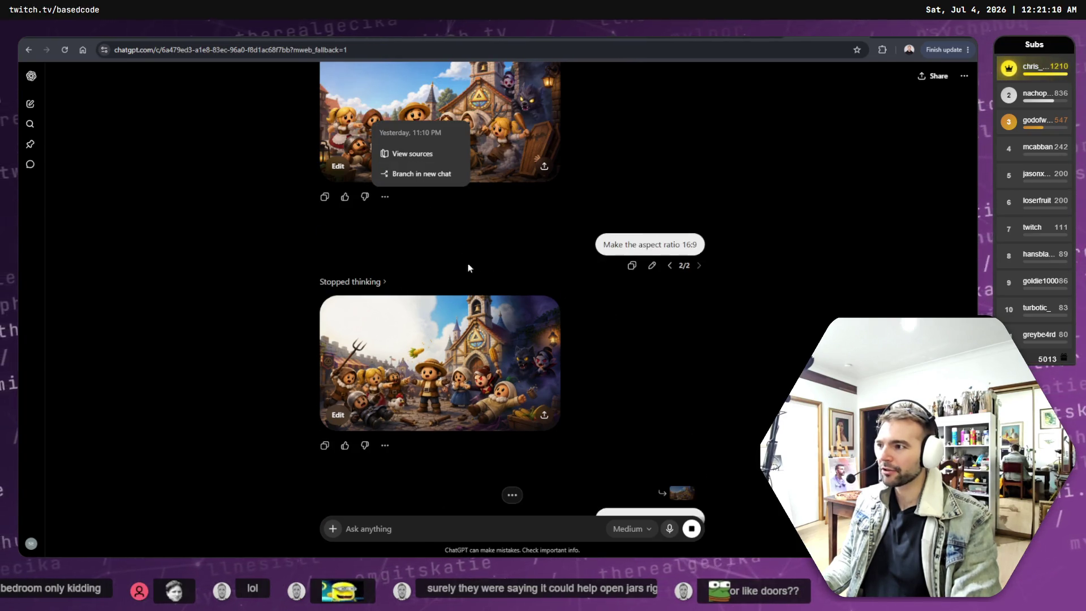
pyautogui.click(490, 232)
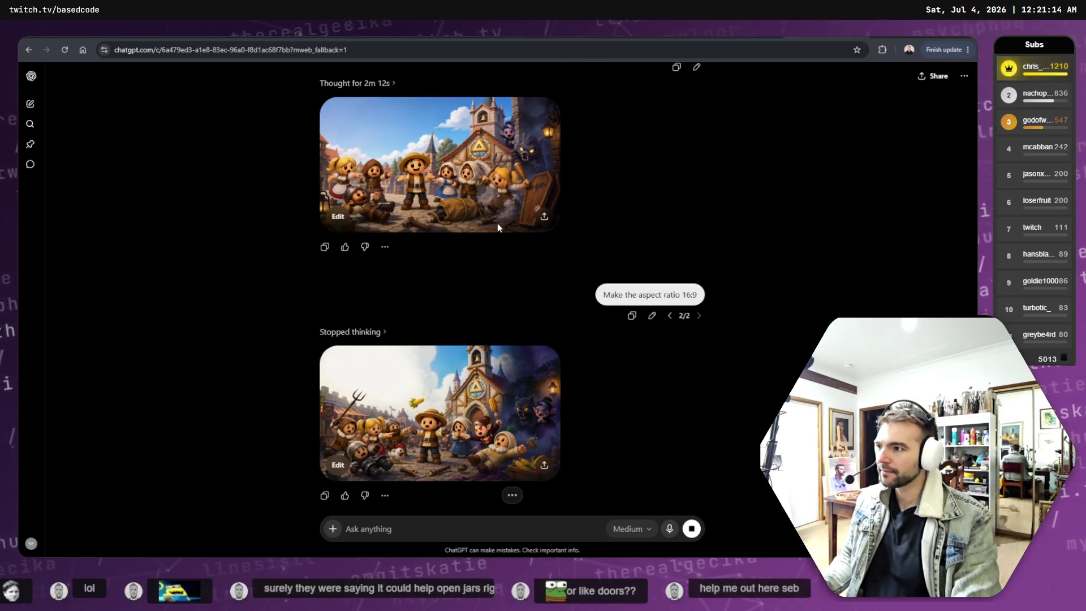
pyautogui.click(483, 196)
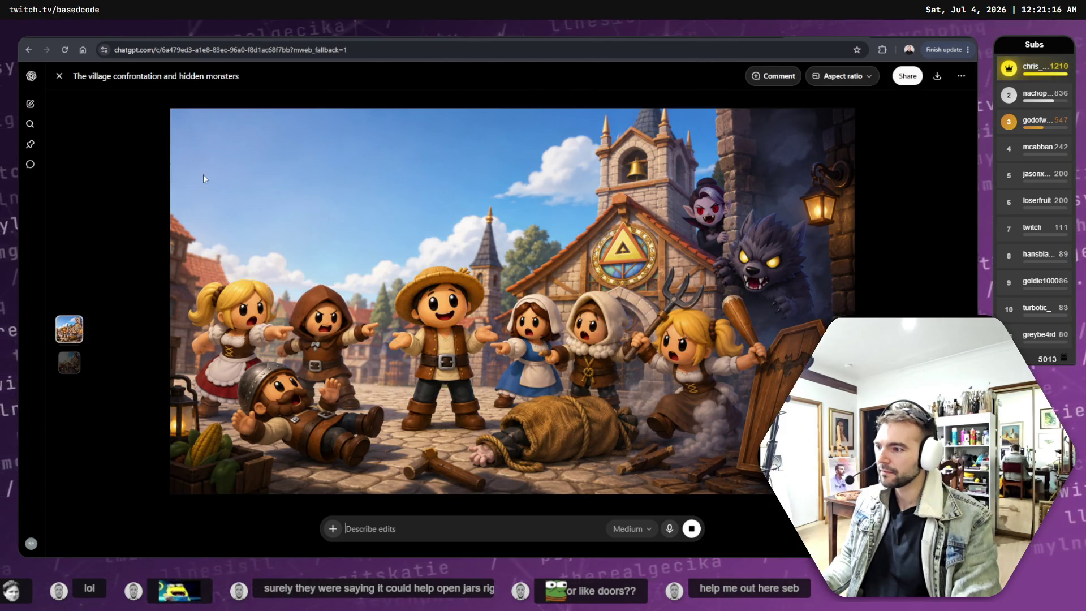
pyautogui.click(59, 77)
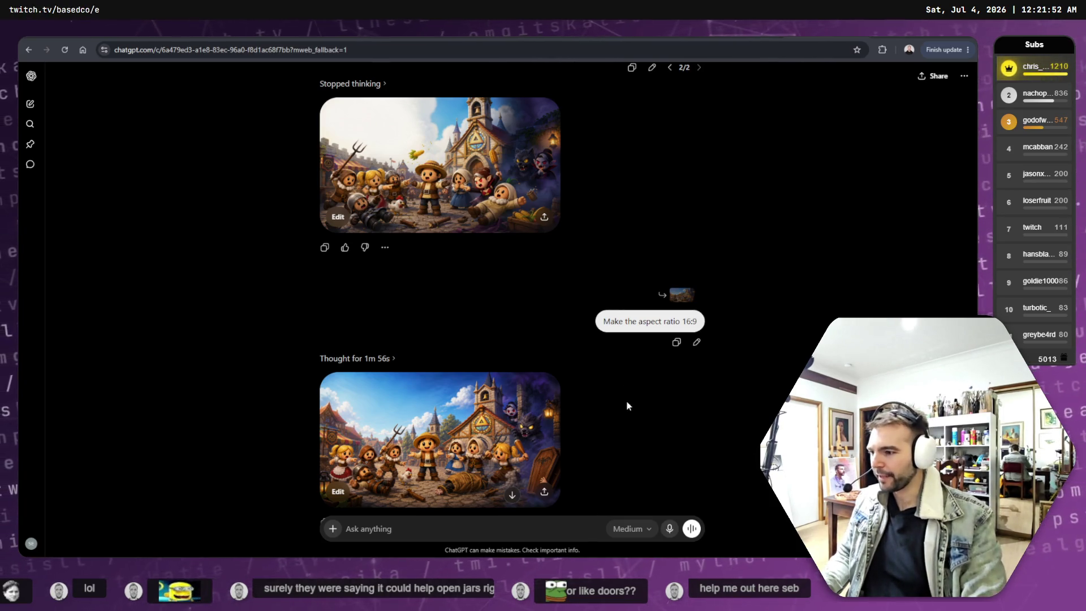
pyautogui.scroll(-1, 588, 407)
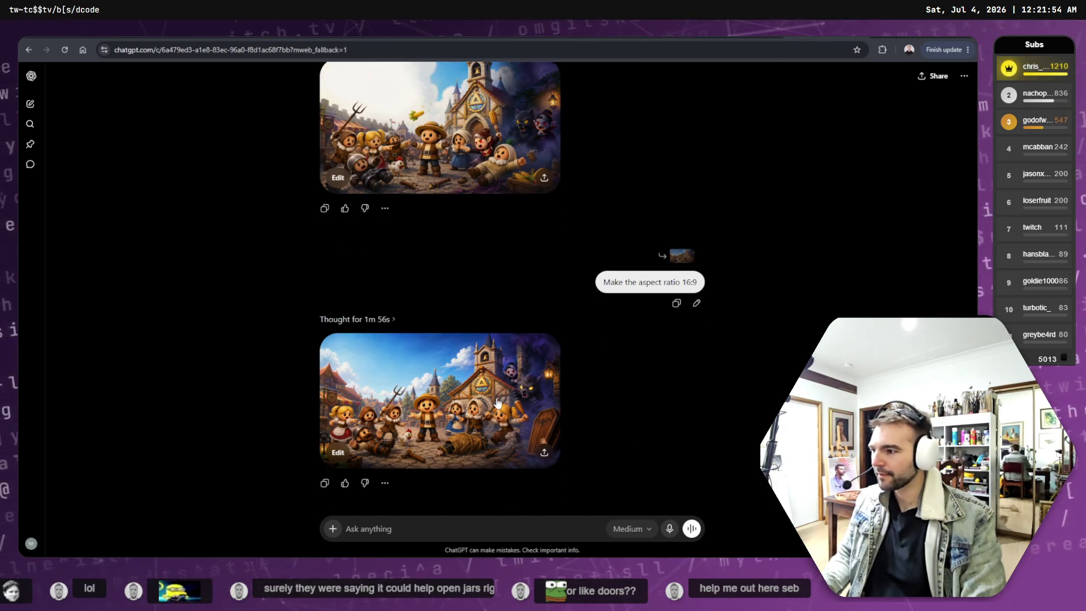
# Compare 'Chaos in the village square' with the earlier confrontation image in the viewer.
pyautogui.scroll(2, 456, 245)
pyautogui.click(456, 245)
pyautogui.press('Escape')
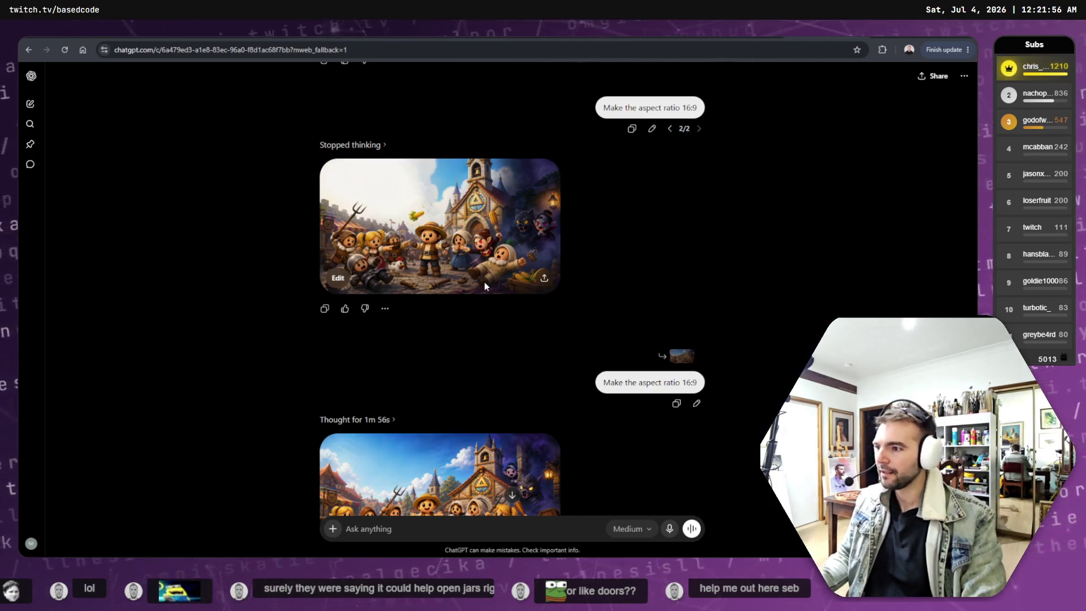
pyautogui.scroll(2, 483, 280)
pyautogui.scroll(3, 484, 281)
pyautogui.click(467, 251)
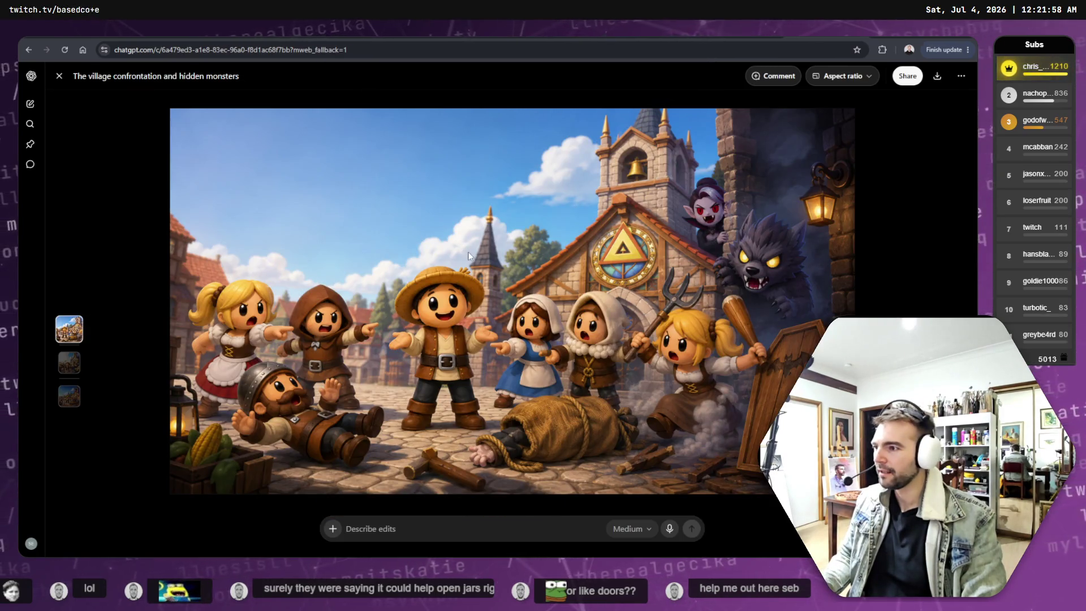
pyautogui.click(69, 396)
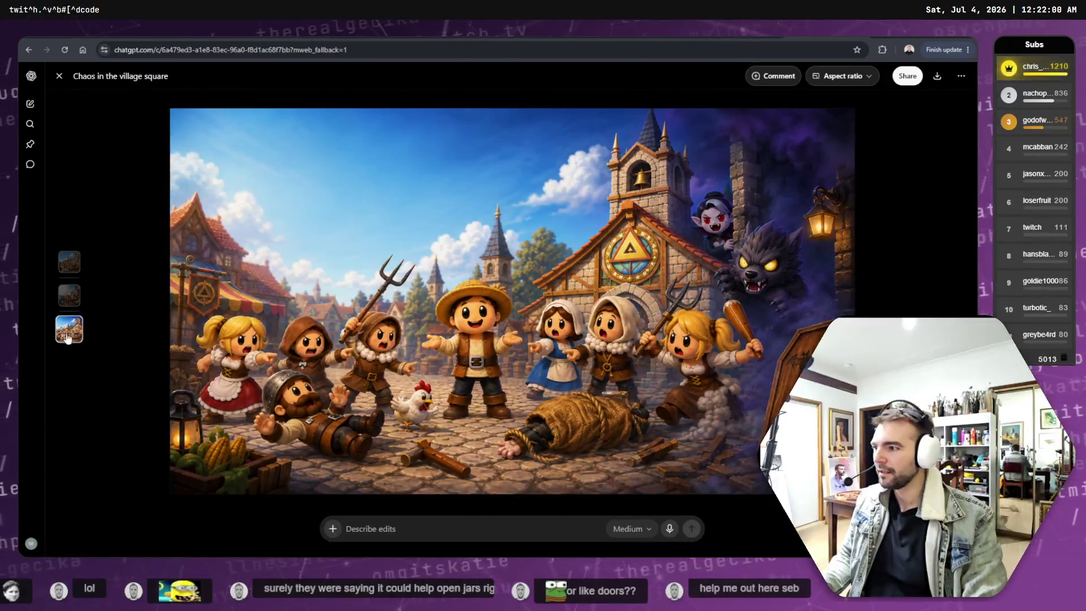
pyautogui.click(67, 266)
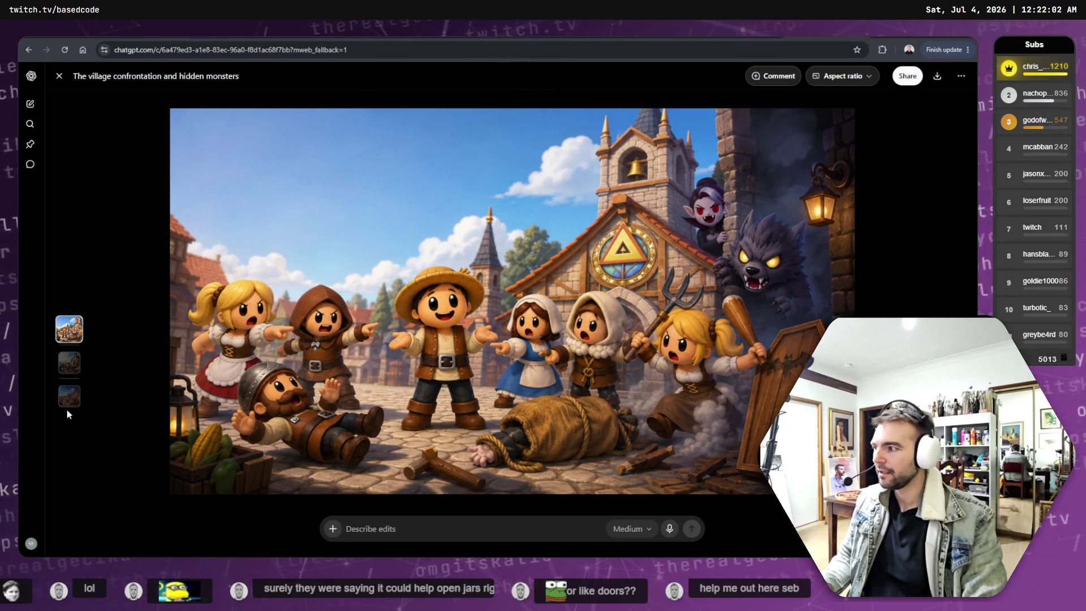
pyautogui.click(69, 399)
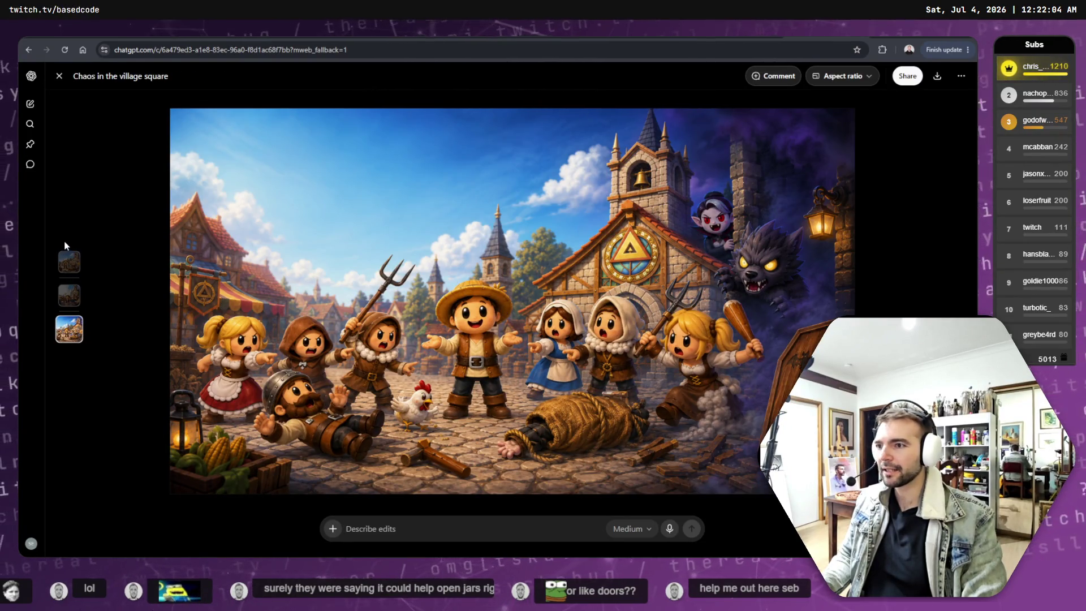
pyautogui.click(70, 297)
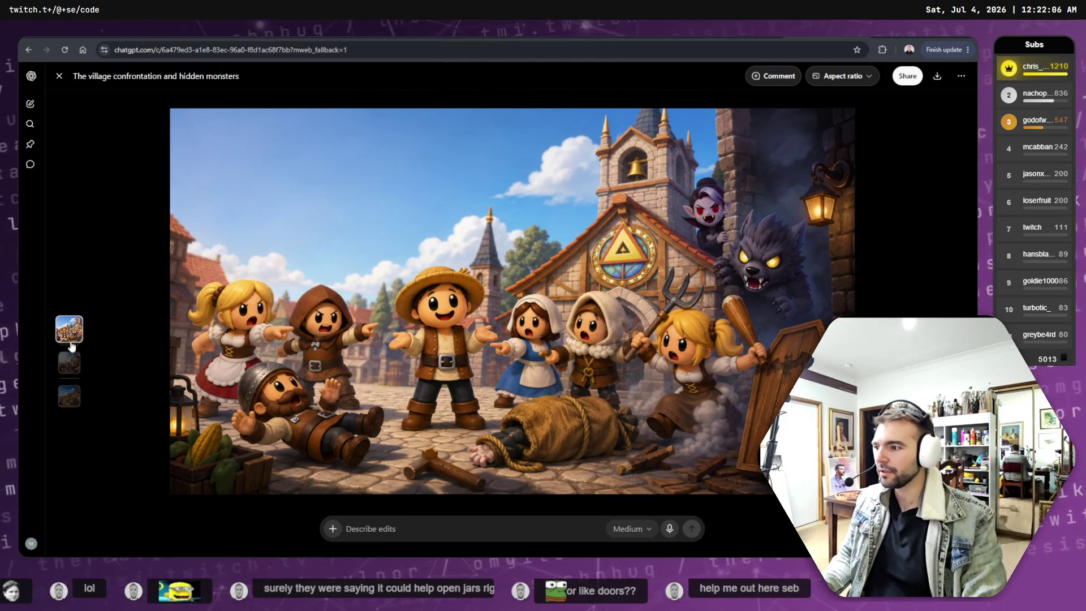
pyautogui.click(69, 399)
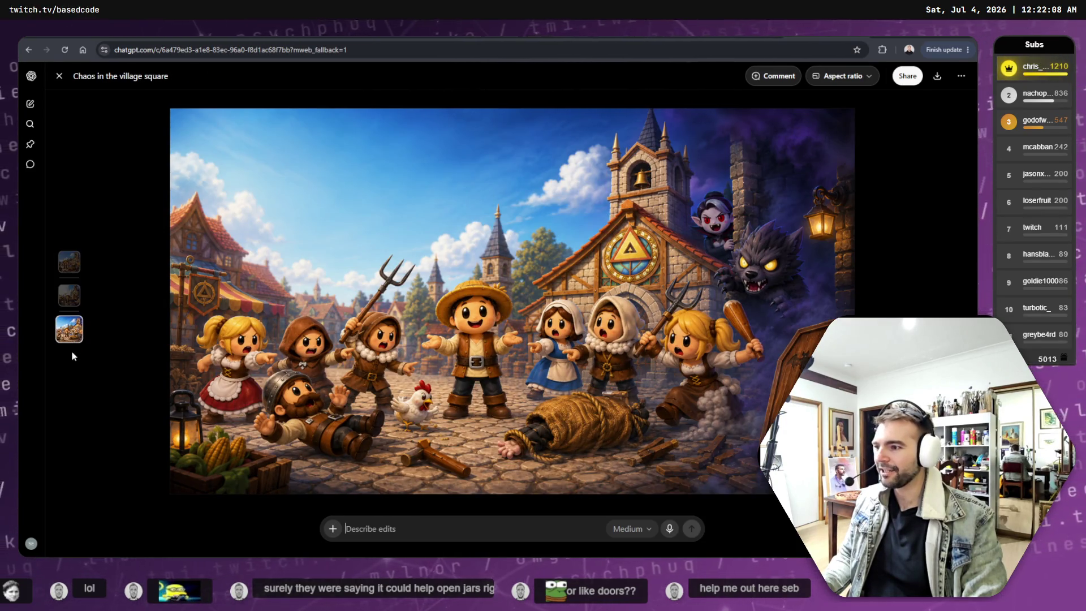
pyautogui.click(68, 262)
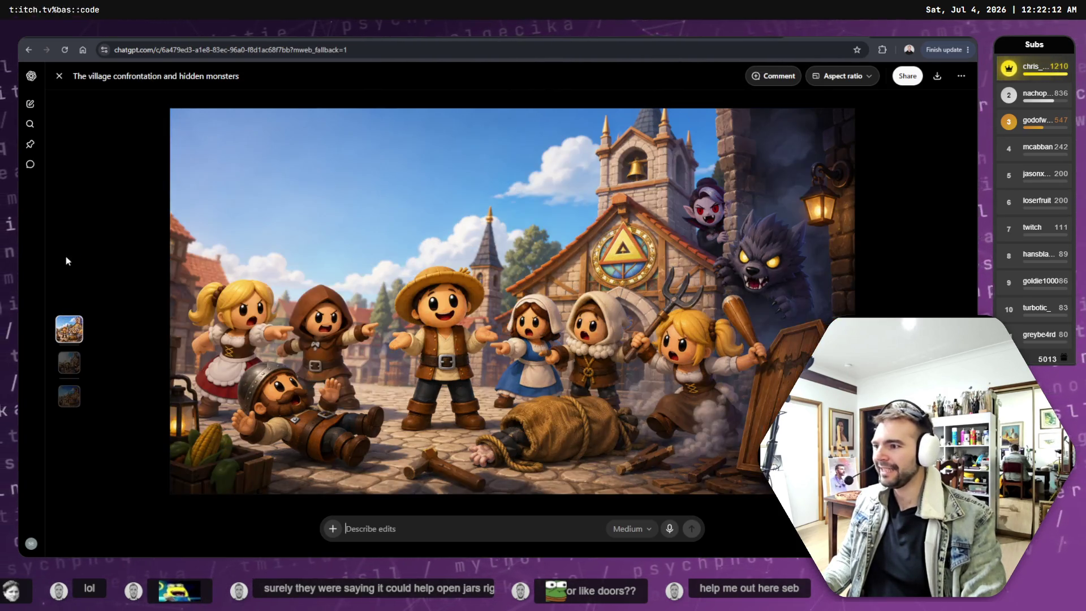
pyautogui.click(65, 396)
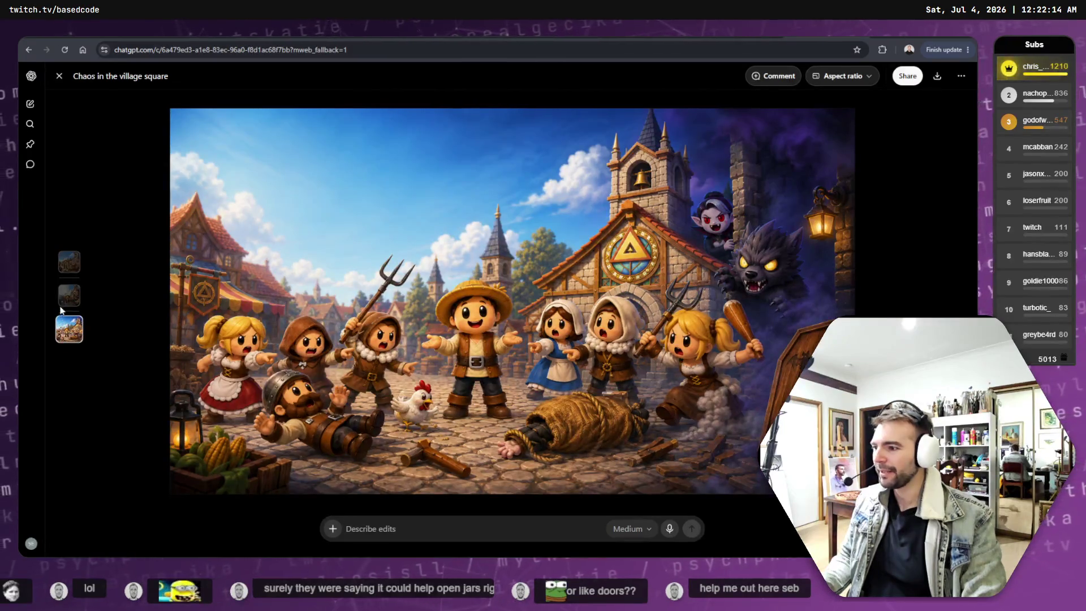
pyautogui.click(66, 262)
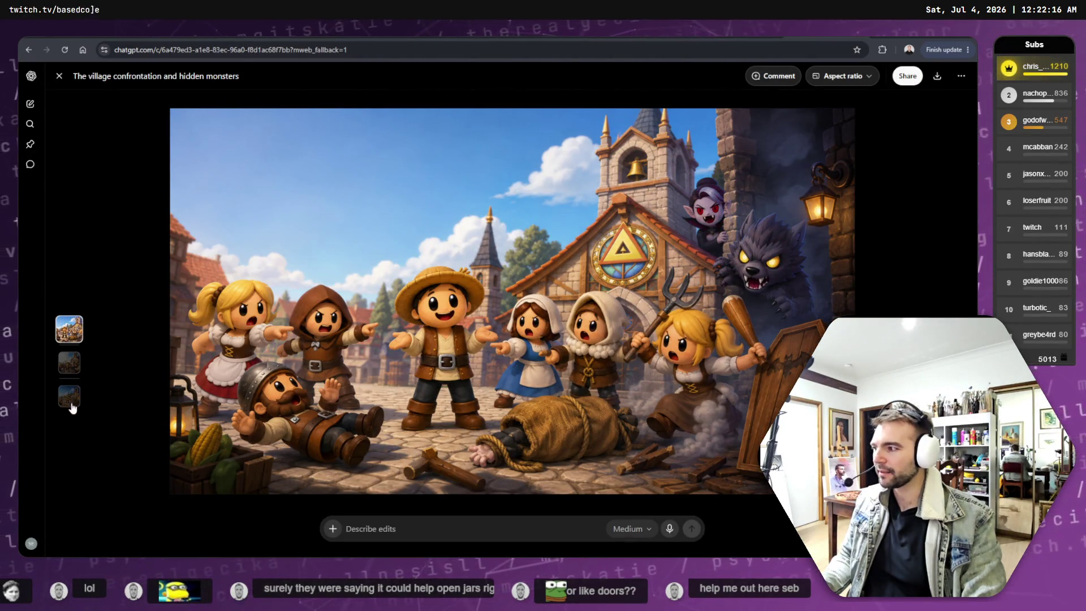
pyautogui.click(71, 399)
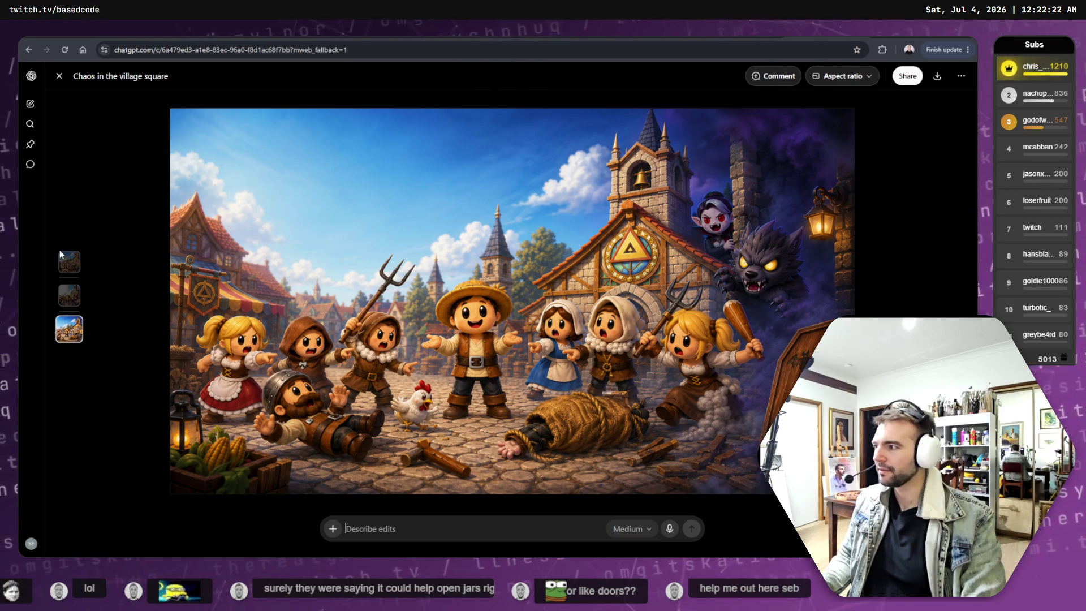
pyautogui.click(66, 256)
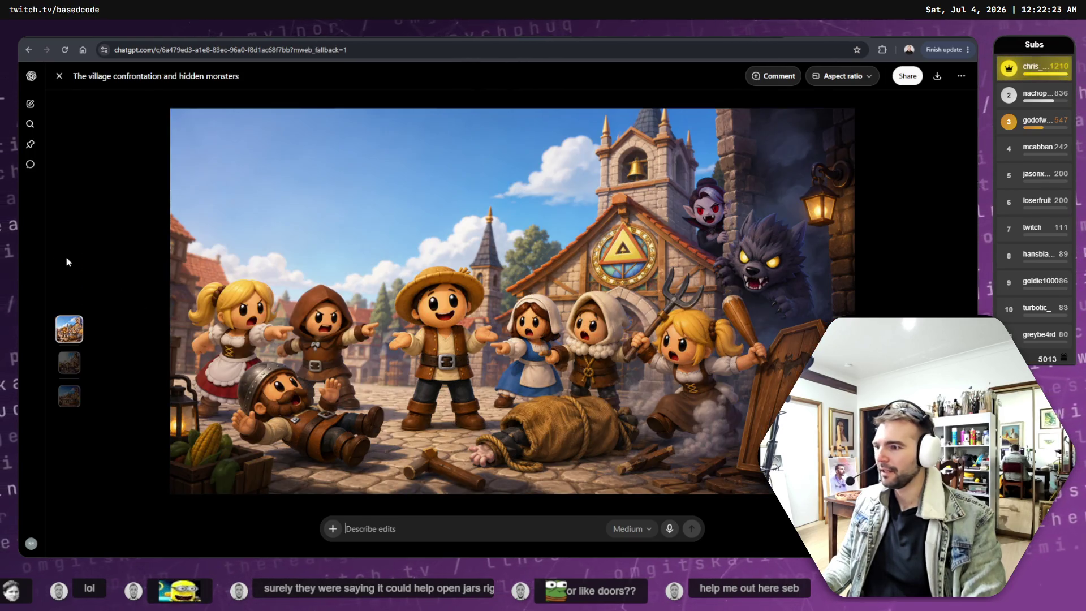
# Close the image viewer, review both images in the chat, and return to GIMP.
pyautogui.click(152, 186)
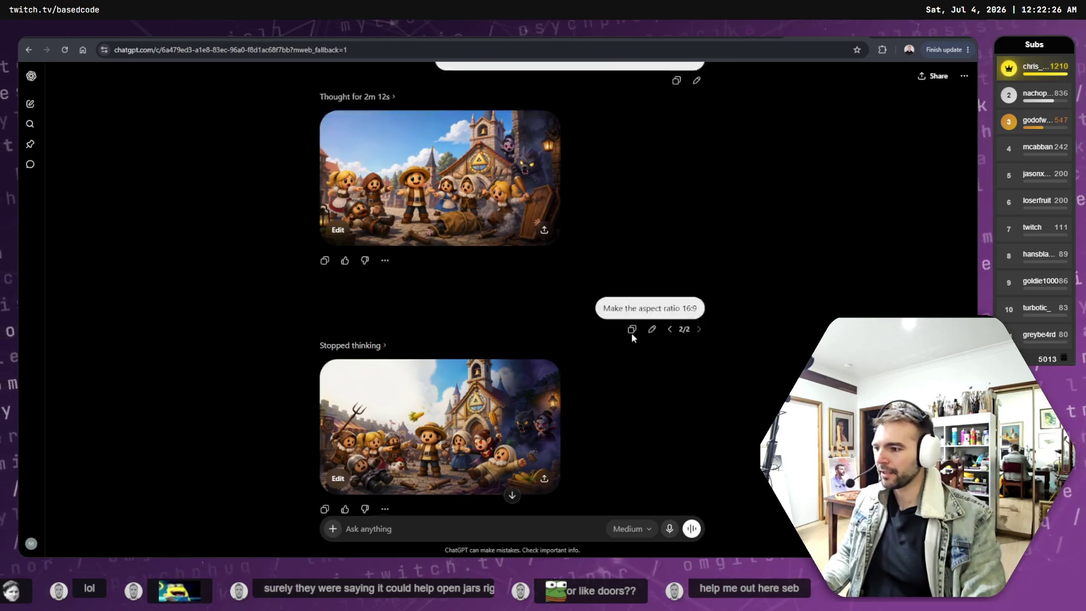
pyautogui.scroll(5, 612, 334)
pyautogui.scroll(-5, 580, 317)
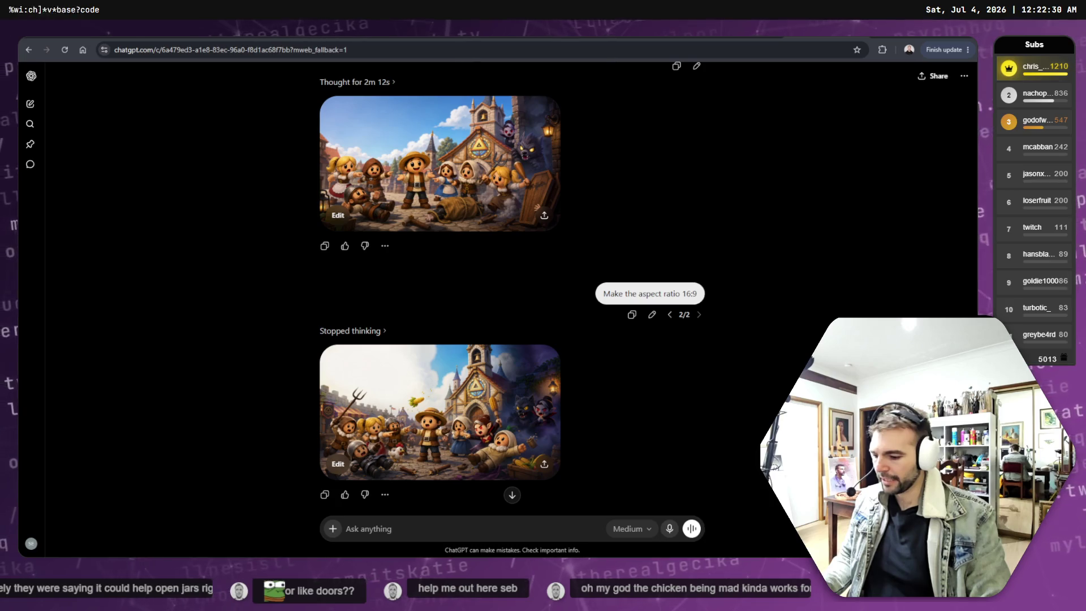
pyautogui.hotkey('alt', 'Tab')
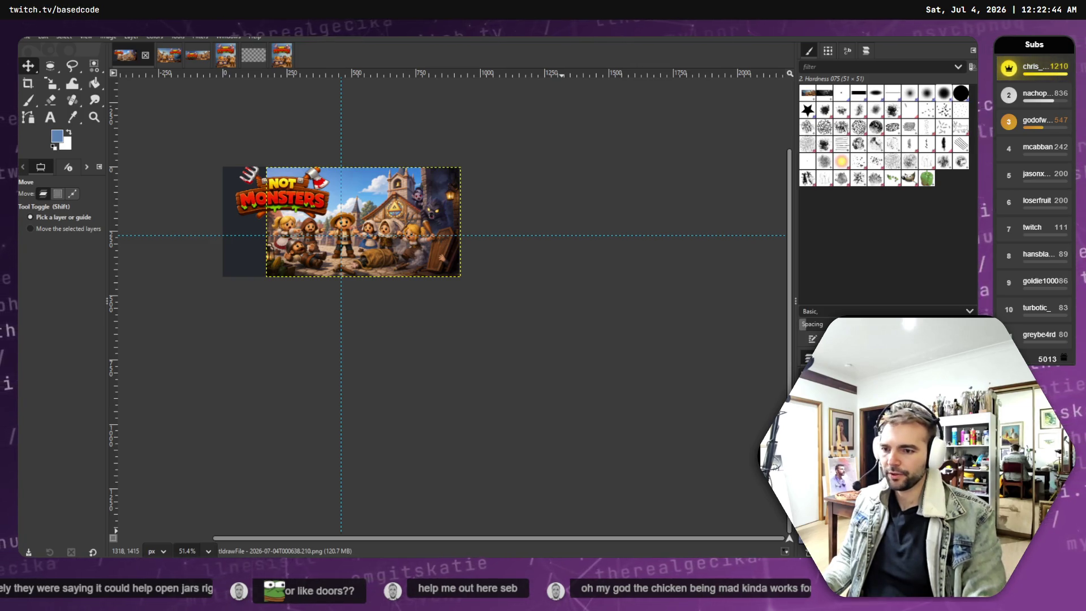
# Hide the NOT MONSTERS logo layer so the left strip shows transparency.
pyautogui.hotkey('ctrl', 'z')
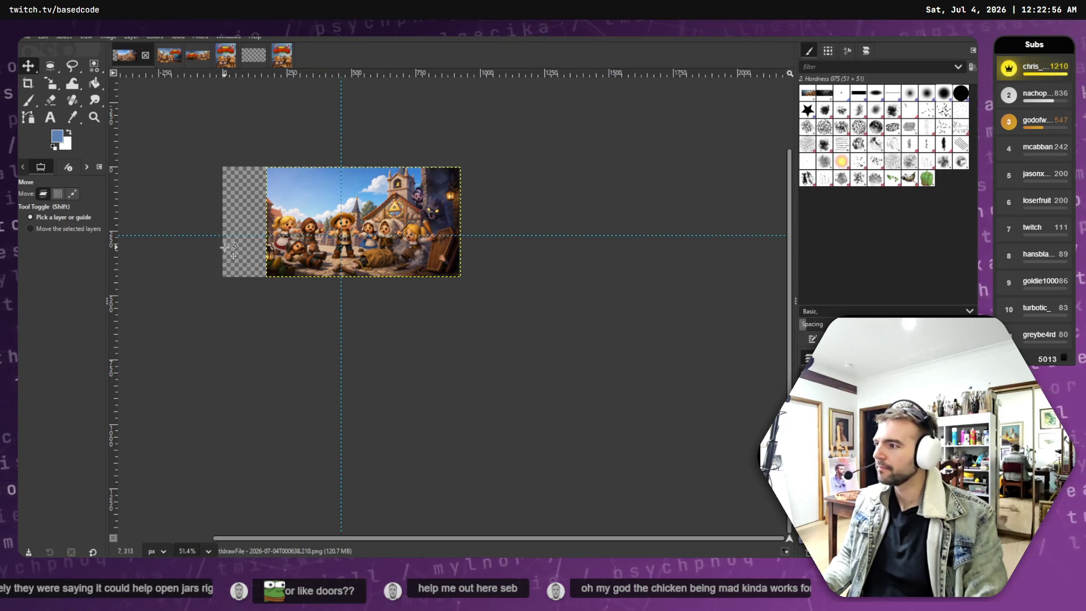
pyautogui.click(25, 37)
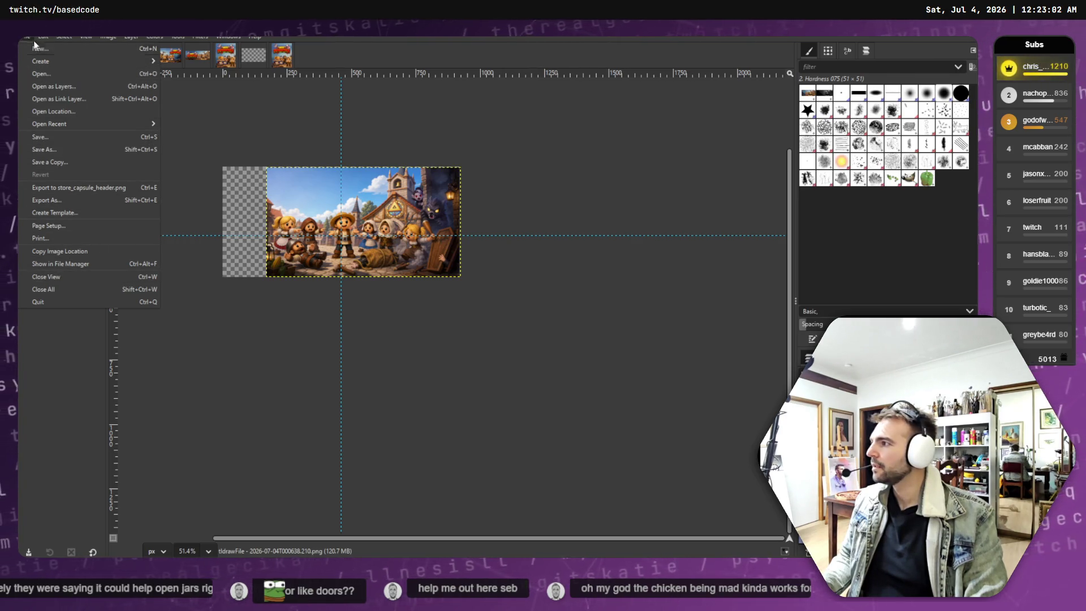
# Back out of the project Save As and start a PNG export instead.
pyautogui.moveTo(50, 38)
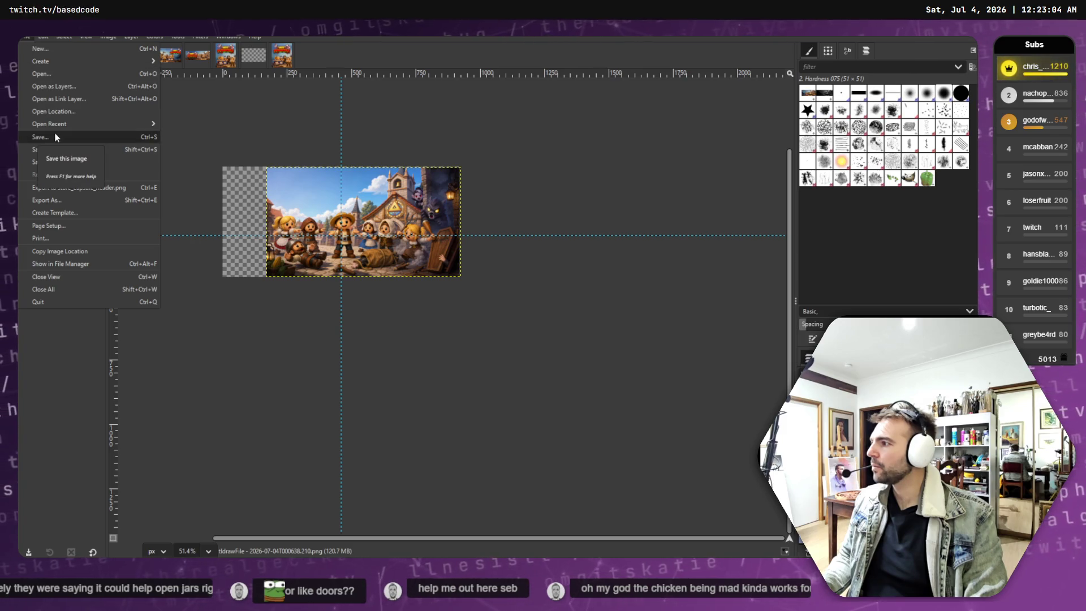
pyautogui.click(57, 137)
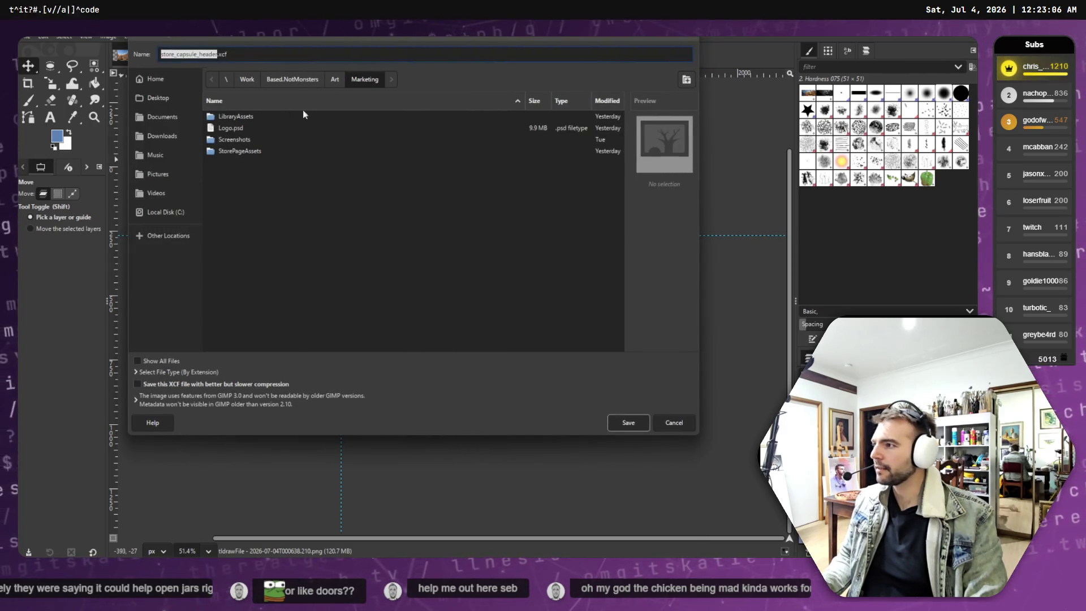
pyautogui.click(626, 422)
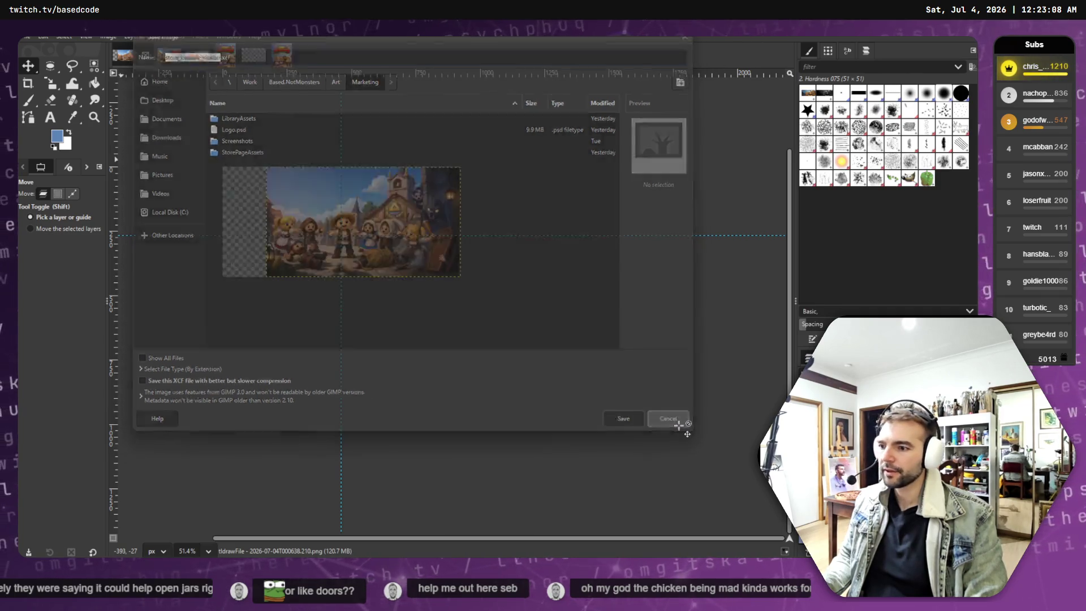
pyautogui.click(26, 37)
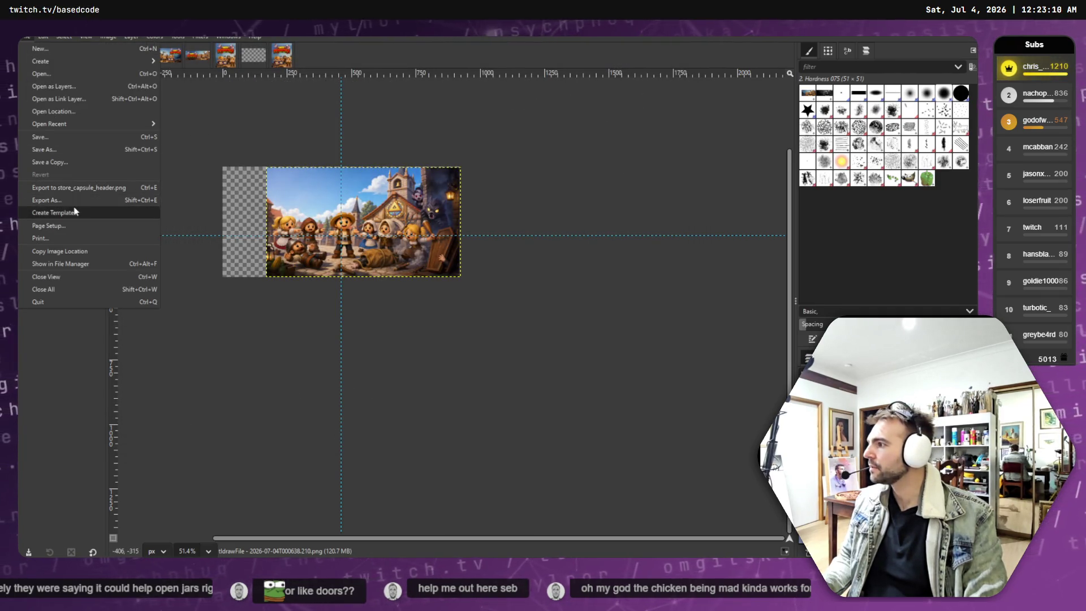
pyautogui.click(45, 197)
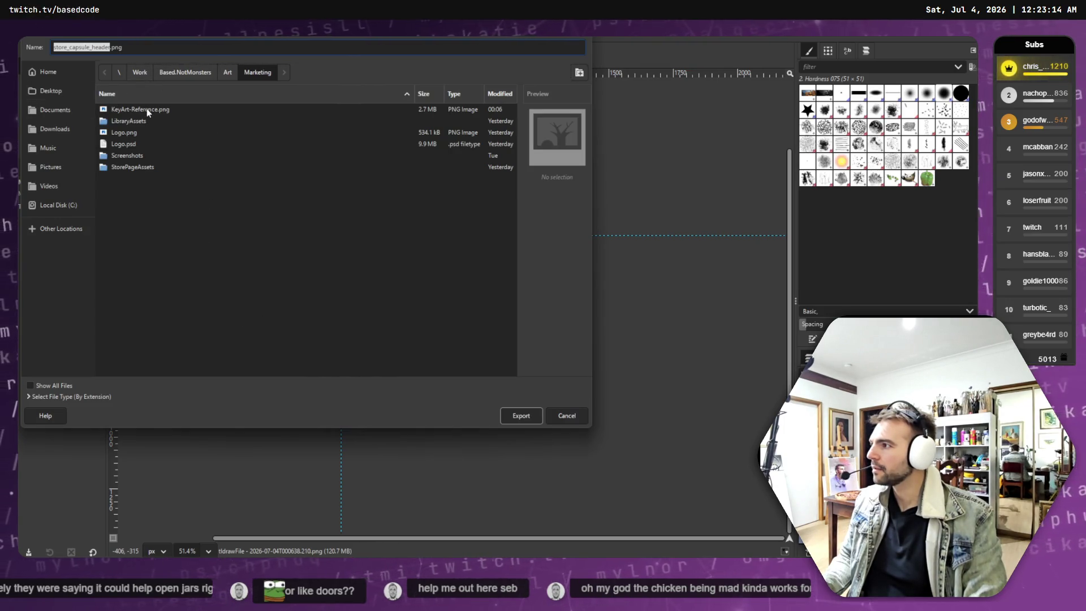
# Export the banner as store_capsule_header-outpaintleft.png into Marketing, then return to the browser.
pyautogui.click(111, 47)
pyautogui.write('_')
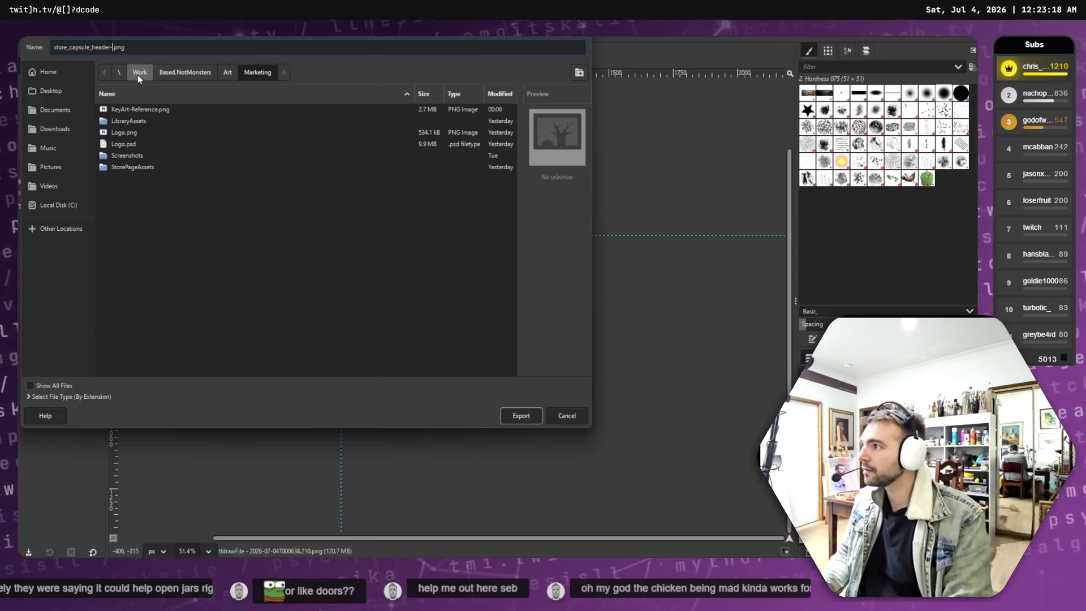
pyautogui.press('BackSpace')
pyautogui.write('-roou')
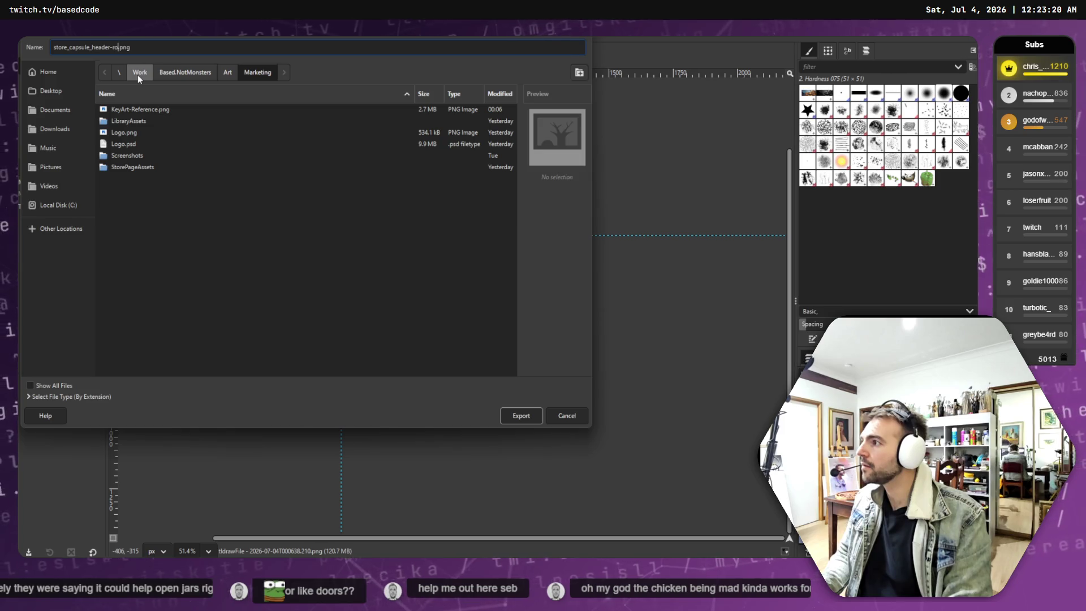
pyautogui.press('BackSpace')
pyautogui.press('BackSpace')
pyautogui.press('BackSpace')
pyautogui.write('oup')
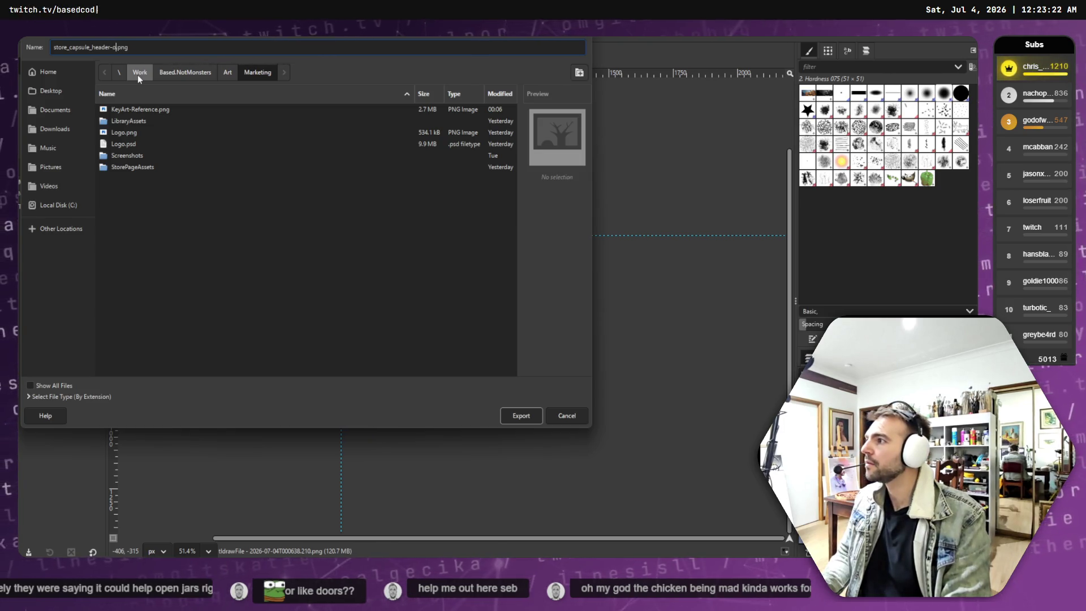
pyautogui.press('BackSpace')
pyautogui.write('tpaintleft')
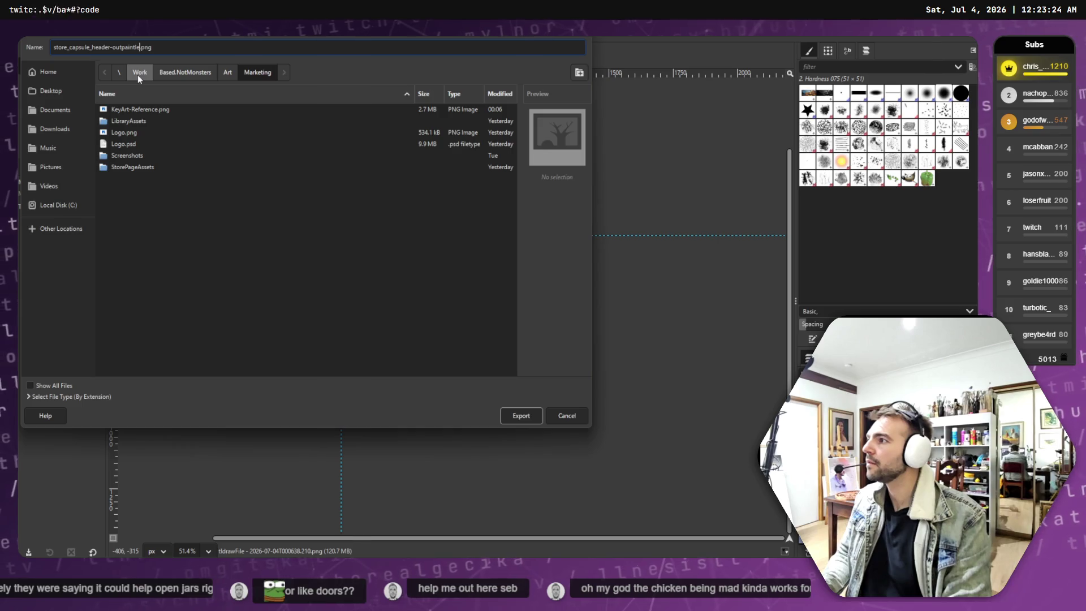
pyautogui.press('Return')
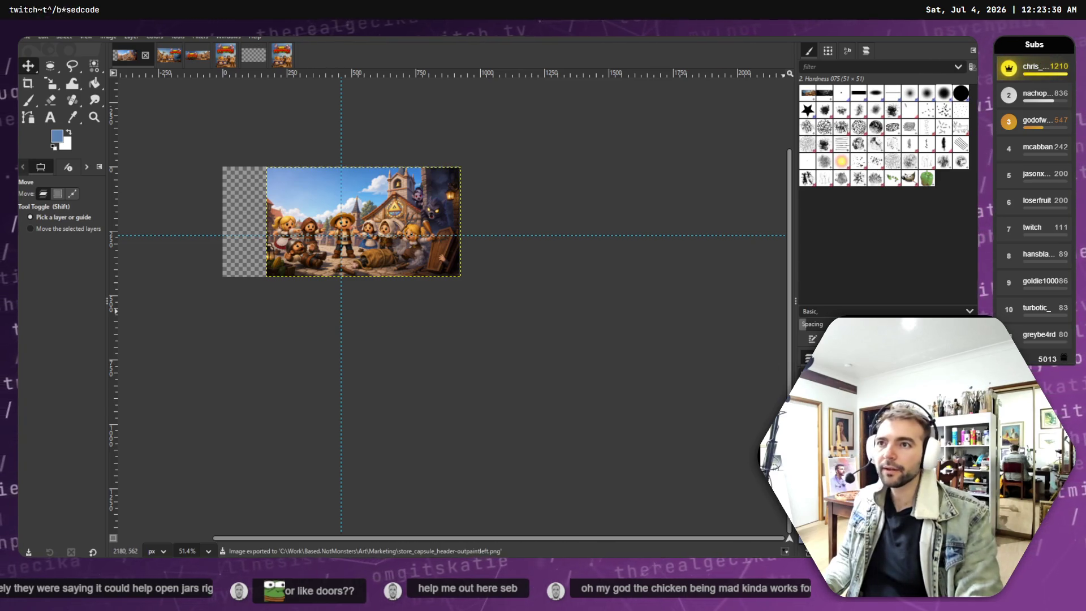
pyautogui.hotkey('alt', 'Tab')
pyautogui.hotkey('ctrl', 't')
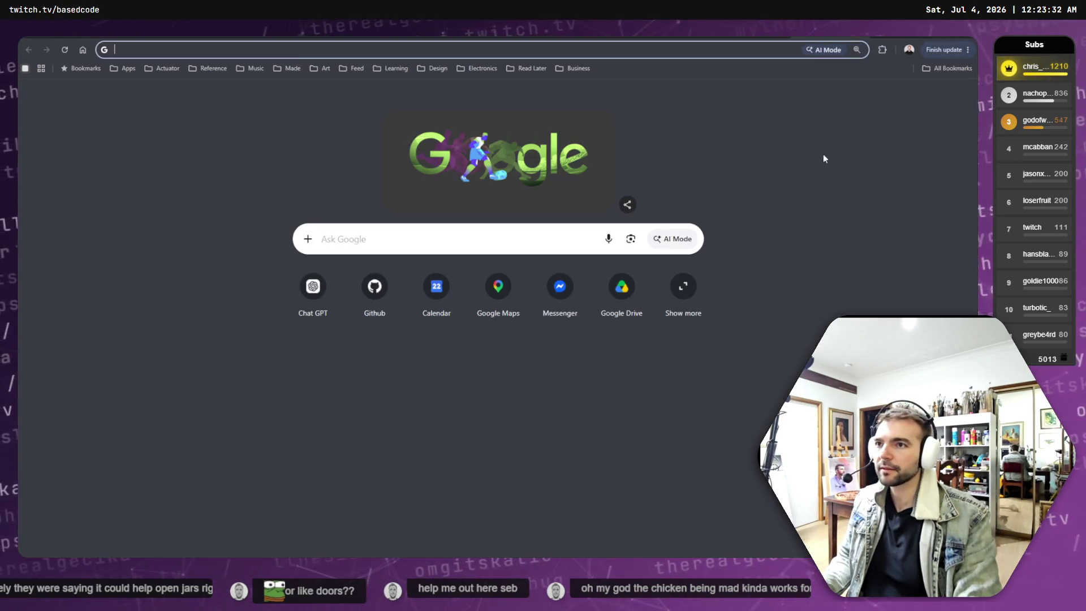
# Start a new ChatGPT chat and attach the exported PNG from Based.NotMonsters > Art > Marketing.
pyautogui.click(315, 287)
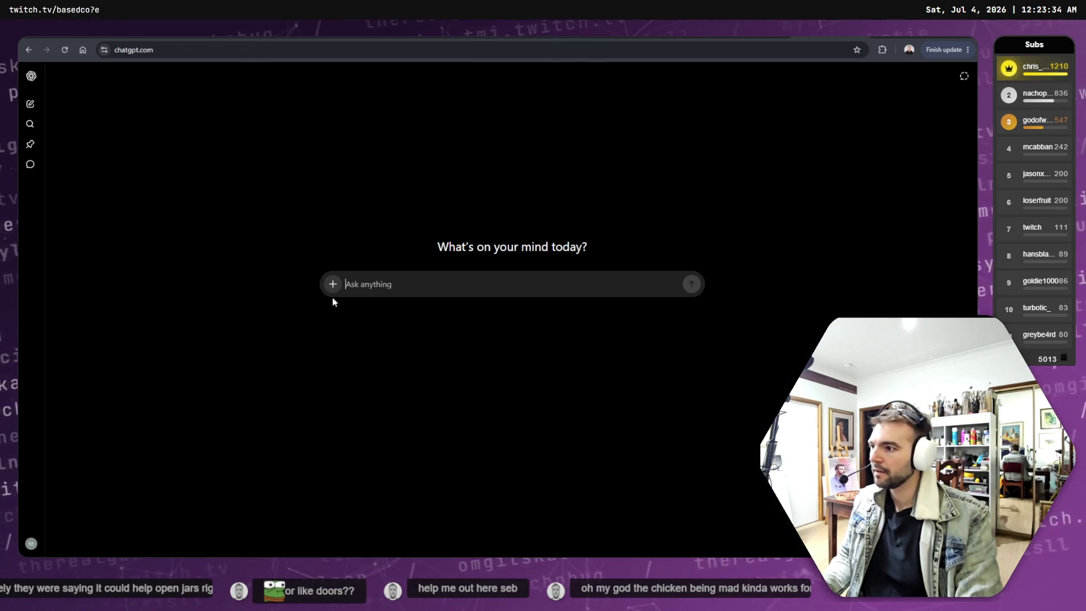
pyautogui.click(333, 284)
pyautogui.click(365, 306)
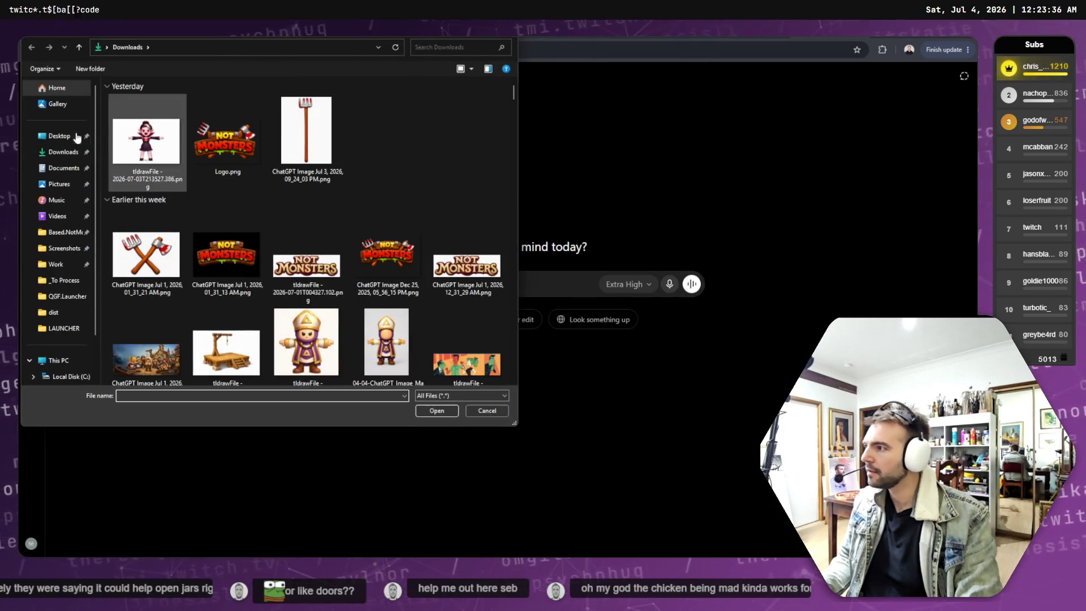
pyautogui.click(65, 232)
pyautogui.doubleClick(136, 126)
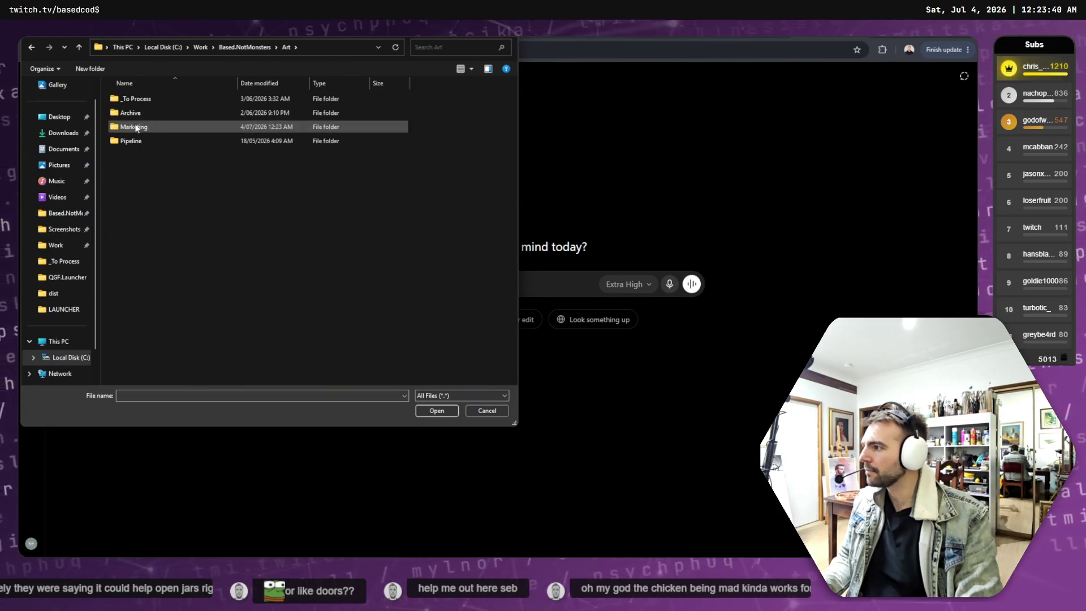
pyautogui.doubleClick(136, 128)
pyautogui.doubleClick(172, 182)
pyautogui.write('This image')
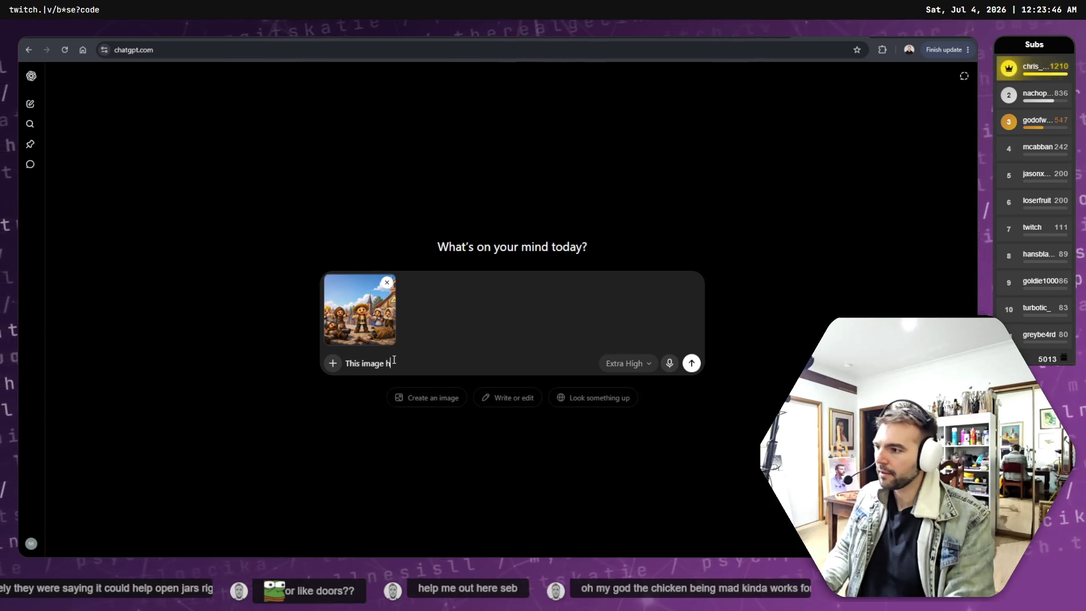
# Send a prompt asking for the image to be extended into its empty left part.
pyautogui.write('has a transparent section to the left')
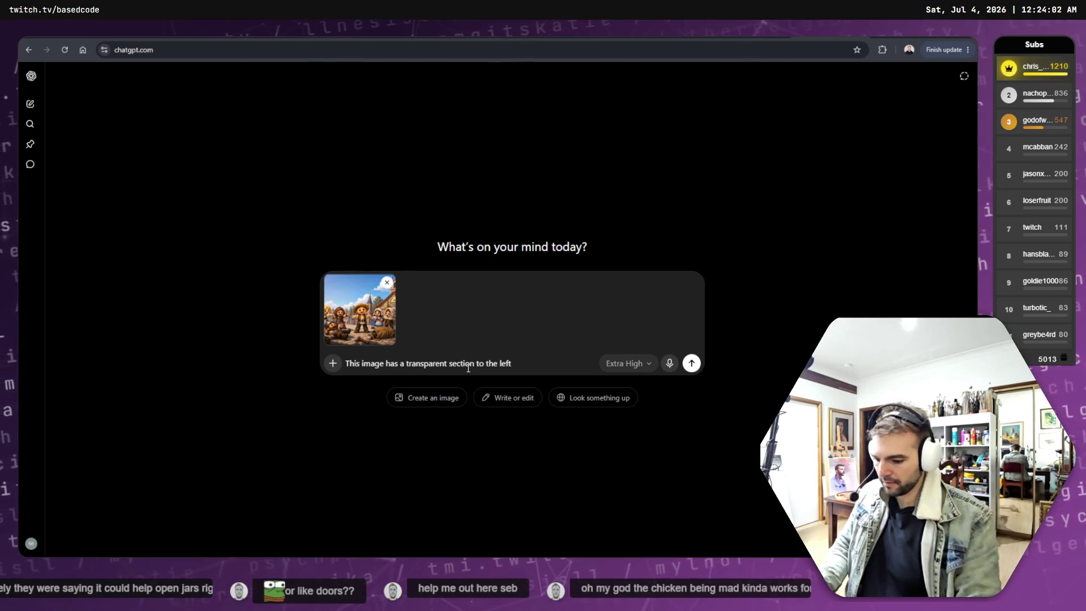
pyautogui.write('. The image should be extended into that part of the frame.')
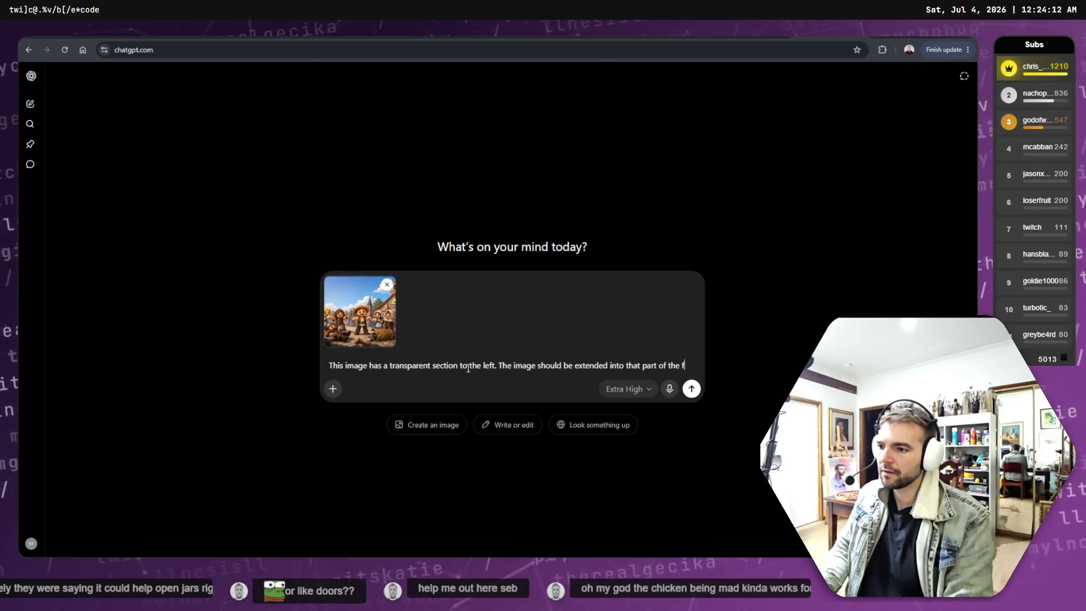
pyautogui.hotkey('shift', 'Return')
pyautogui.hotkey('shift', 'Return')
pyautogui.write('F')
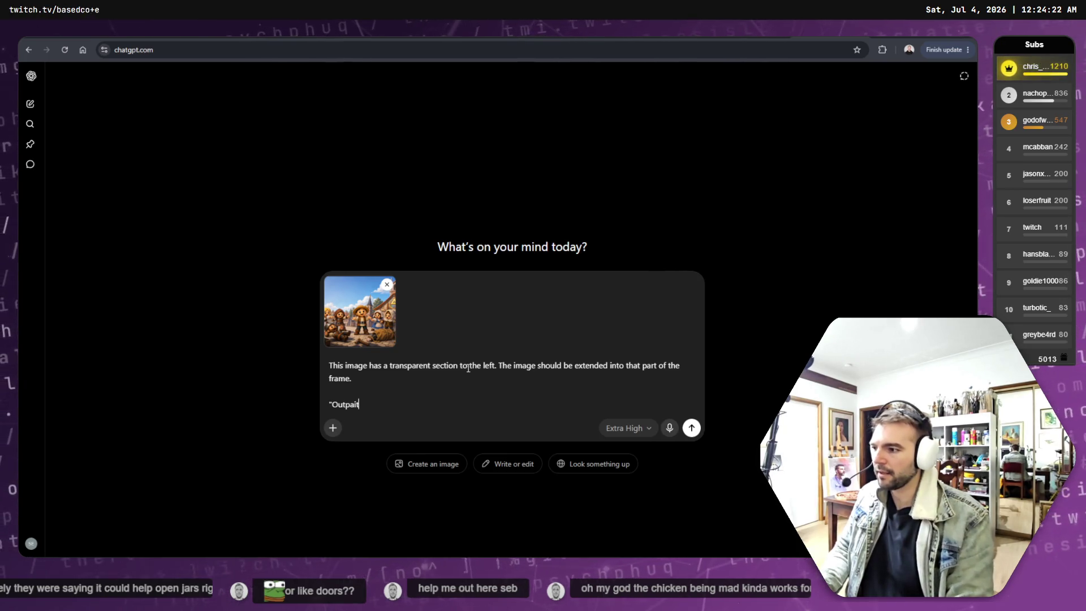
pyautogui.write('" to the left of frame.')
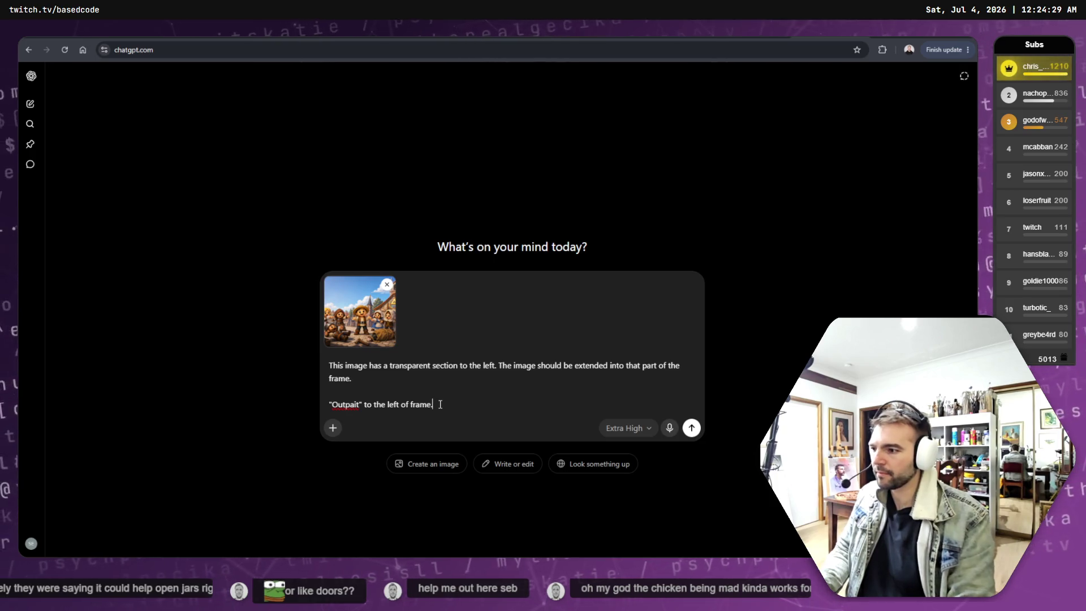
pyautogui.press('Return')
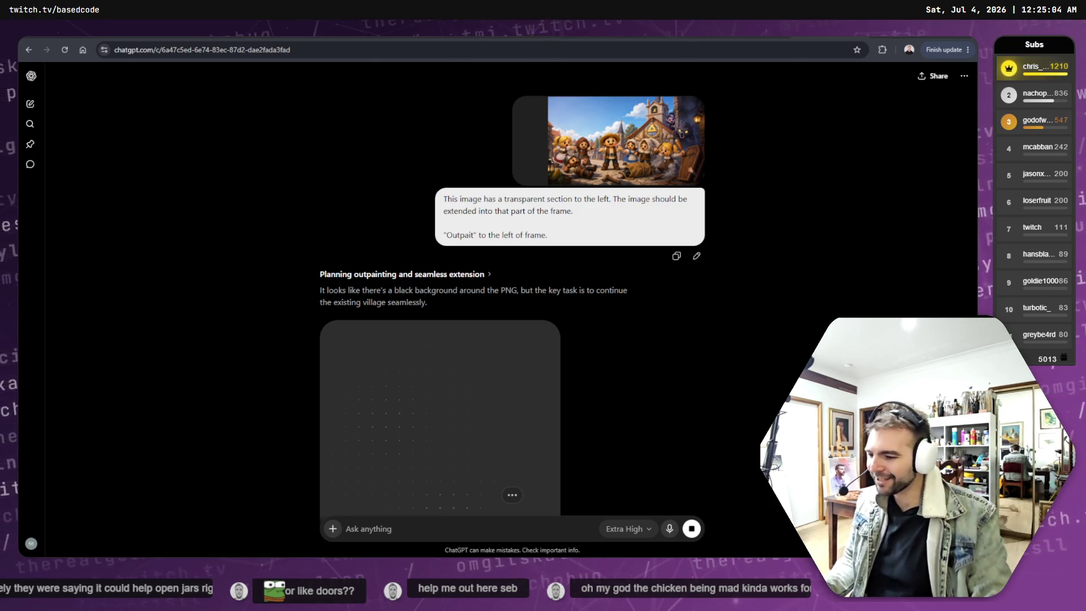
# Check the outpainting progress, then go back to the earlier 16:9 village chat.
pyautogui.scroll(-3, 730, 356)
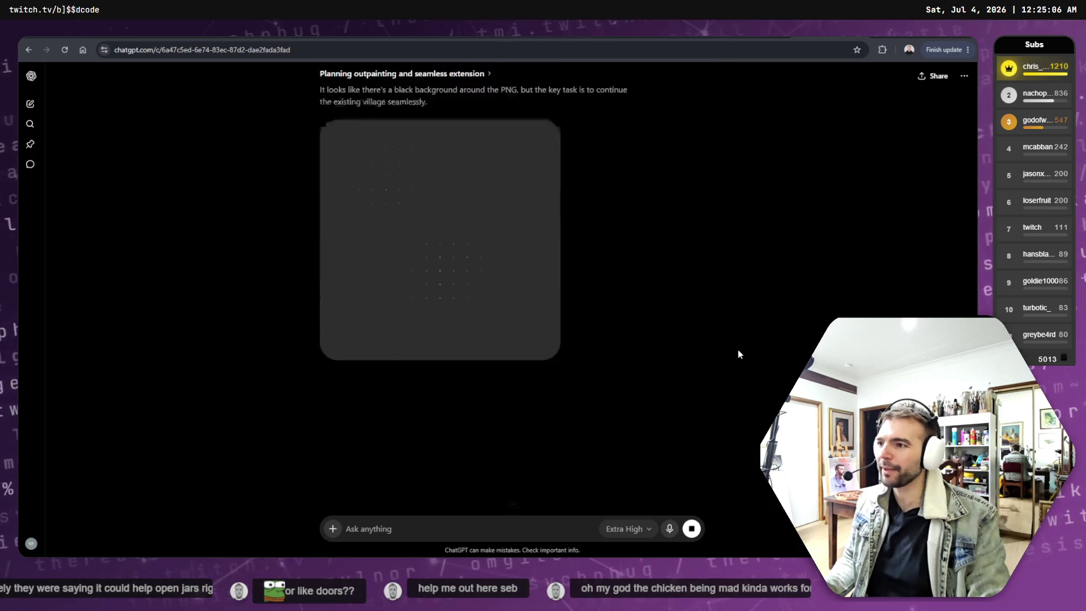
pyautogui.scroll(3, 741, 351)
pyautogui.scroll(-3, 753, 356)
pyautogui.hotkey('alt', 'Left')
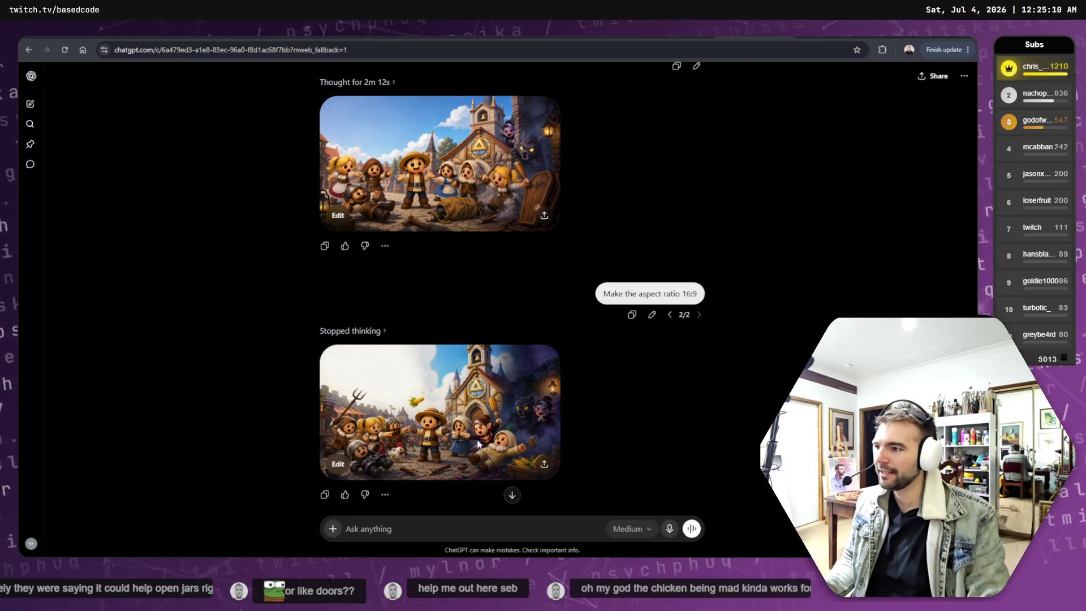
# Compare the 16:9 village image with its first version in the full-size viewer.
pyautogui.click(446, 400)
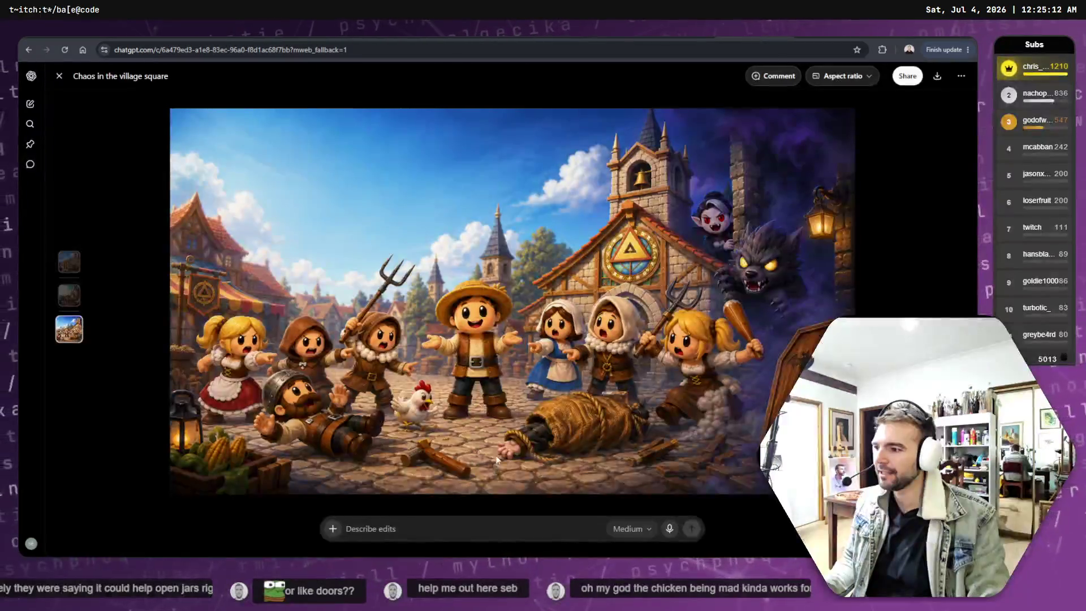
pyautogui.click(58, 76)
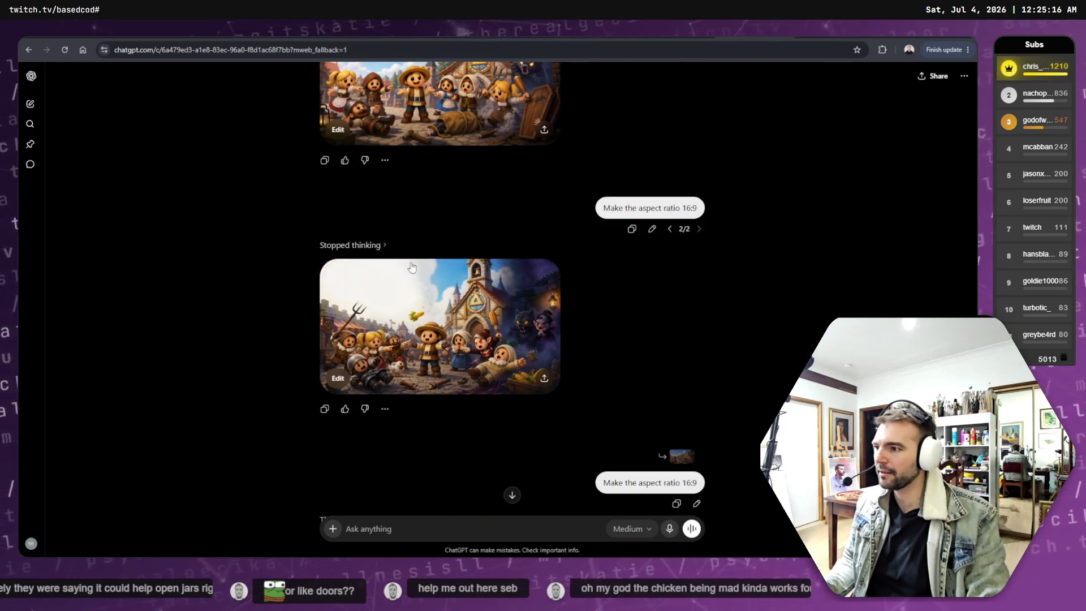
pyautogui.click(448, 380)
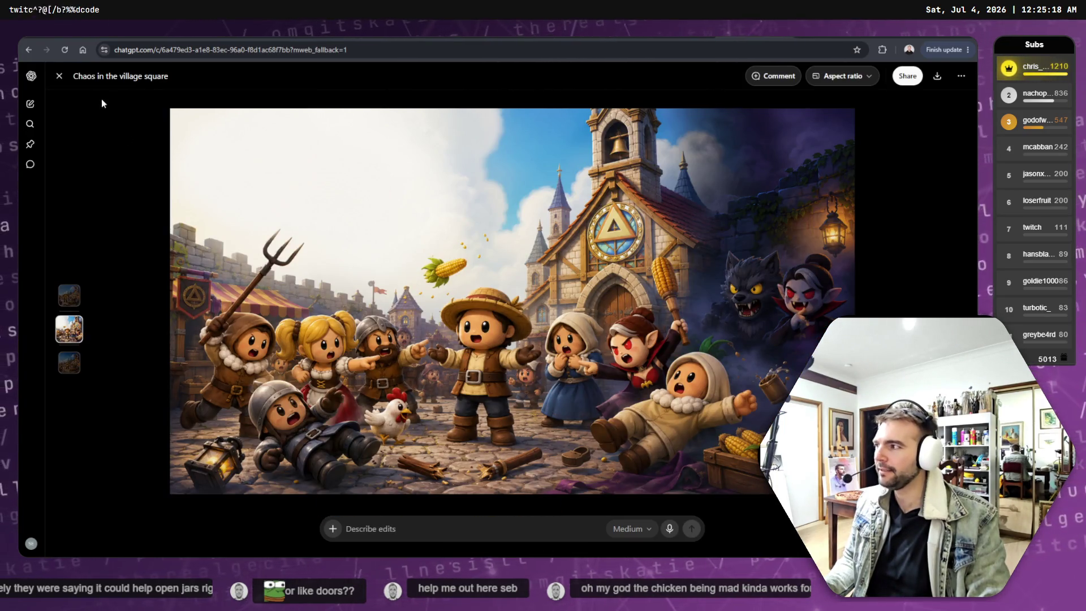
pyautogui.click(59, 76)
pyautogui.click(430, 355)
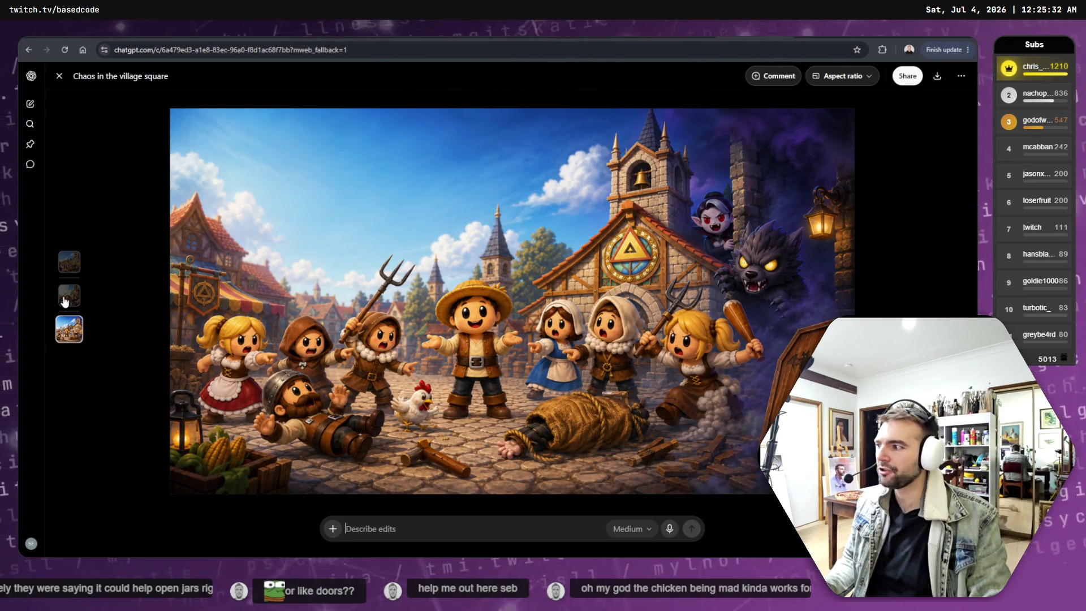
pyautogui.click(69, 264)
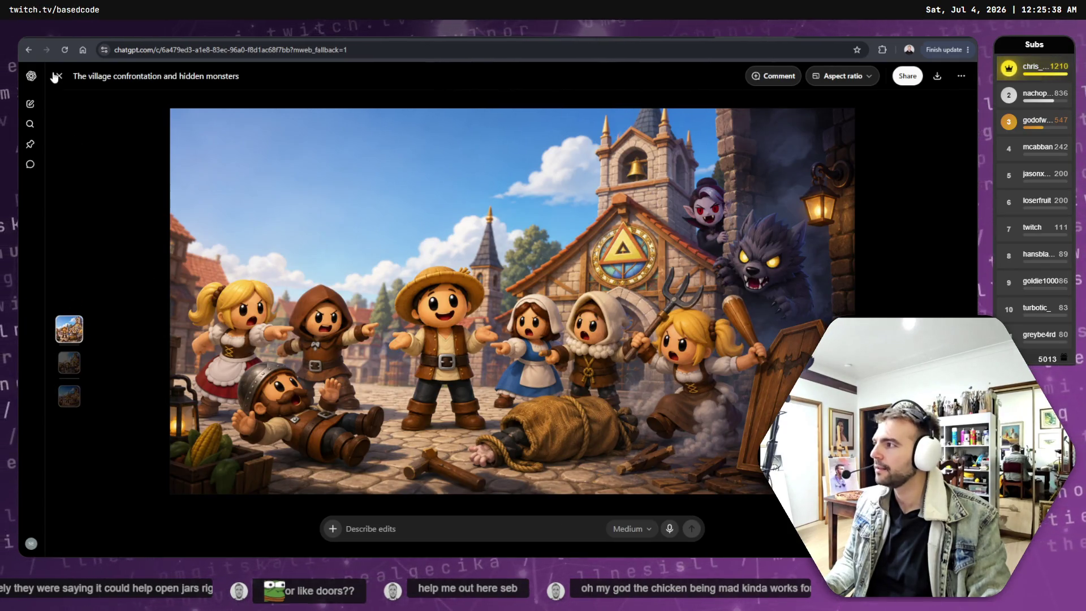
pyautogui.click(59, 76)
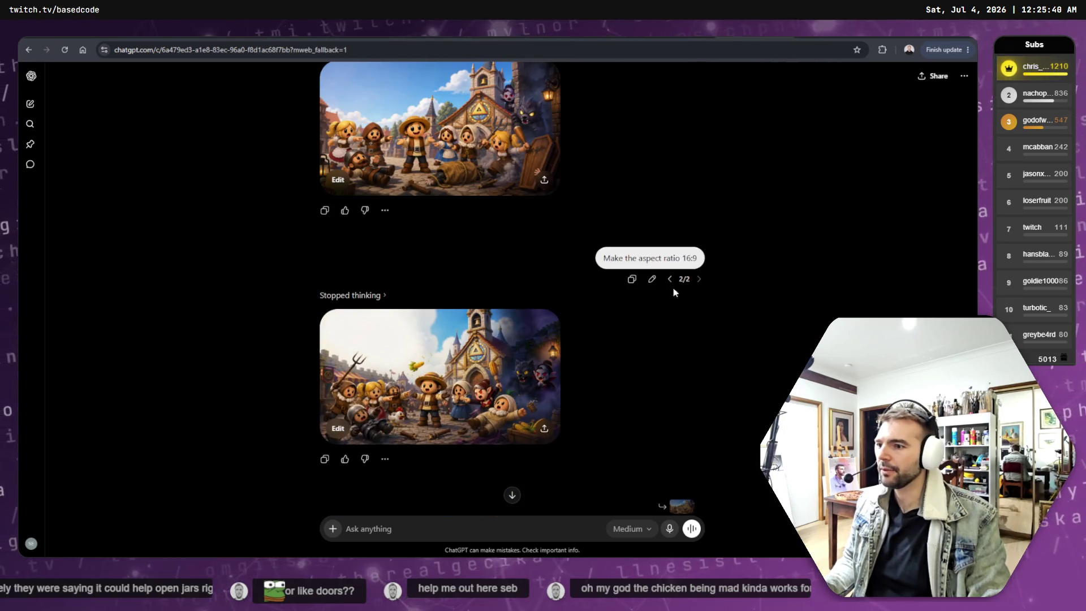
# Branch a new chat from the original village image reply, then switch to GIMP.
pyautogui.scroll(2, 467, 325)
pyautogui.click(385, 310)
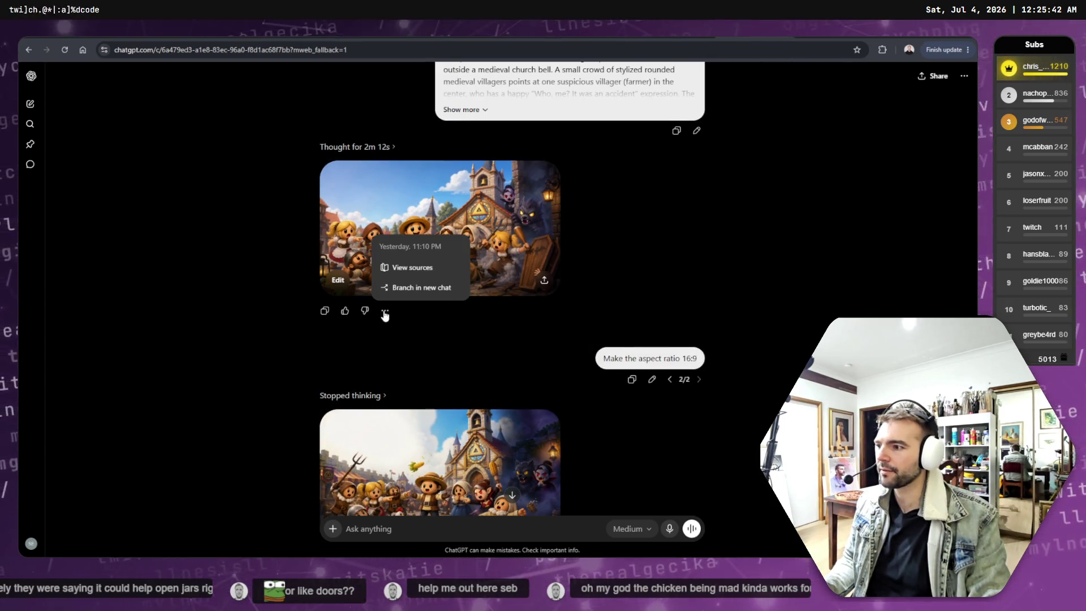
pyautogui.click(413, 286)
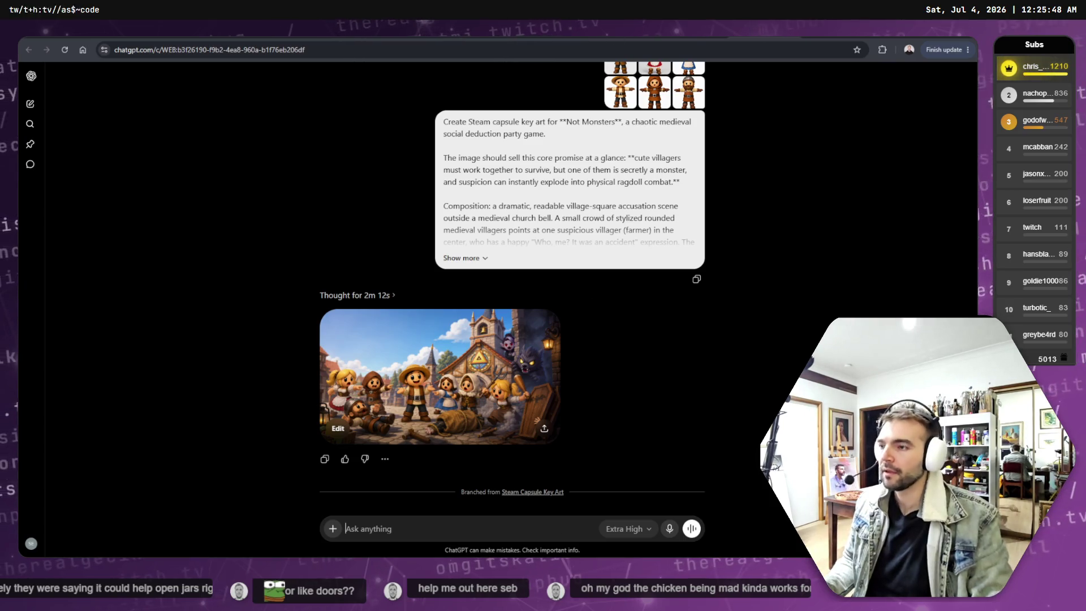
pyautogui.hotkey('alt', 'Tab')
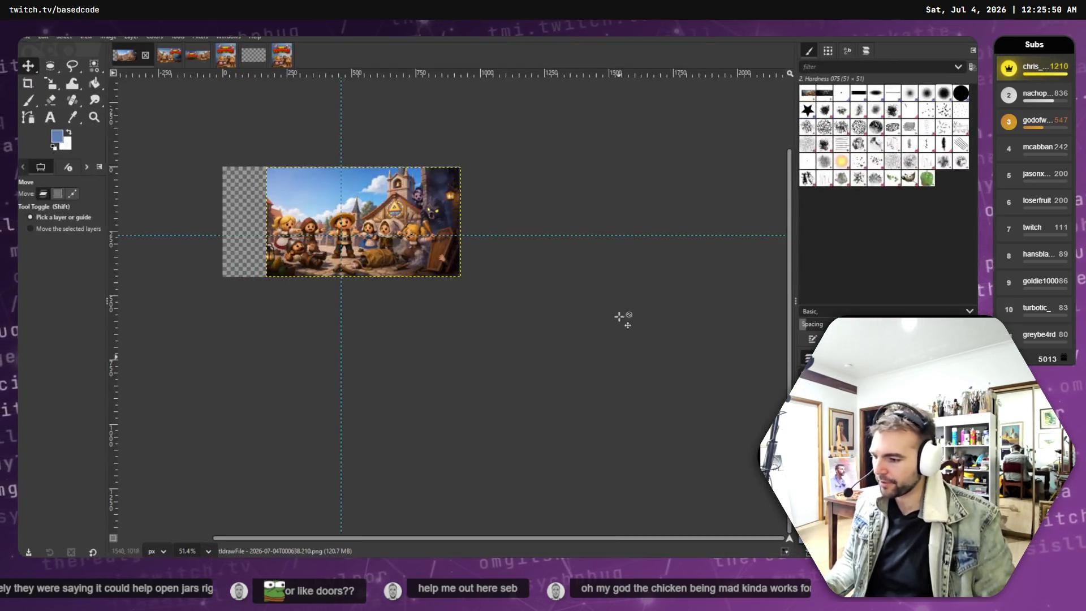
# Look through the open images, flipping between the two KeyArt-Reference images to compare them.
pyautogui.click(172, 57)
pyautogui.click(199, 59)
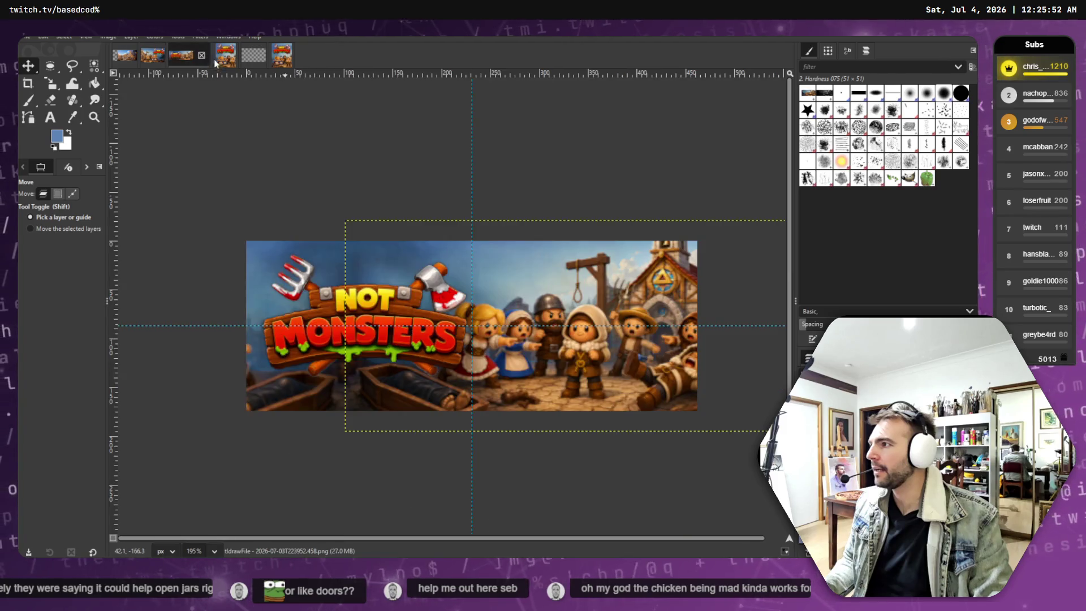
pyautogui.click(223, 58)
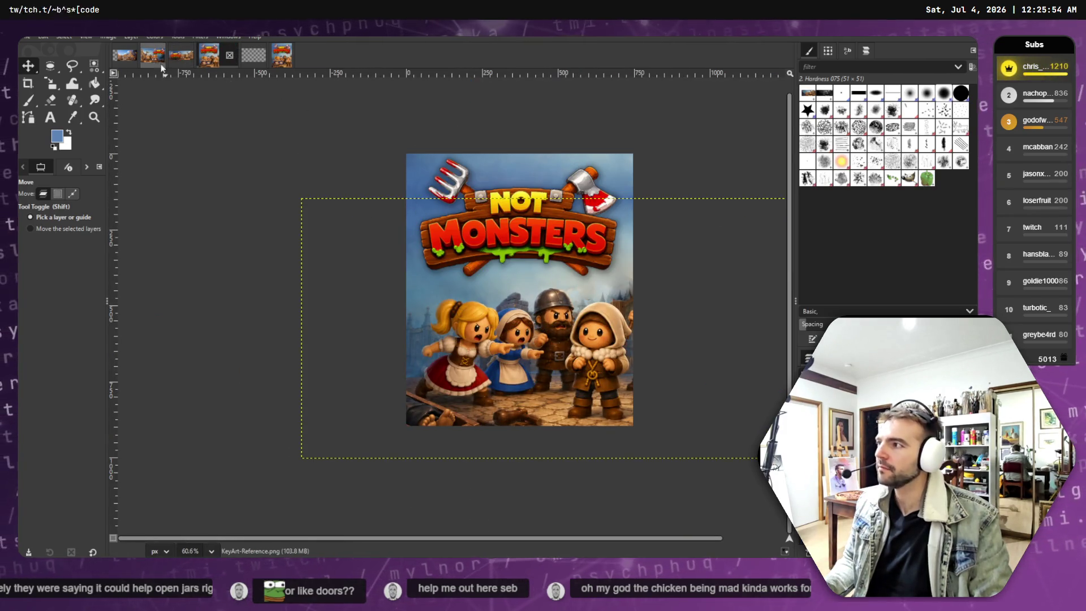
pyautogui.click(282, 56)
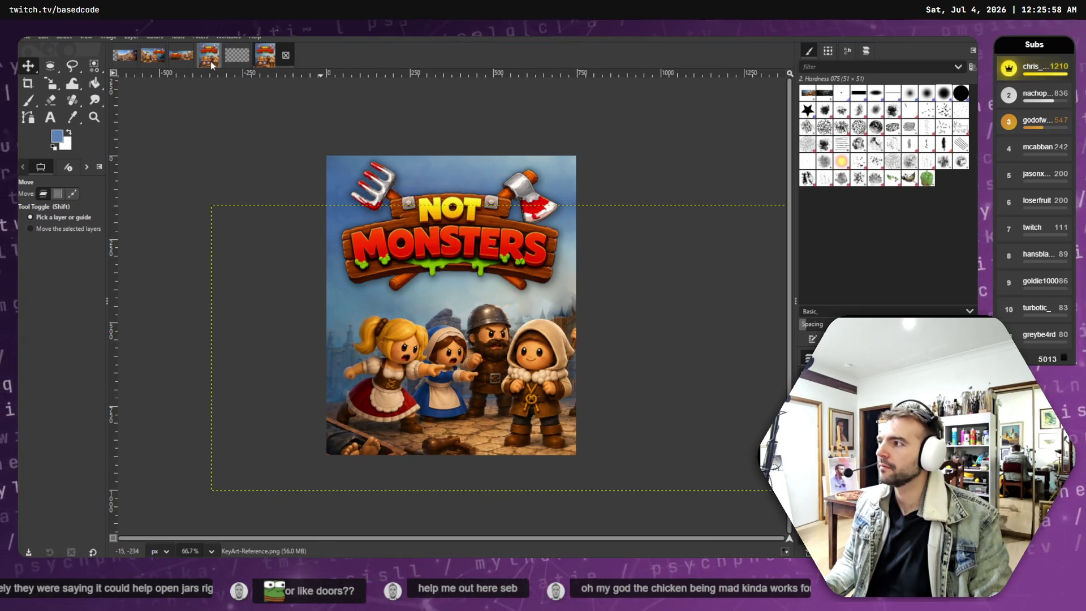
pyautogui.click(210, 61)
pyautogui.click(272, 60)
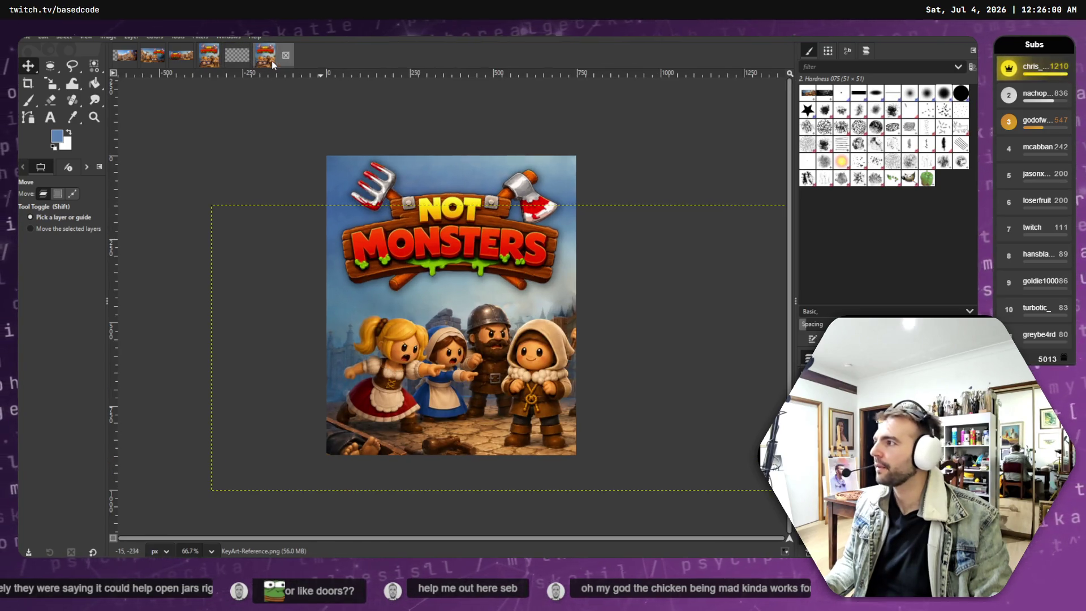
pyautogui.click(205, 62)
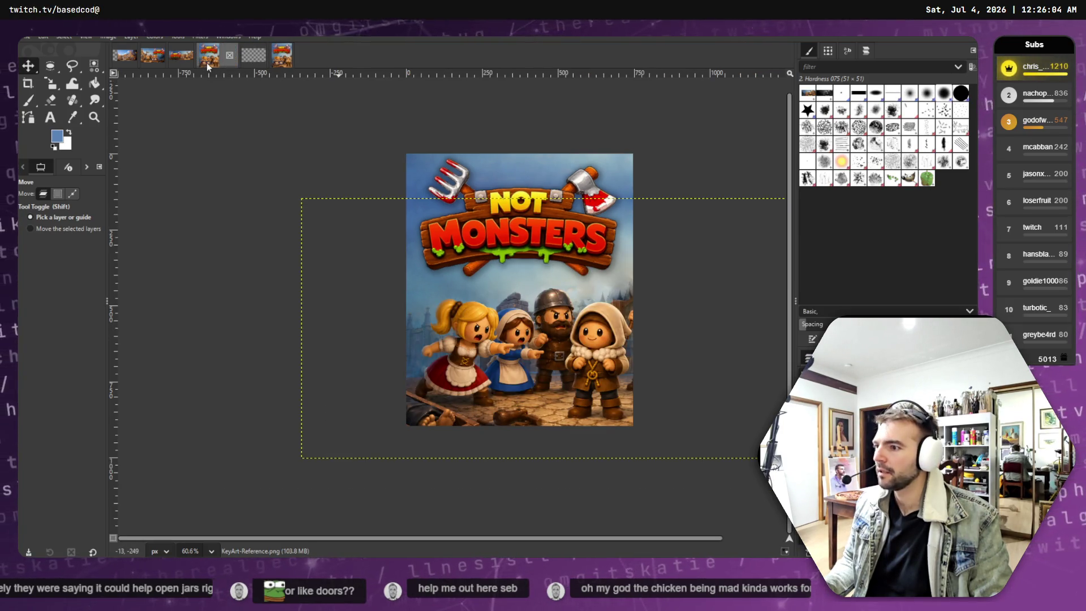
pyautogui.click(274, 67)
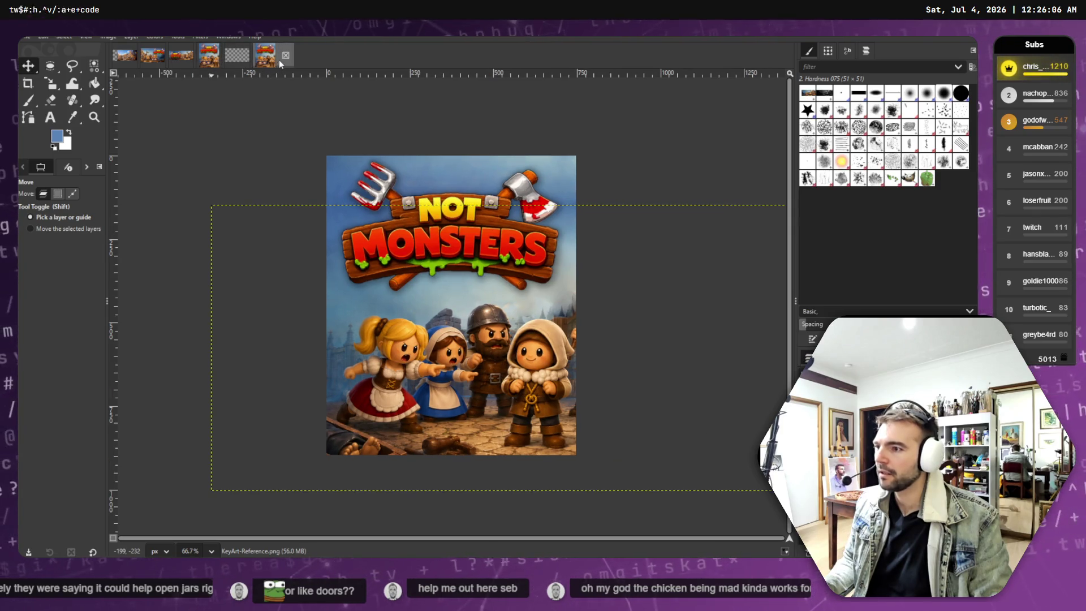
# Close the Untitled image with Discard Changes and return to Chrome.
pyautogui.click(286, 54)
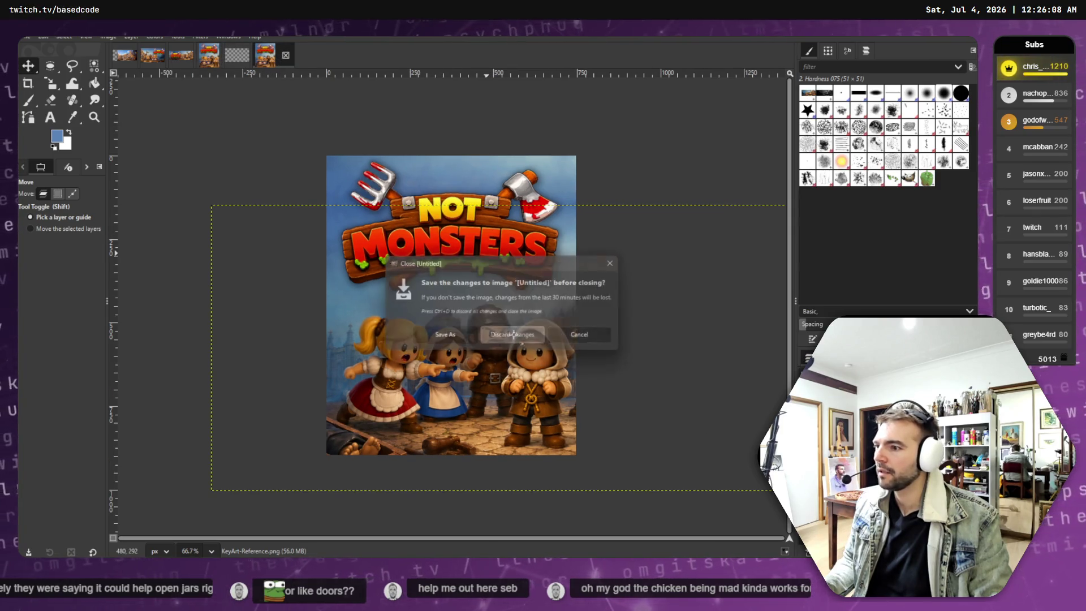
pyautogui.click(512, 338)
pyautogui.click(206, 63)
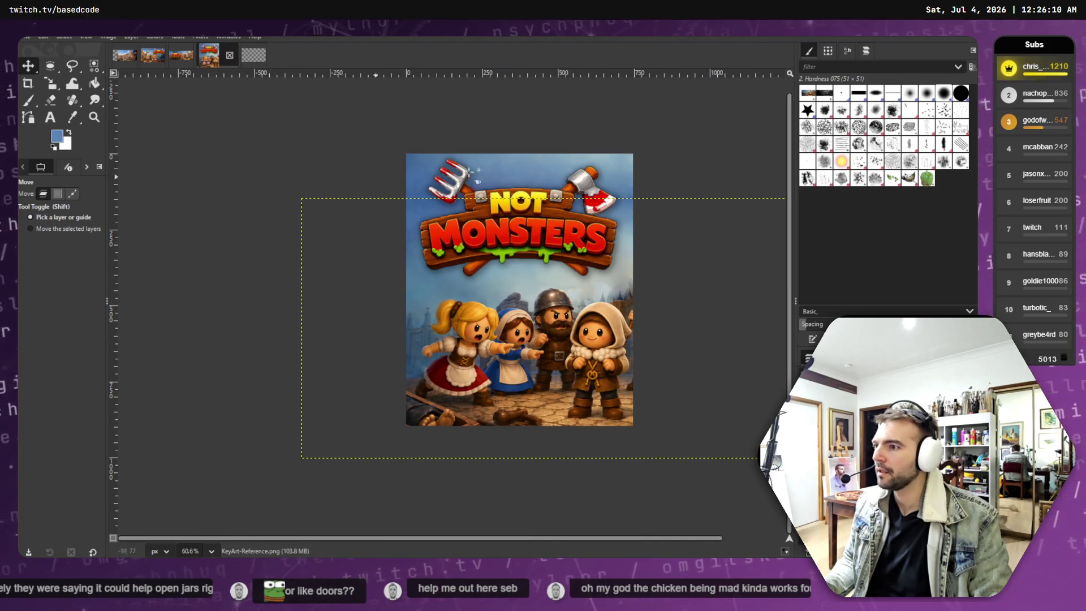
pyautogui.hotkey('alt', 'Tab')
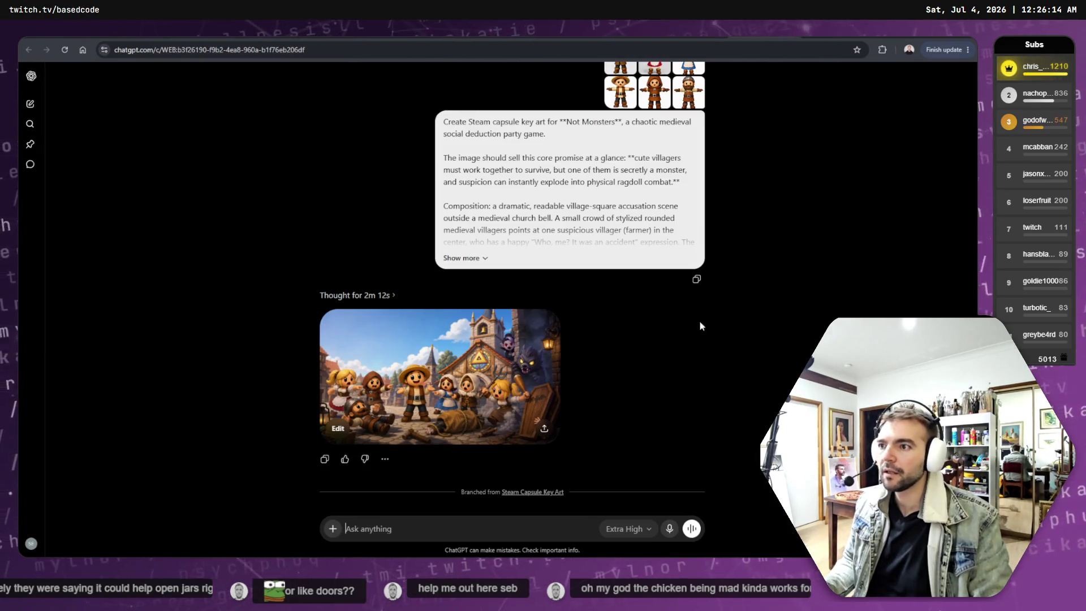
# View the current chat's generated image at full size, then close the viewer.
pyautogui.scroll(2, 711, 435)
pyautogui.scroll(-2, 738, 151)
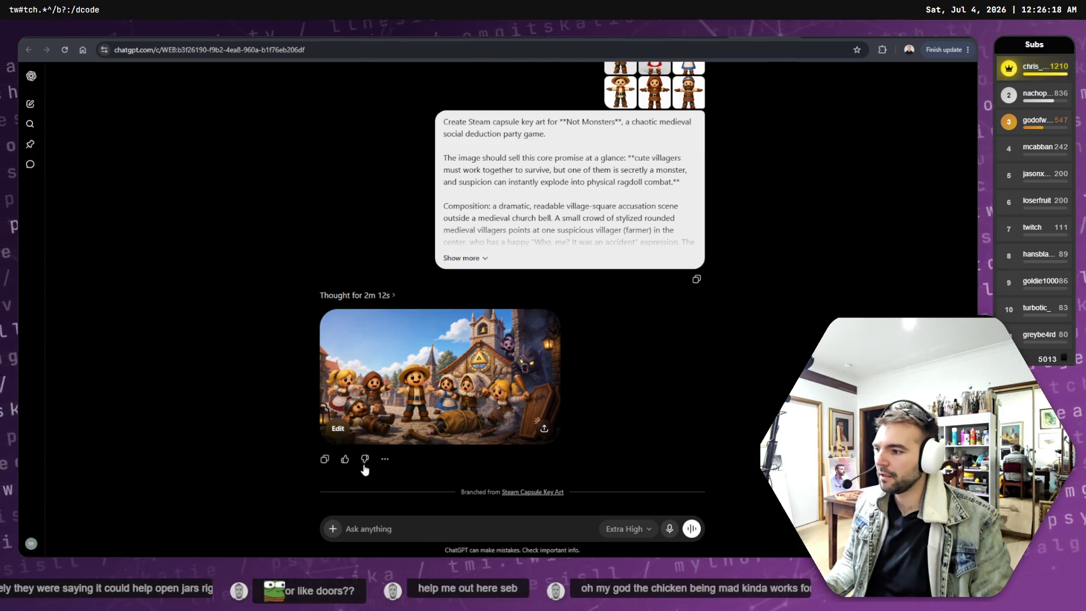
pyautogui.click(385, 459)
pyautogui.click(404, 476)
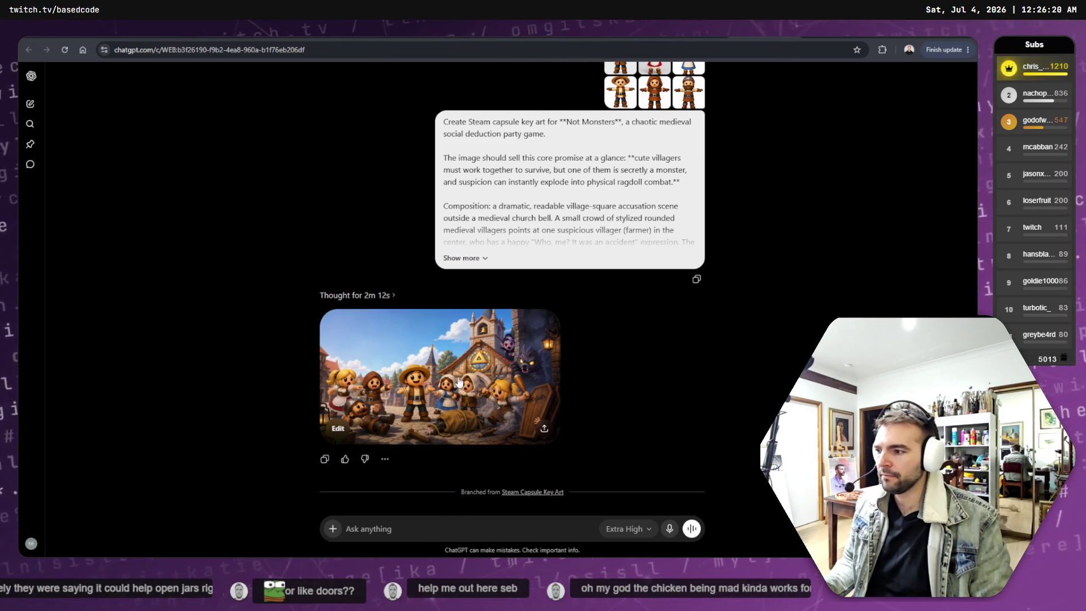
pyautogui.click(552, 406)
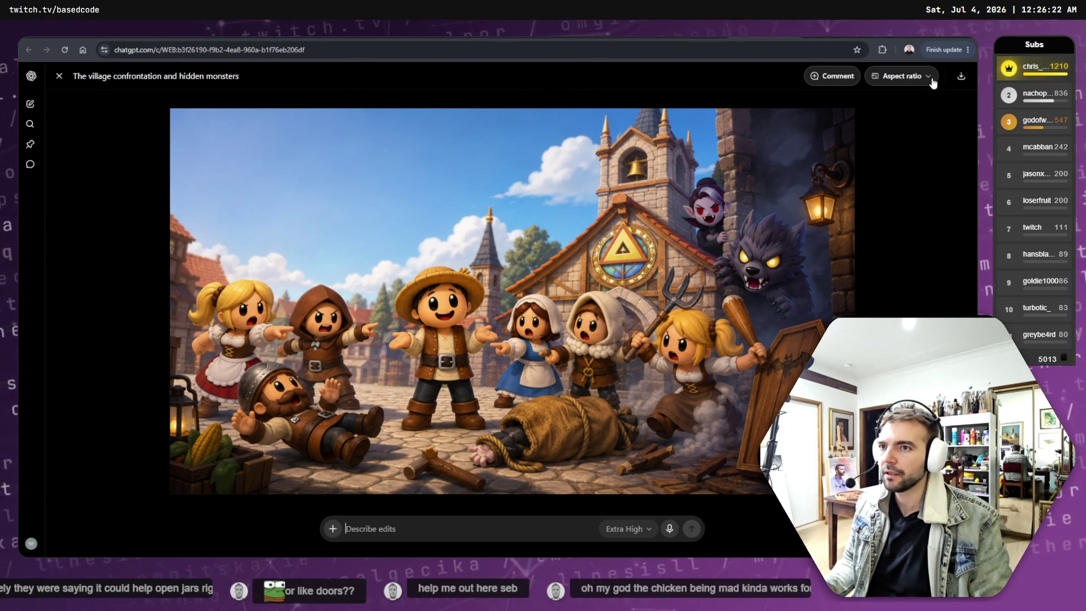
pyautogui.click(942, 228)
# Open the outpaint conversation and view its wider village image full size.
pyautogui.click(437, 537)
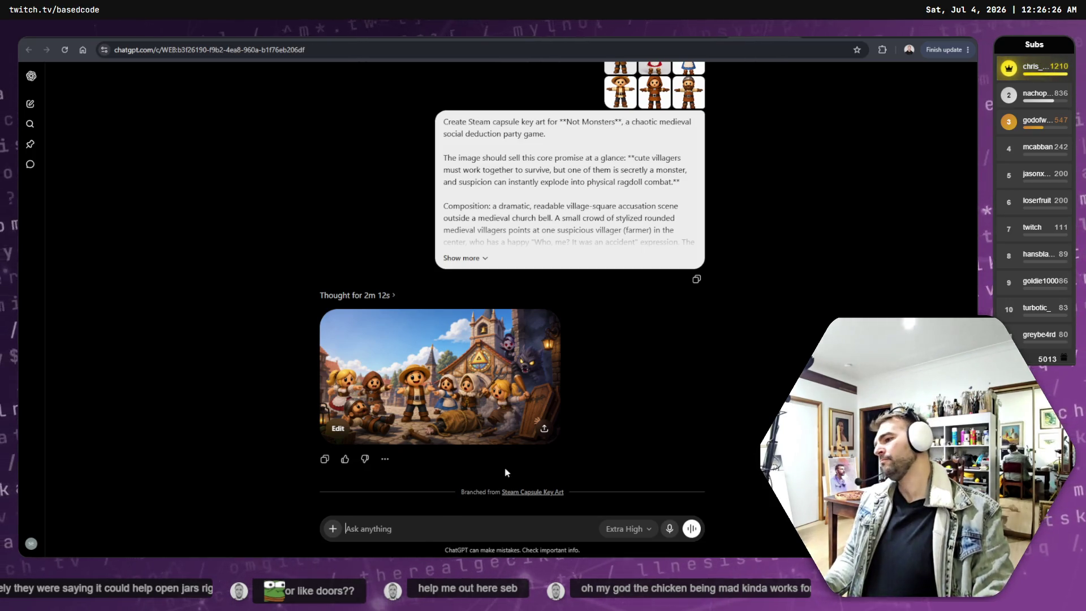
pyautogui.click(533, 492)
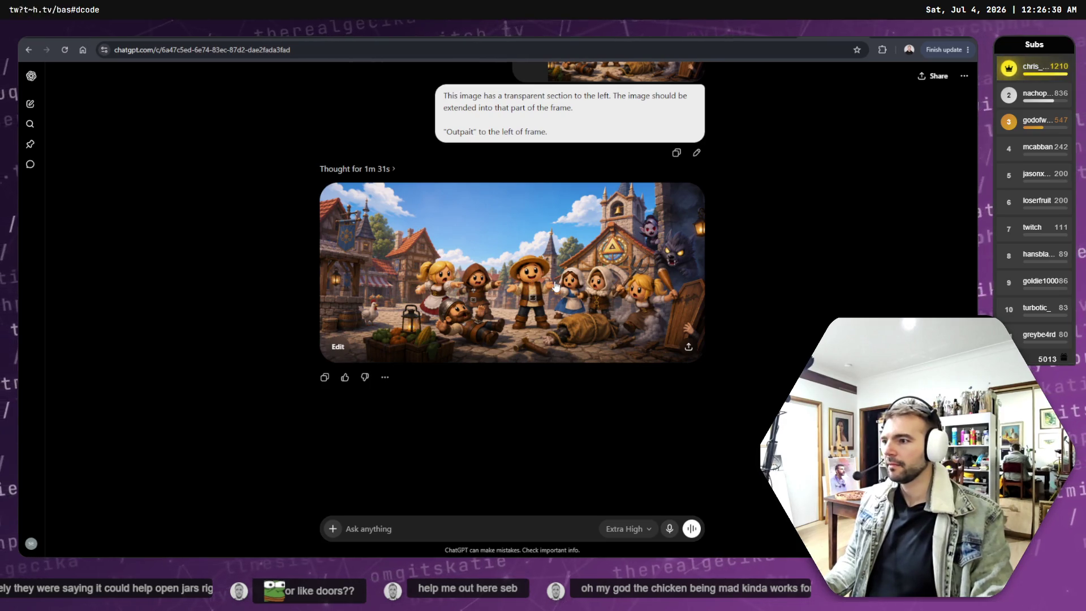
pyautogui.click(607, 312)
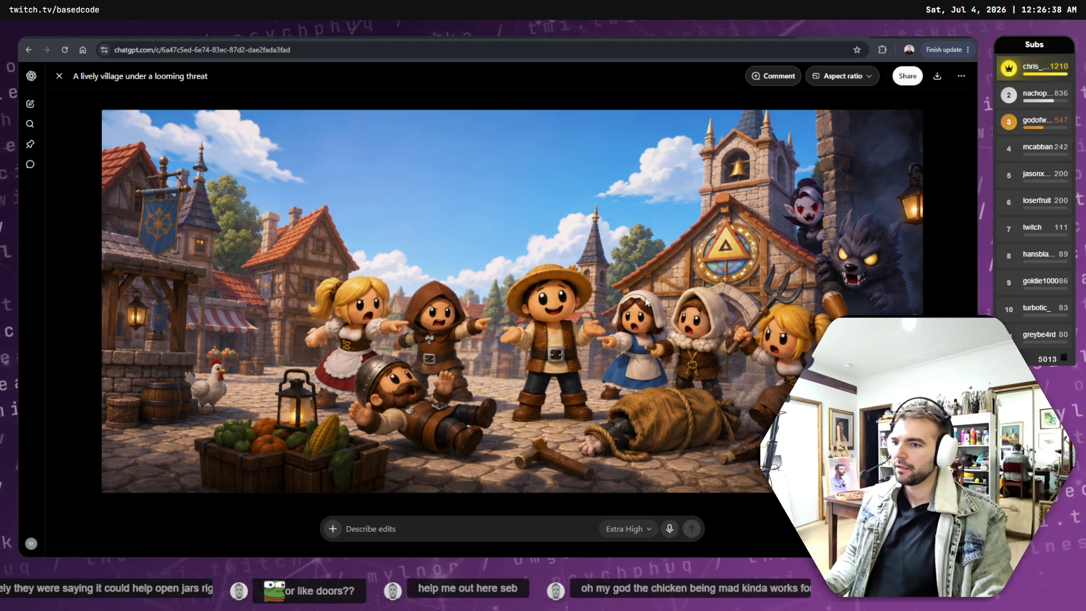
# Go back to the 16:9 attempt chat and open its top village image full size.
pyautogui.press('Escape')
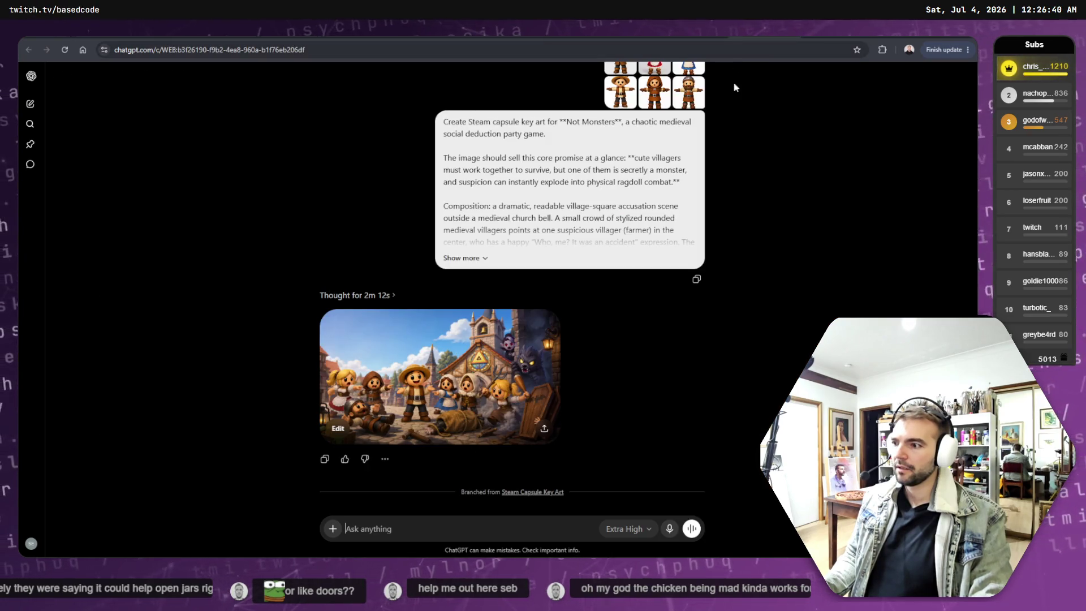
pyautogui.hotkey('alt', 'Left')
pyautogui.hotkey('alt', 'Left')
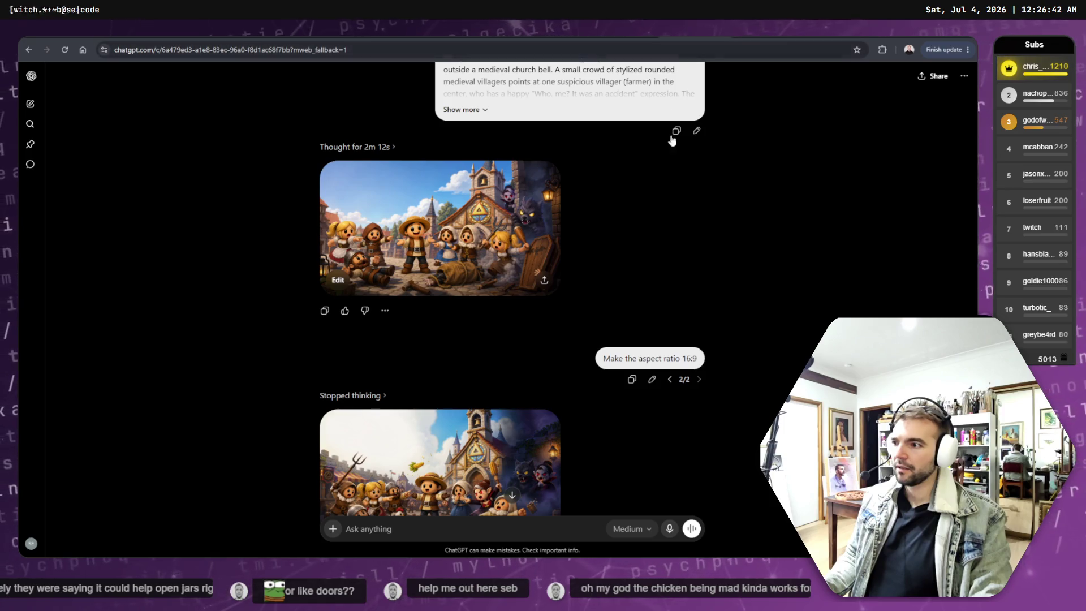
pyautogui.scroll(-2, 497, 226)
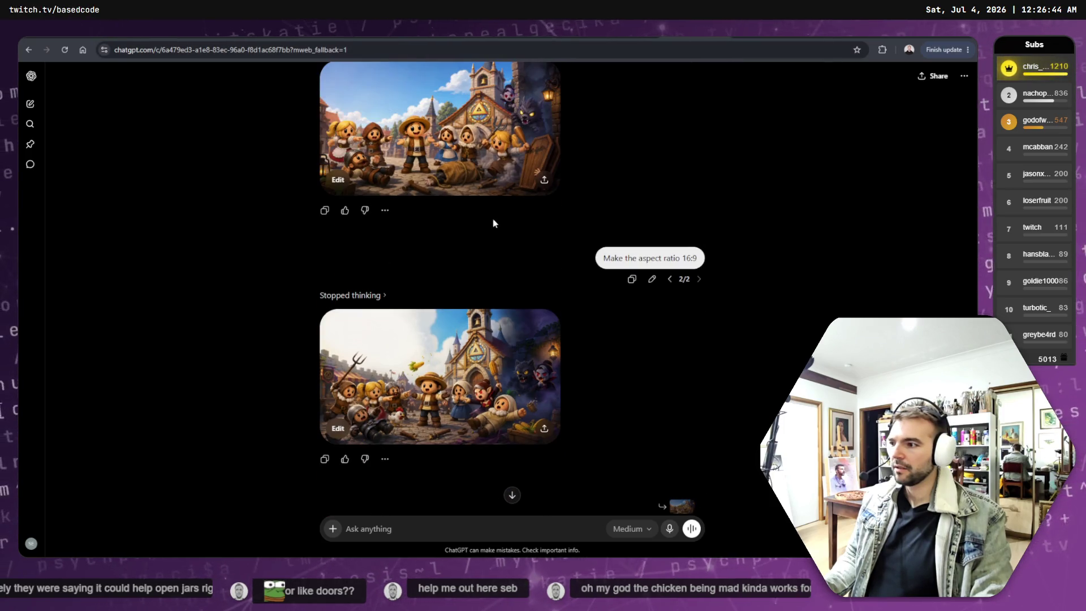
pyautogui.click(482, 126)
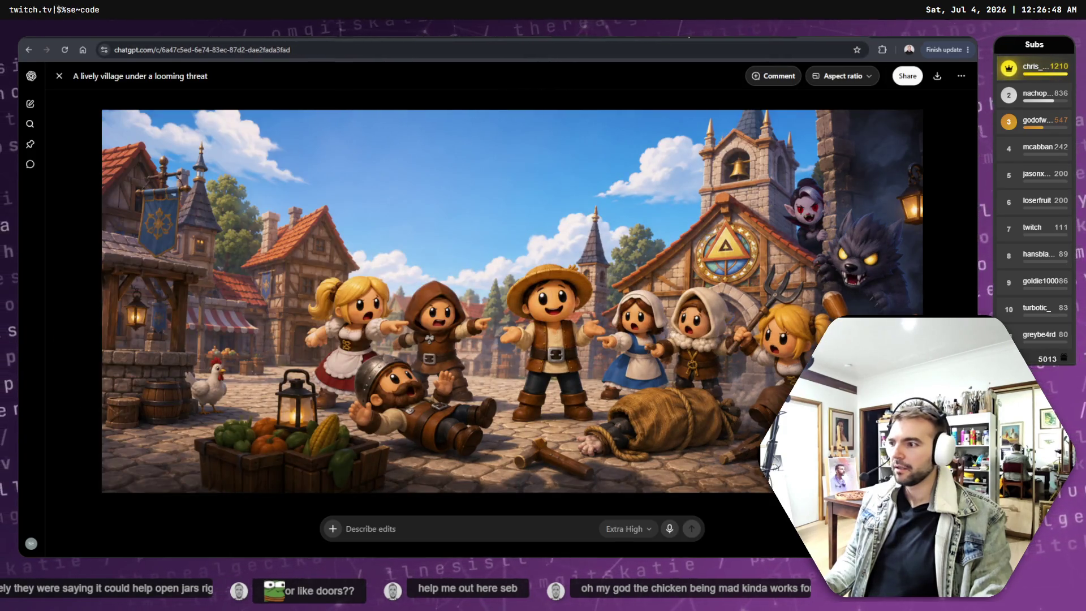
# Compare the original and outpainted village images by flipping between the two conversations.
pyautogui.hotkey('alt', 'Left')
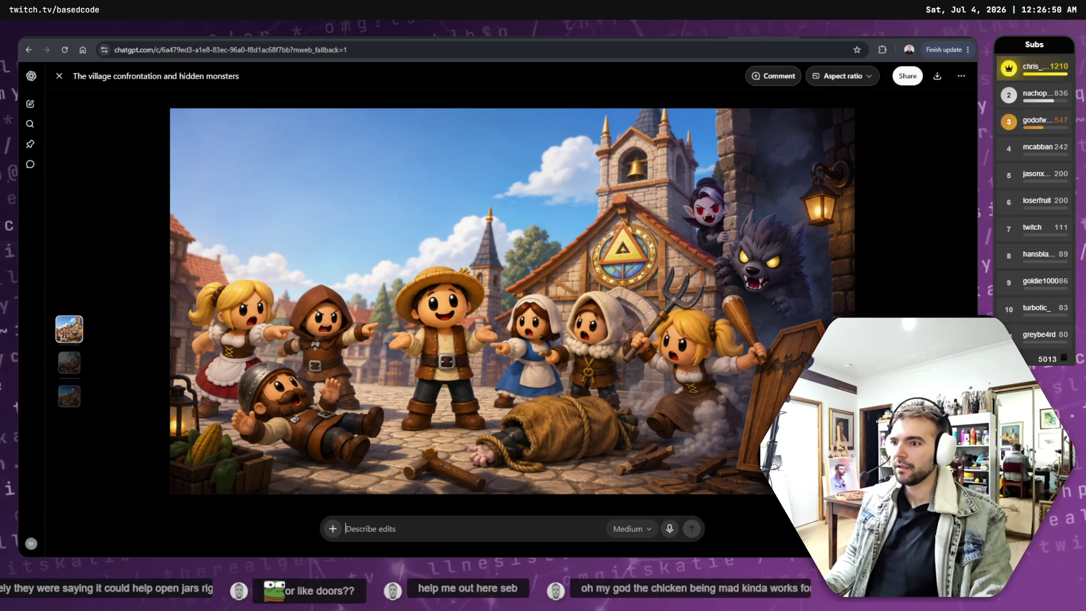
pyautogui.hotkey('alt', 'Left')
pyautogui.hotkey('alt', 'Left')
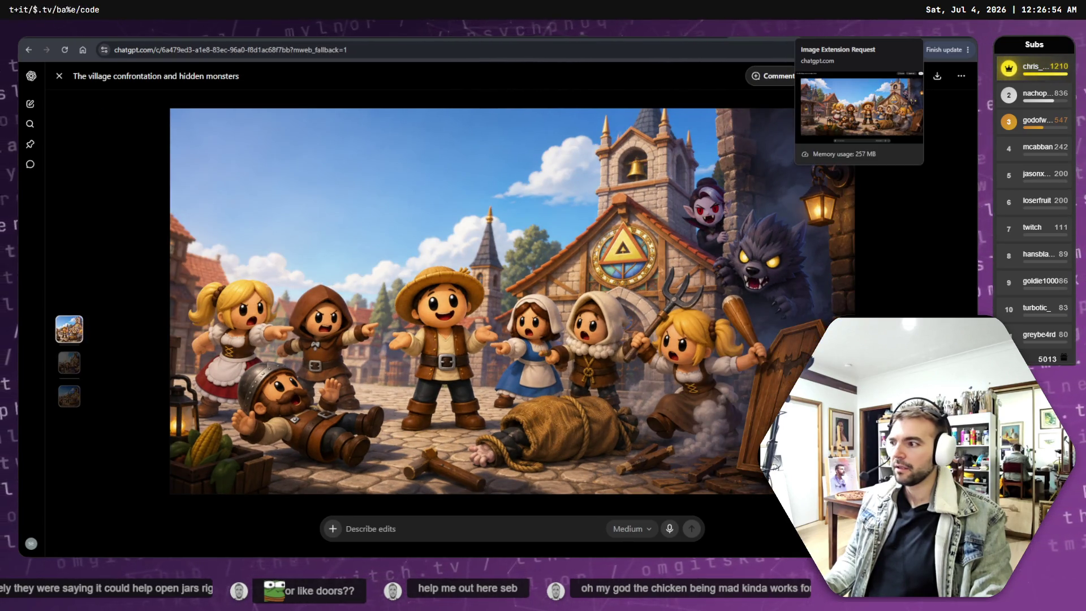
pyautogui.hotkey('alt', 'Left')
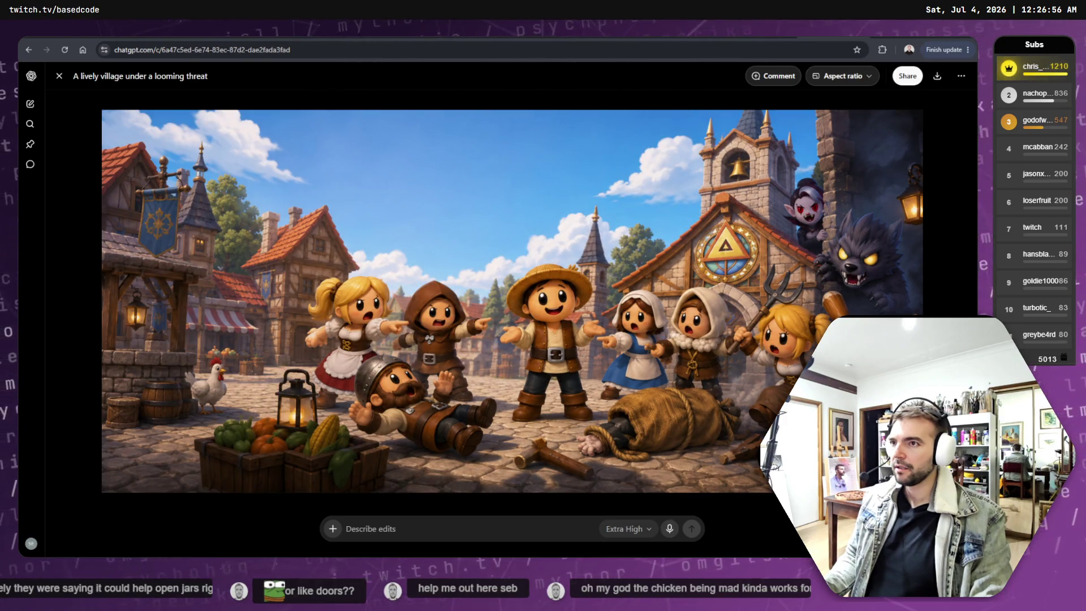
pyautogui.hotkey('alt', 'Left')
pyautogui.hotkey('alt', 'Left')
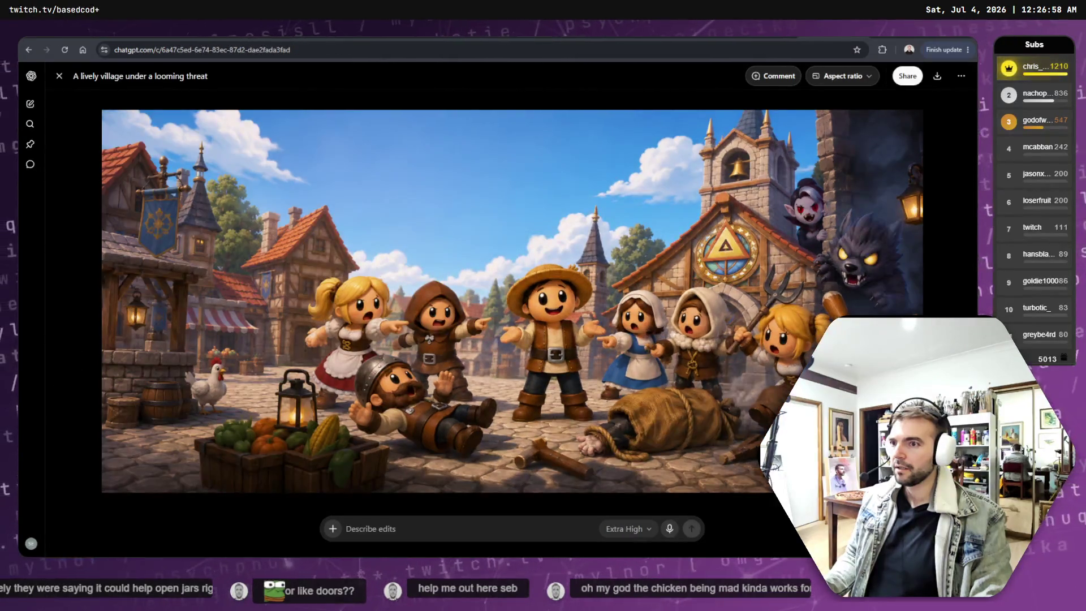
pyautogui.hotkey('alt', 'Left')
pyautogui.hotkey('alt', 'Left')
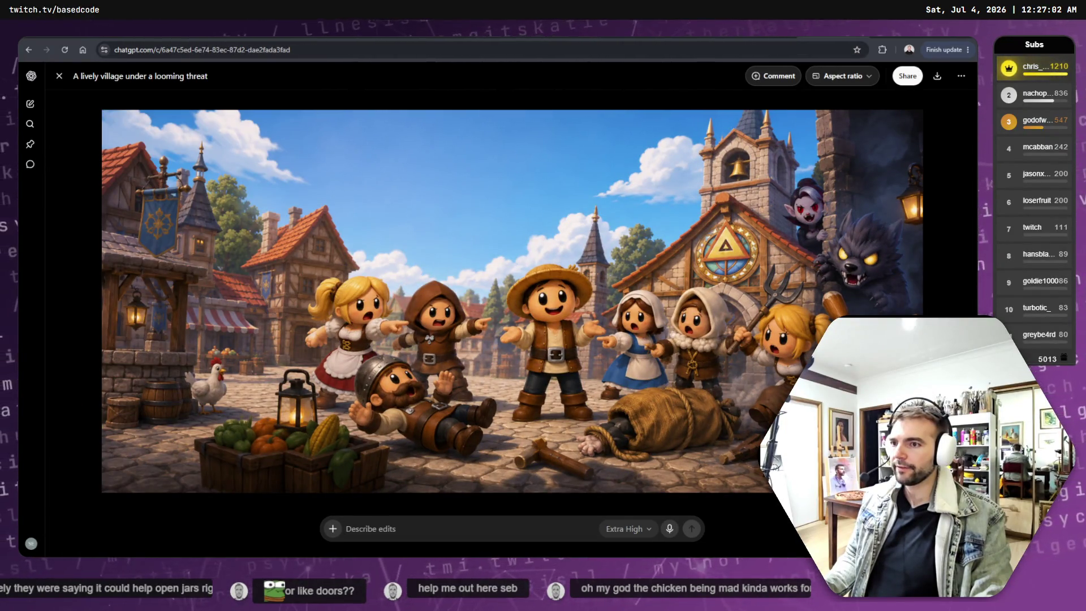
pyautogui.hotkey('alt', 'Left')
pyautogui.hotkey('alt', 'Right')
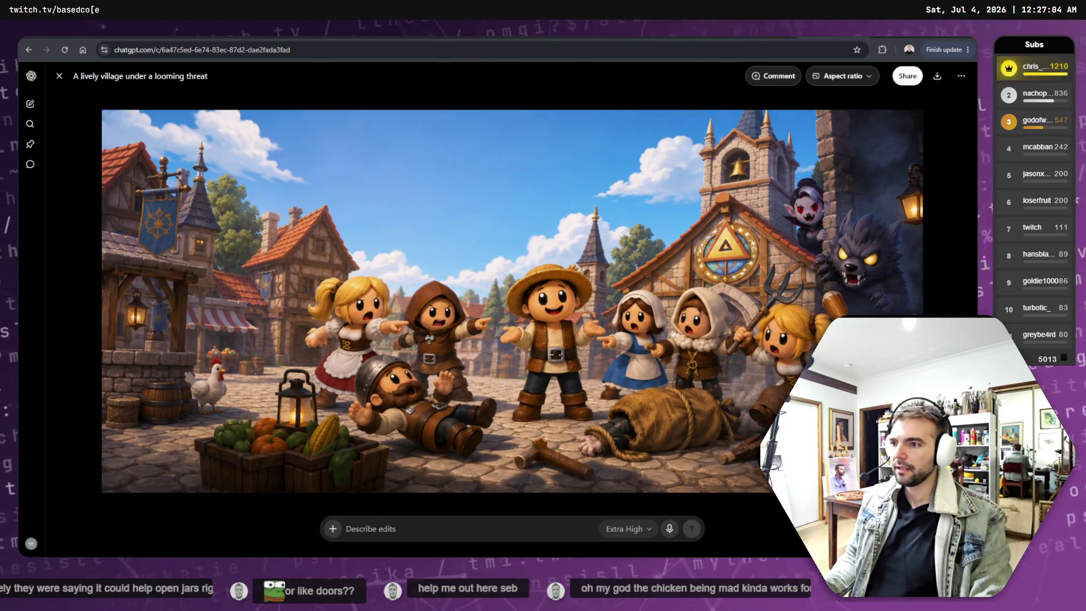
pyautogui.hotkey('alt', 'Left')
pyautogui.hotkey('alt', 'Right')
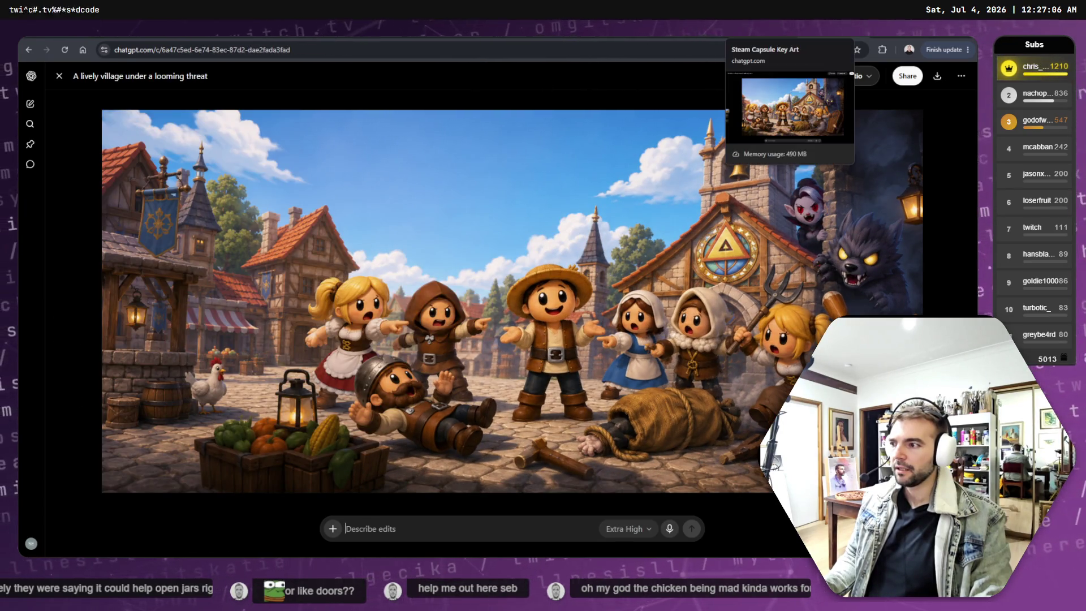
pyautogui.hotkey('alt', 'Left')
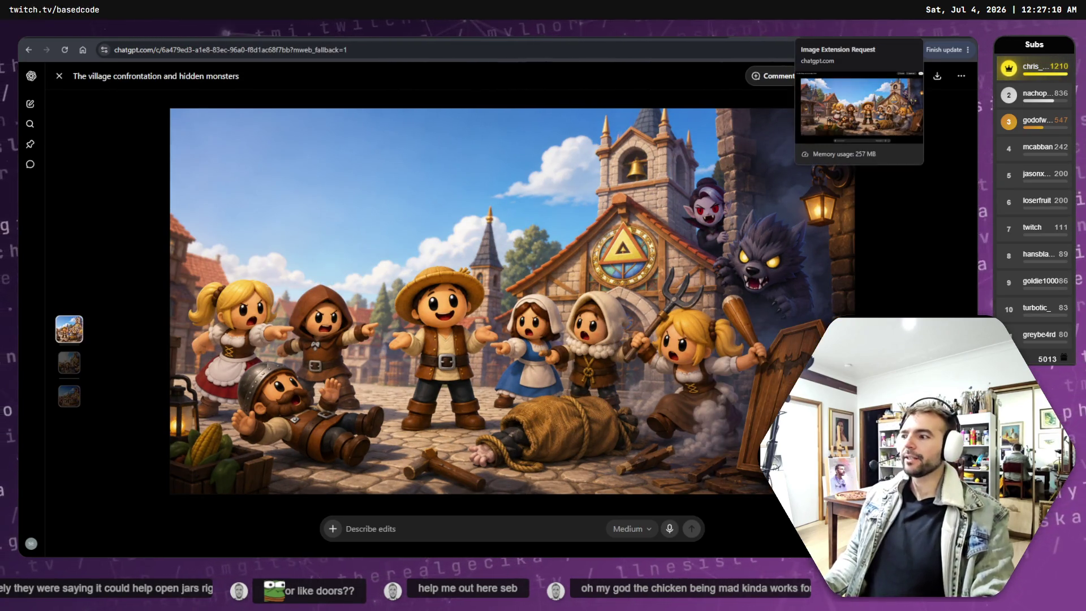
# Copy the lively village image to the clipboard from its tab and return to GIMP.
pyautogui.hotkey('ctrl', 'Tab')
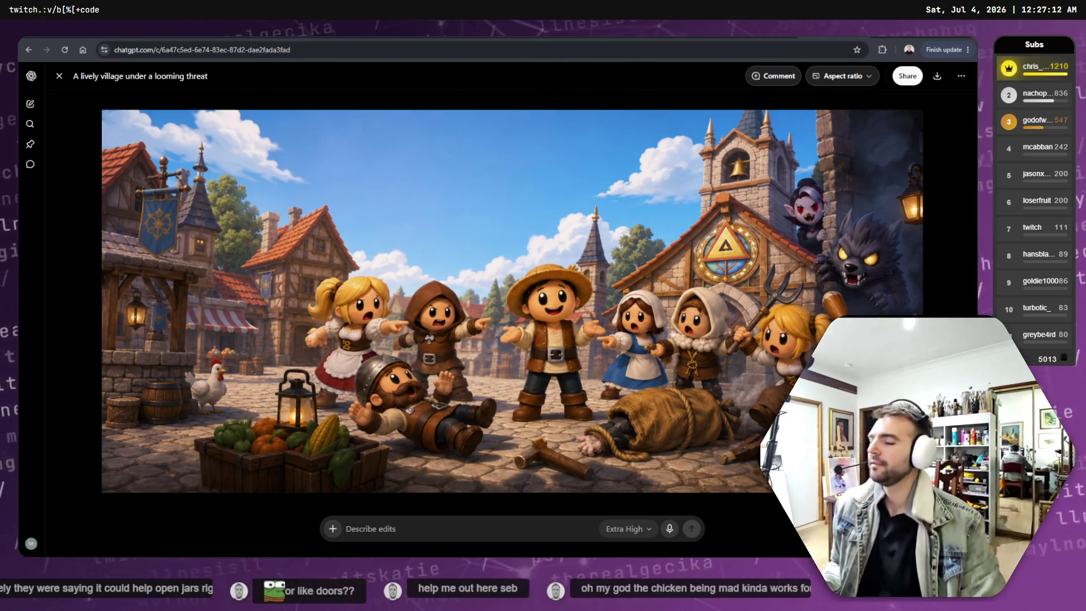
pyautogui.hotkey('ctrl', 'Tab')
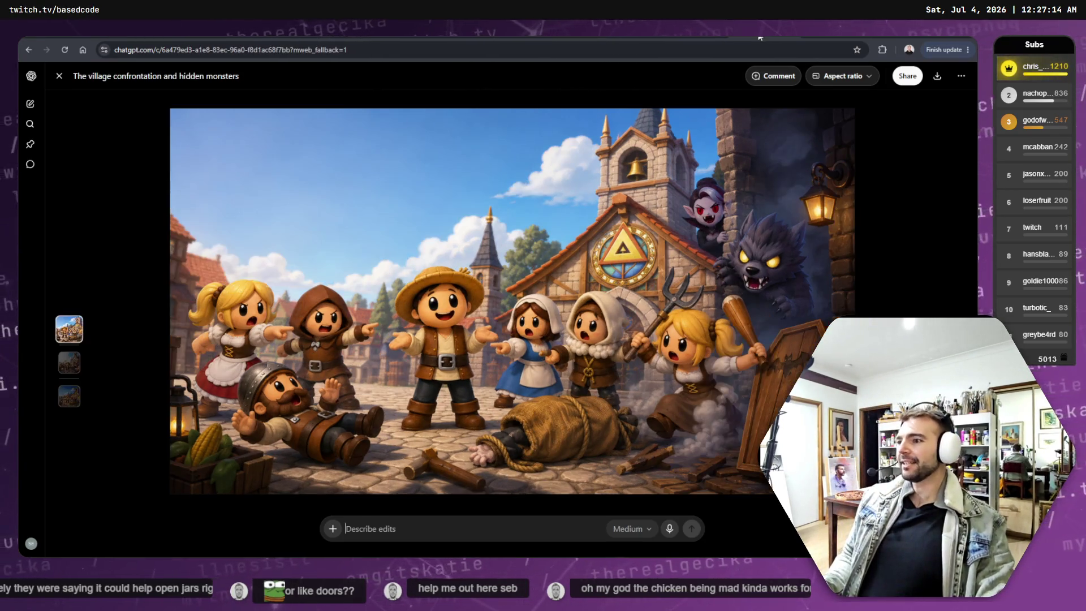
pyautogui.hotkey('ctrl', 'Tab')
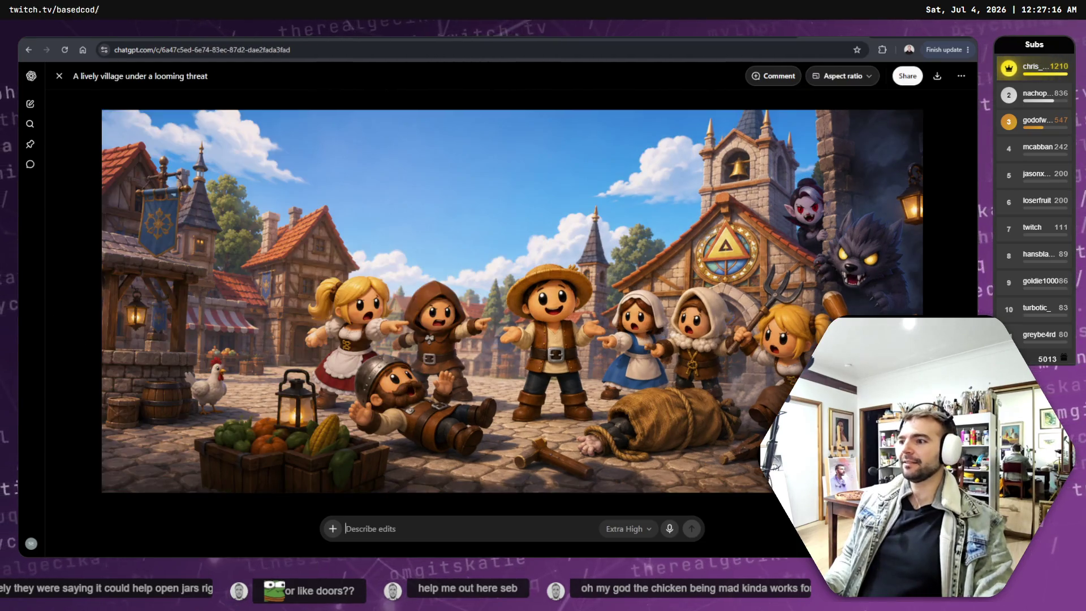
pyautogui.hotkey('ctrl', 'Tab')
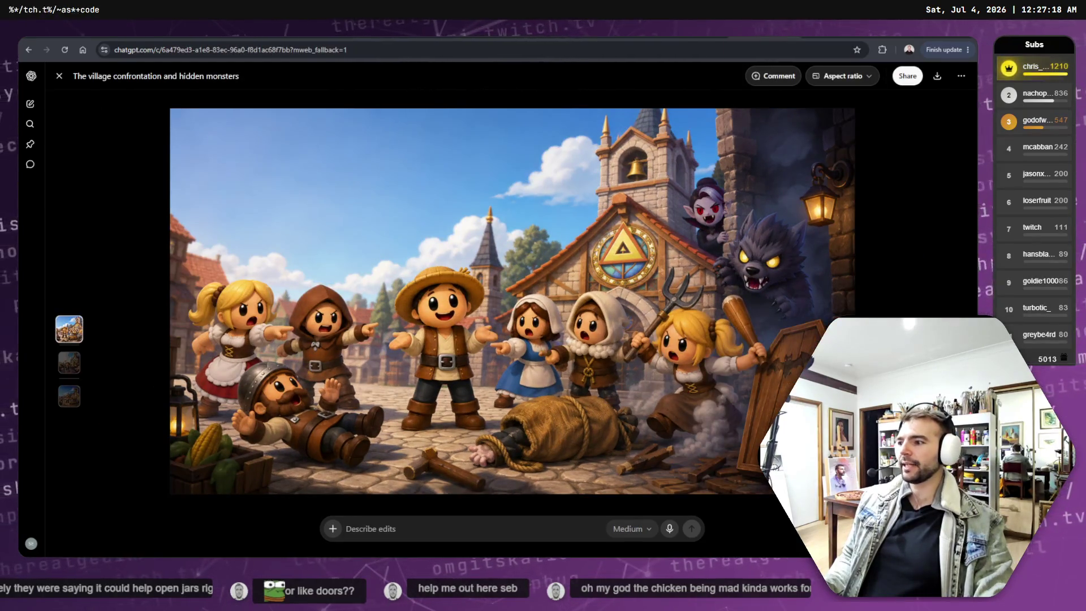
pyautogui.hotkey('ctrl', 'Tab')
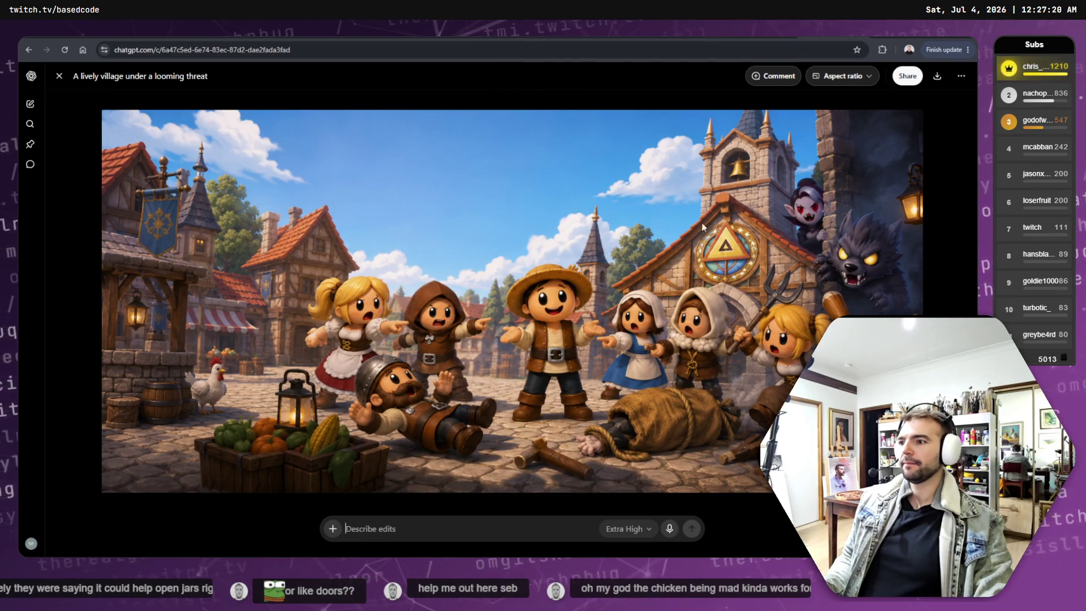
pyautogui.rightClick(693, 266)
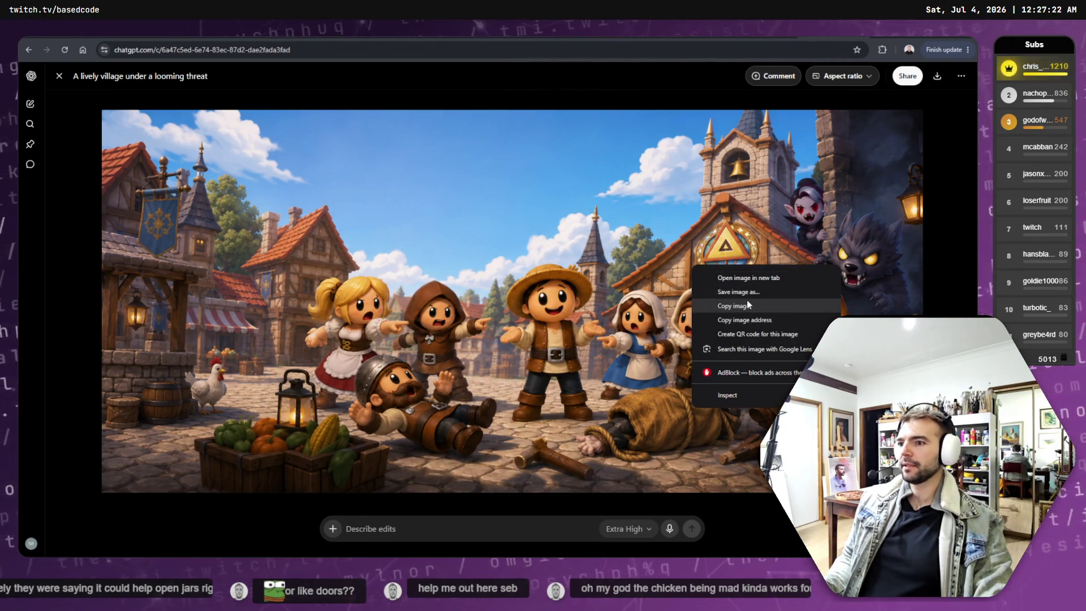
pyautogui.click(750, 306)
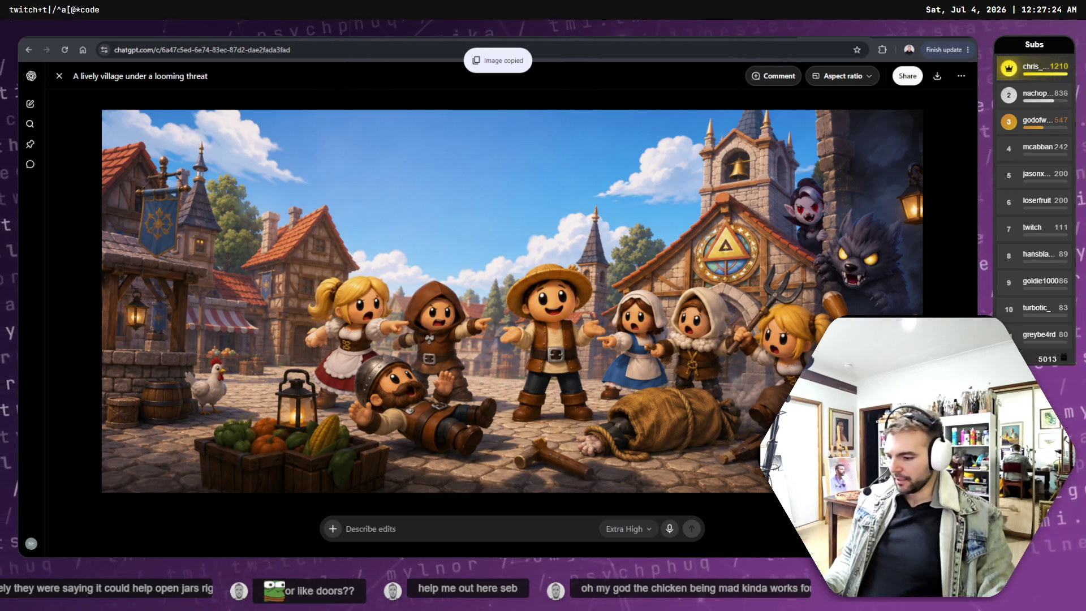
pyautogui.hotkey('alt', 'Tab')
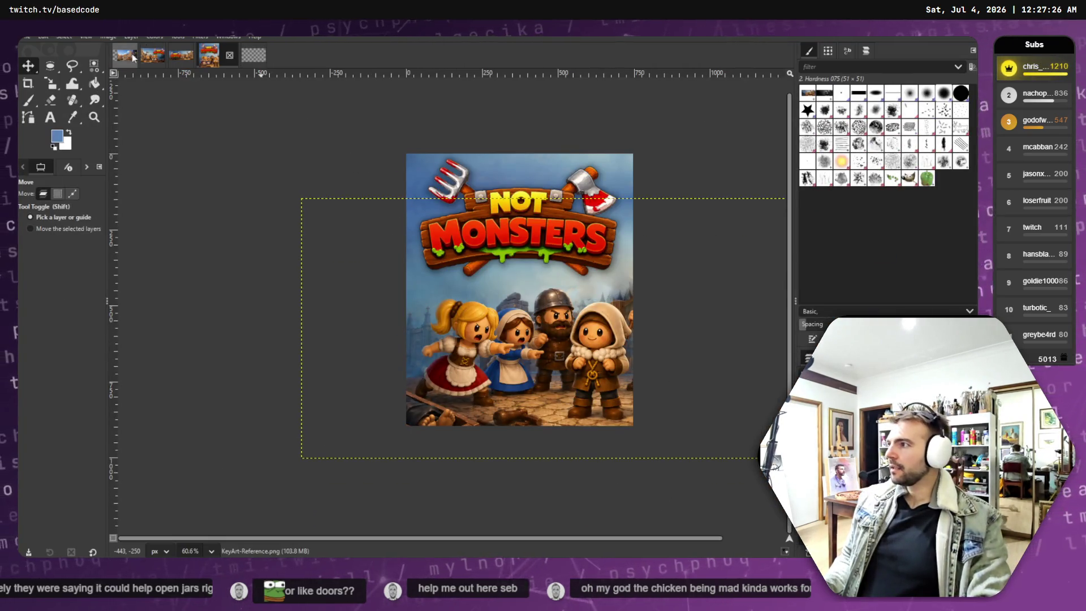
# Paste the village scene into the header image, shrink it to fit, and shift it down into the frame.
pyautogui.click(126, 54)
pyautogui.hotkey('ctrl', 'v')
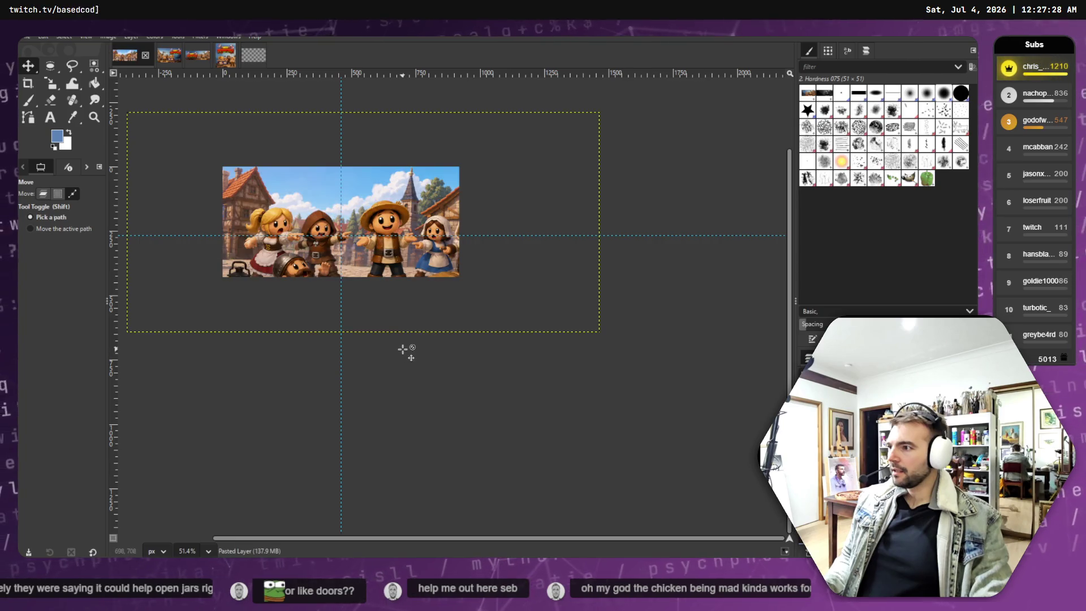
pyautogui.click(51, 84)
pyautogui.click(129, 116)
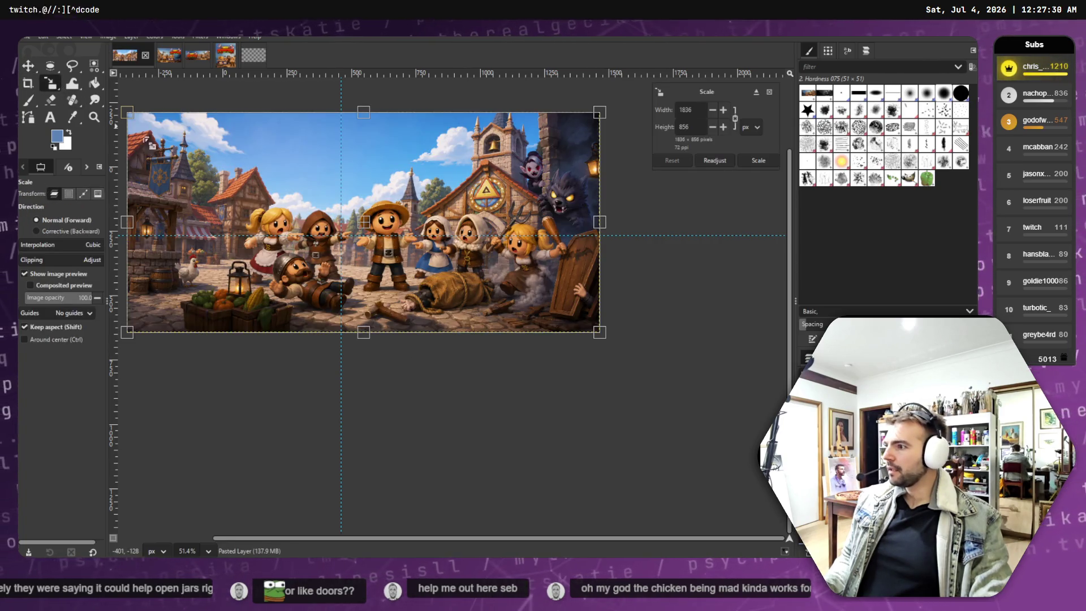
pyautogui.moveTo(129, 116)
pyautogui.mouseDown()
pyautogui.moveTo(262, 169)
pyautogui.moveTo(223, 161)
pyautogui.moveTo(212, 196)
pyautogui.mouseUp()
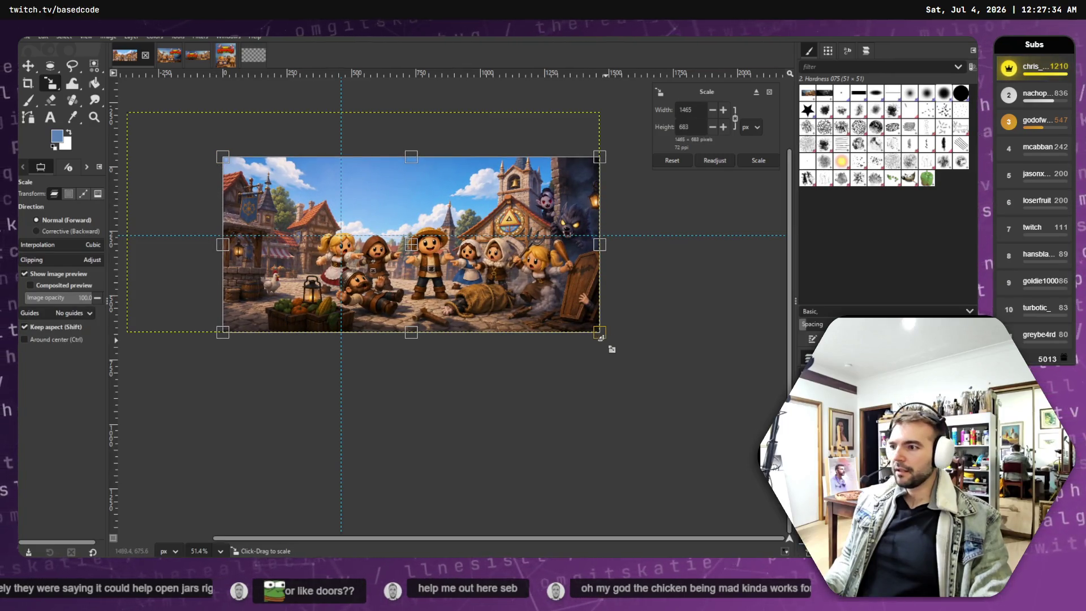
pyautogui.moveTo(599, 333)
pyautogui.mouseDown()
pyautogui.moveTo(419, 247)
pyautogui.moveTo(458, 278)
pyautogui.moveTo(454, 286)
pyautogui.mouseUp()
pyautogui.press('m')
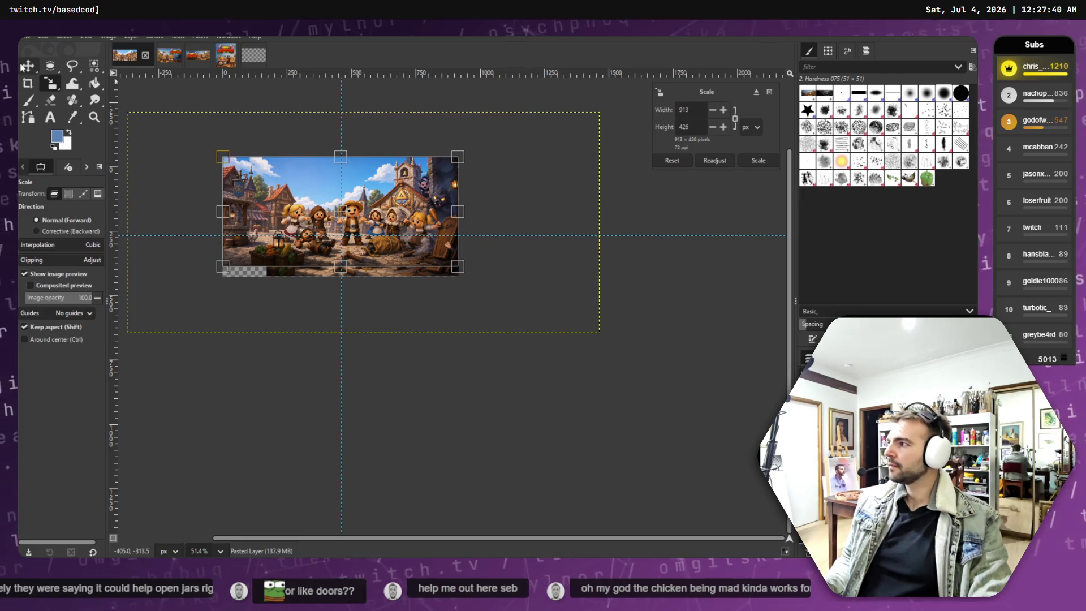
pyautogui.moveTo(294, 175); pyautogui.dragTo(293, 185)
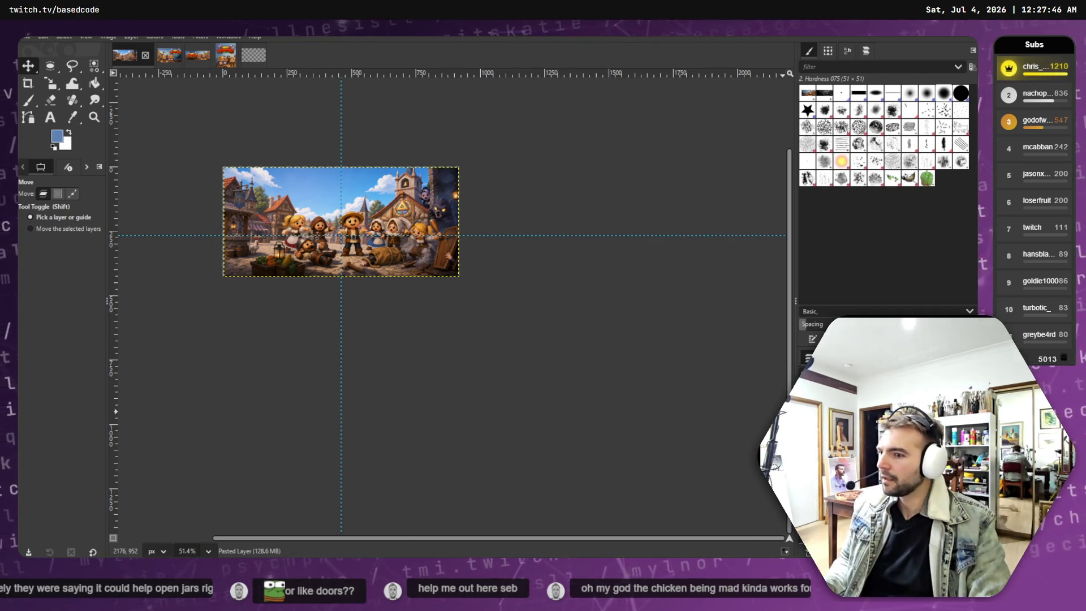
# Delete the old tldrawFile layer and make the Logo.png layer visible again.
pyautogui.rightClick(769, 396)
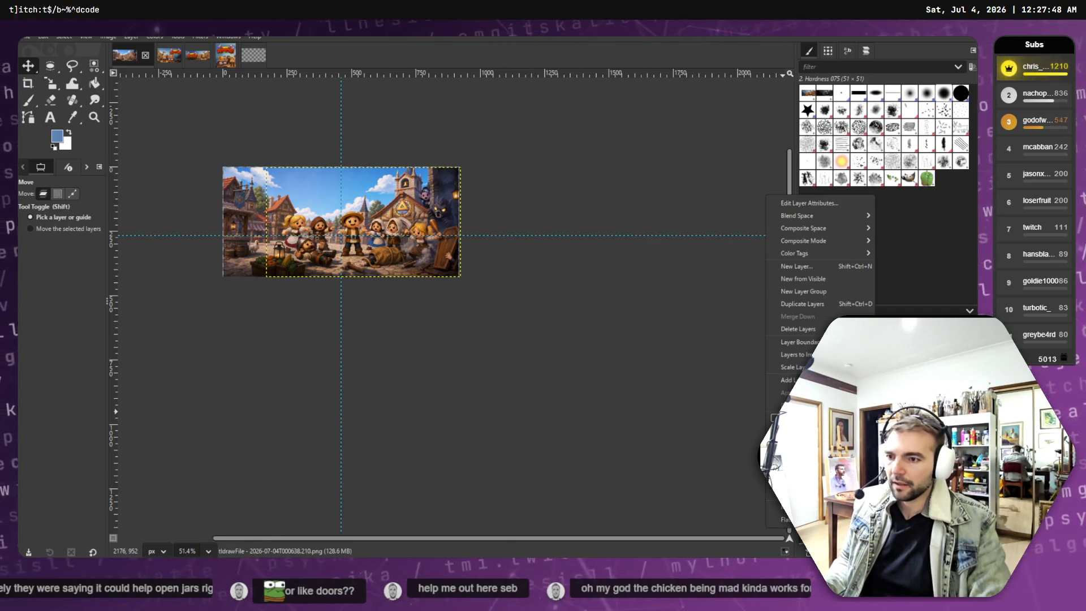
pyautogui.click(804, 328)
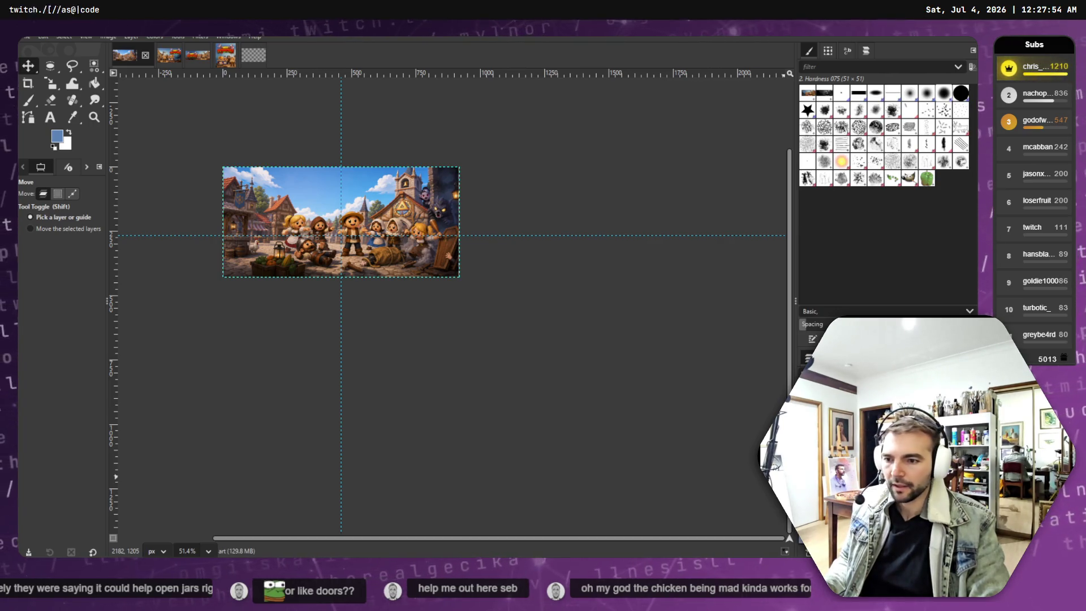
pyautogui.press('pageup')
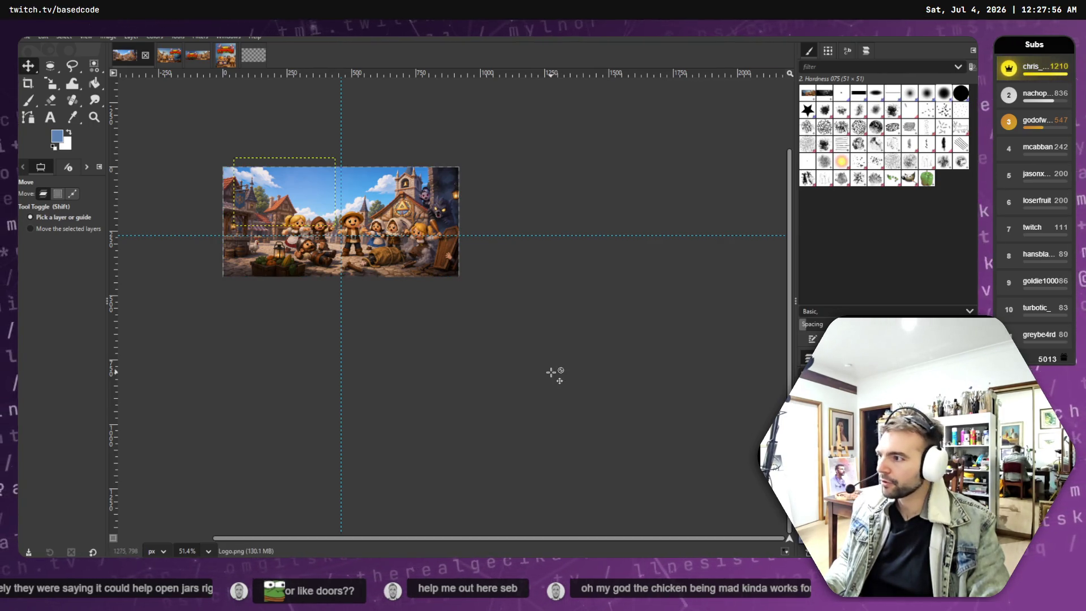
pyautogui.hotkey('ctrl', 'z')
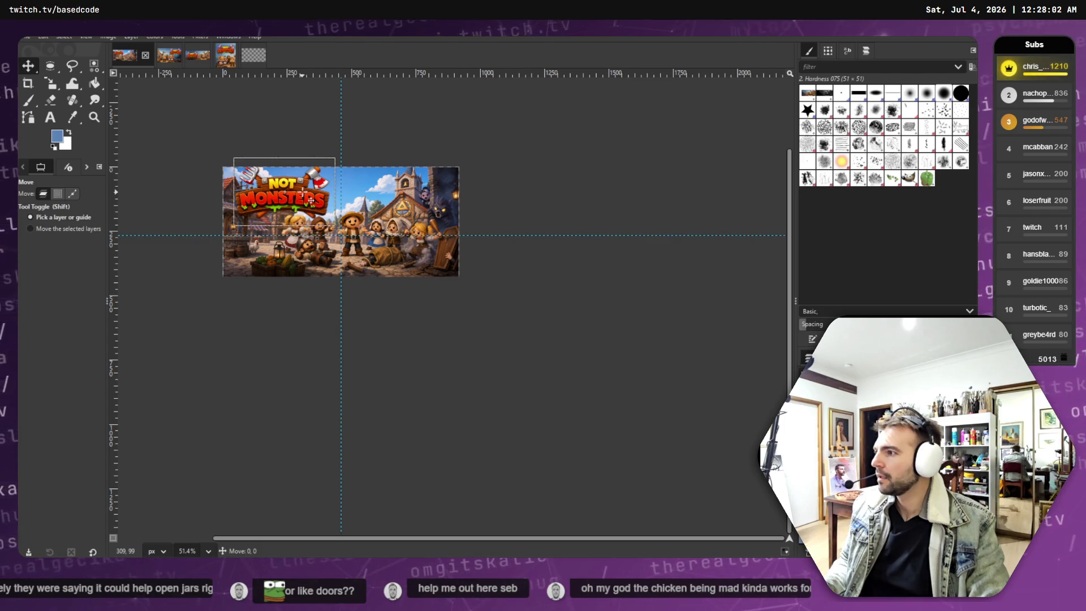
# Nudge the NOT MONSTERS logo down and right into the top-left corner, then zoom in to check.
pyautogui.moveTo(311, 201); pyautogui.dragTo(310, 207)
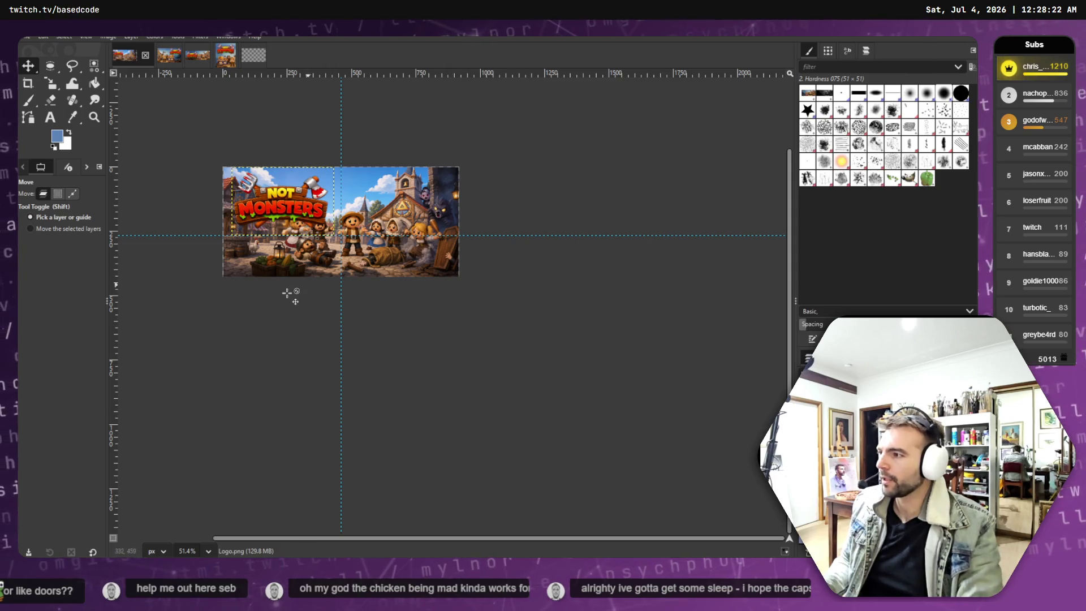
pyautogui.click(286, 213)
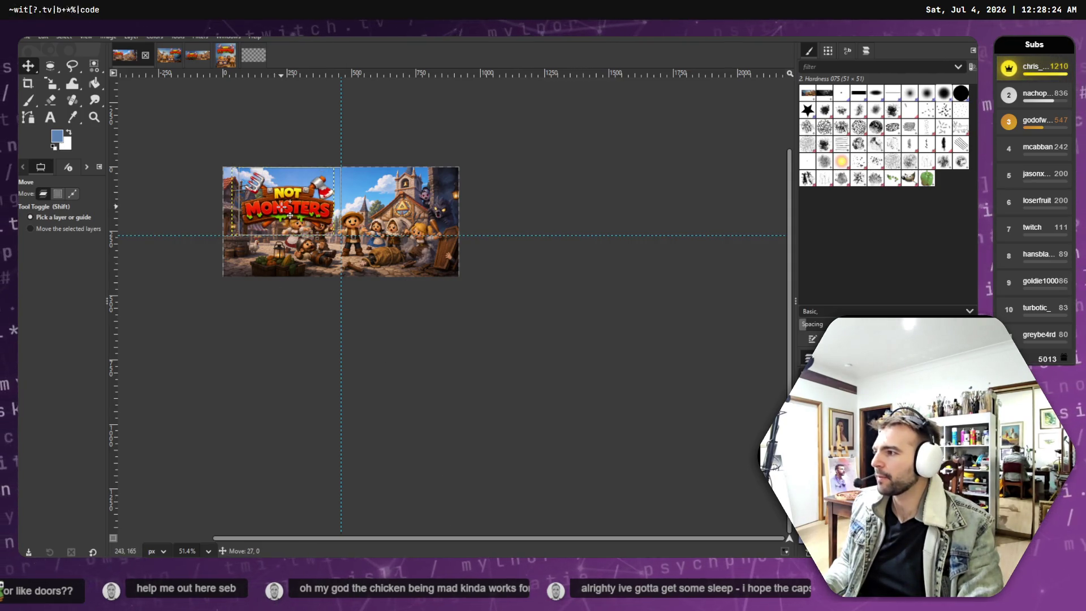
pyautogui.moveTo(287, 214); pyautogui.dragTo(287, 214)
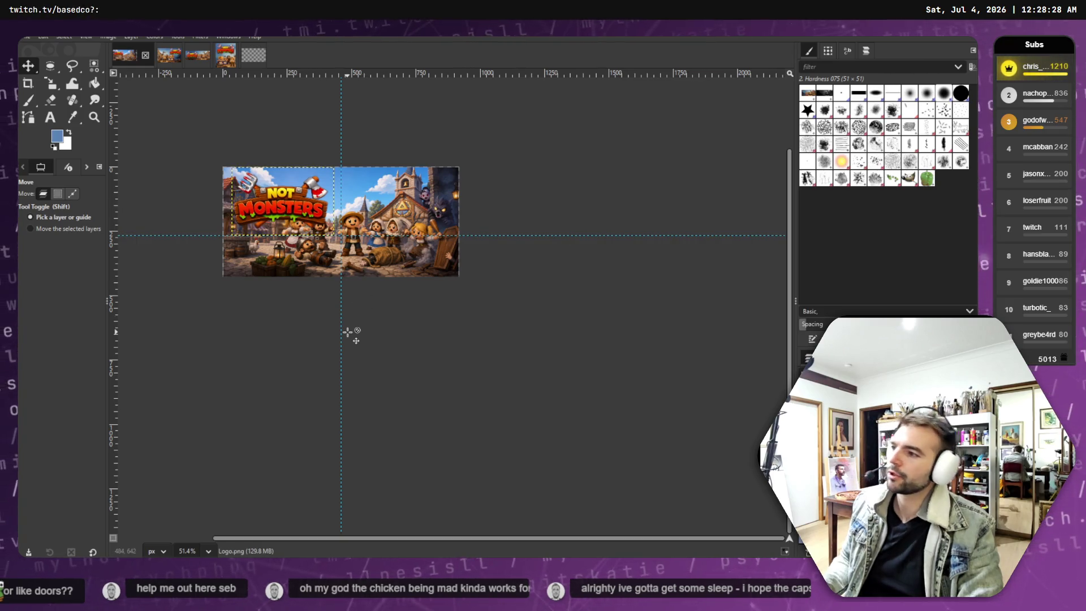
pyautogui.press('1')
pyautogui.keyDown('ctrl'); pyautogui.scroll(-2, 318, 232); pyautogui.keyUp('ctrl')
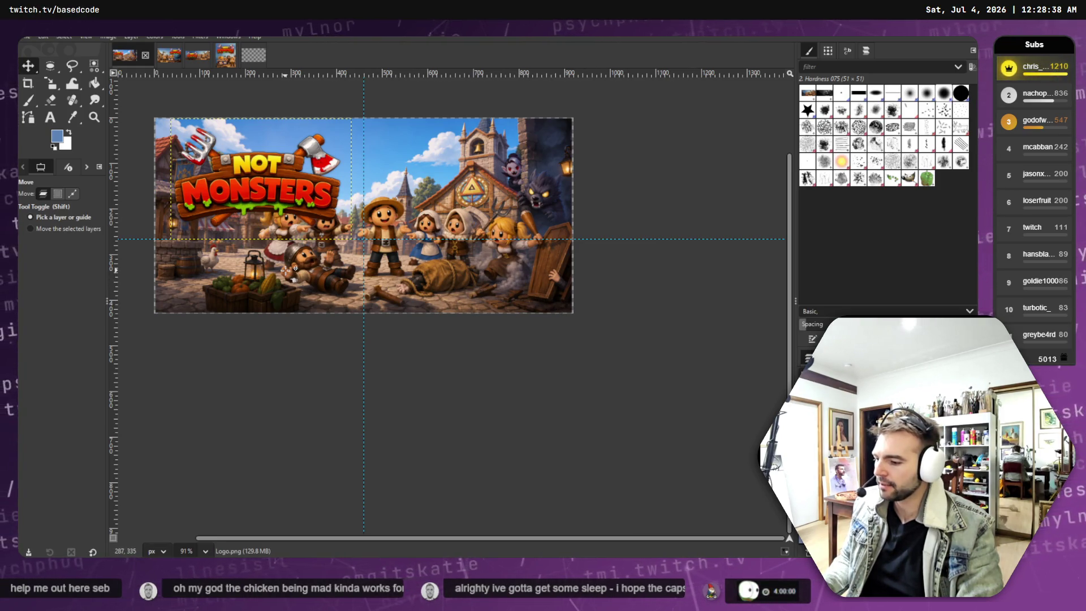
pyautogui.hotkey('shift', 's')
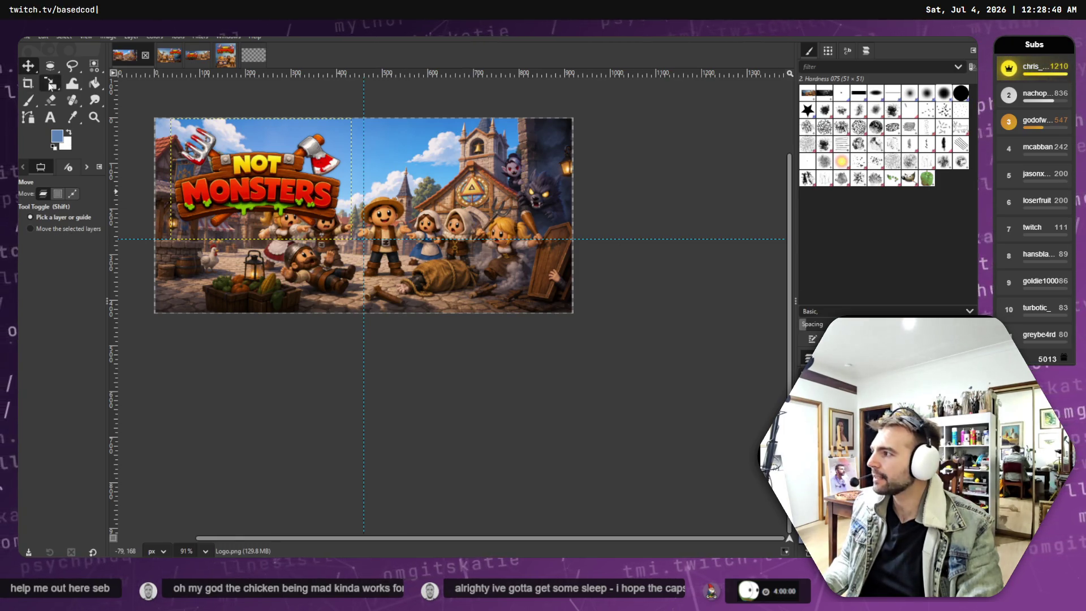
# Move the village scene up-left and enlarge it slightly so it covers the canvas edges.
pyautogui.click(455, 275)
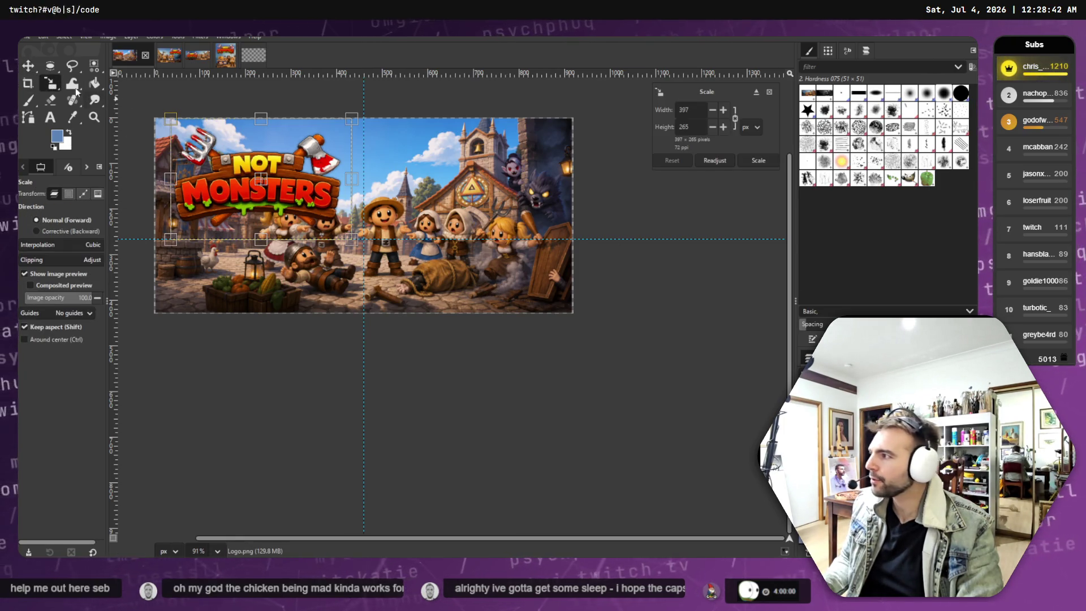
pyautogui.press('m')
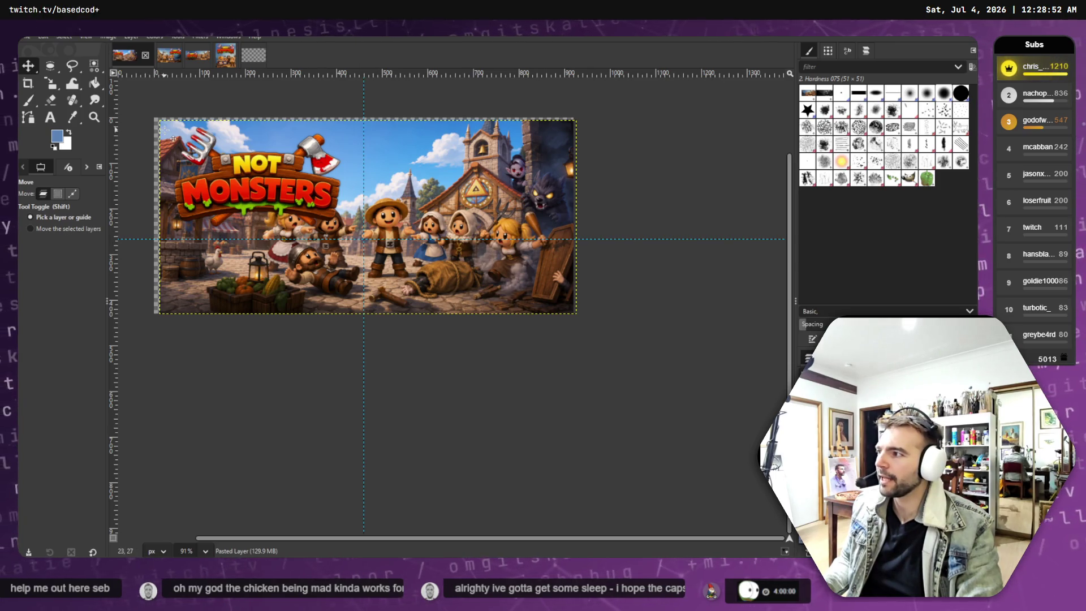
pyautogui.moveTo(173, 138); pyautogui.dragTo(157, 134)
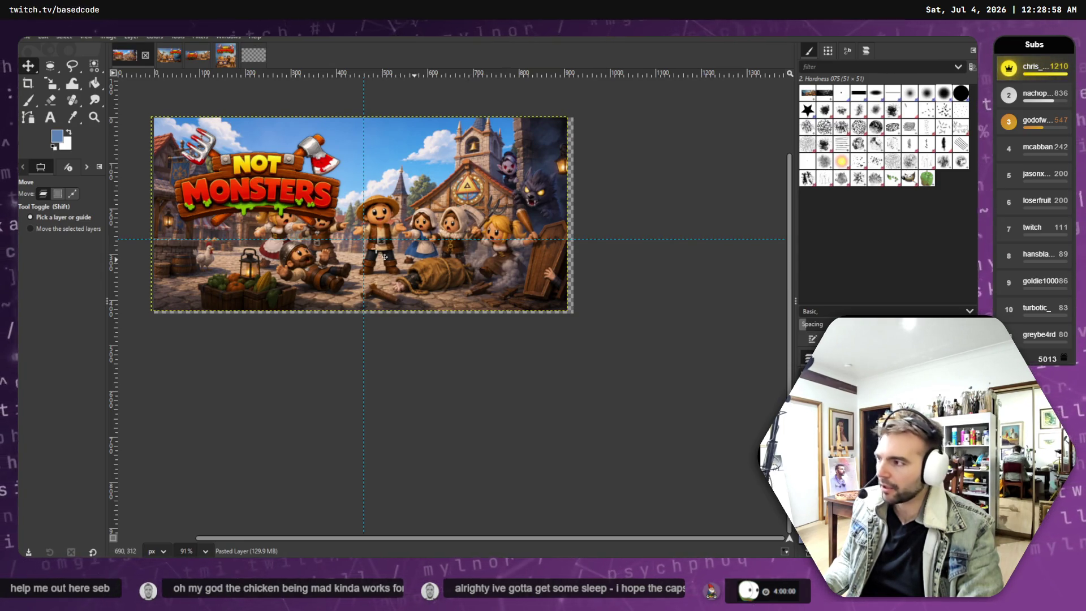
pyautogui.click(49, 84)
pyautogui.click(129, 129)
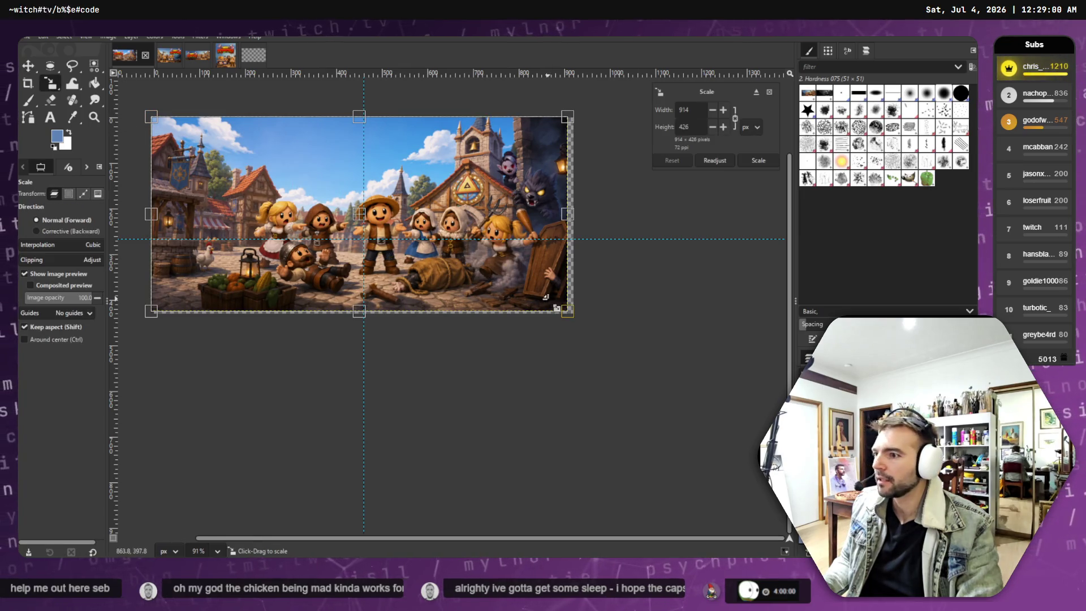
pyautogui.moveTo(565, 311); pyautogui.dragTo(572, 315)
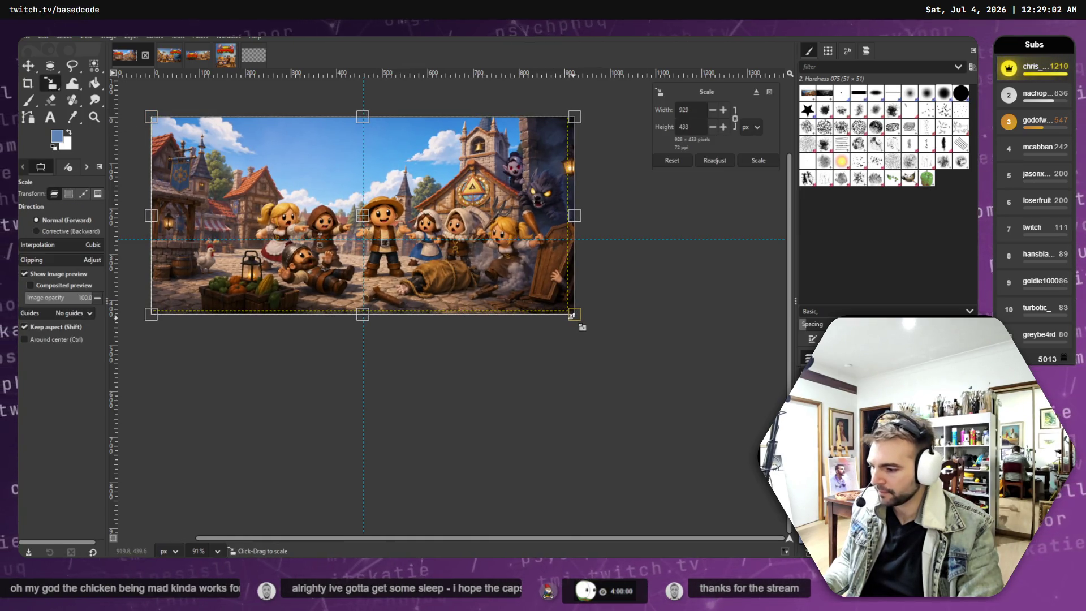
pyautogui.press('Return')
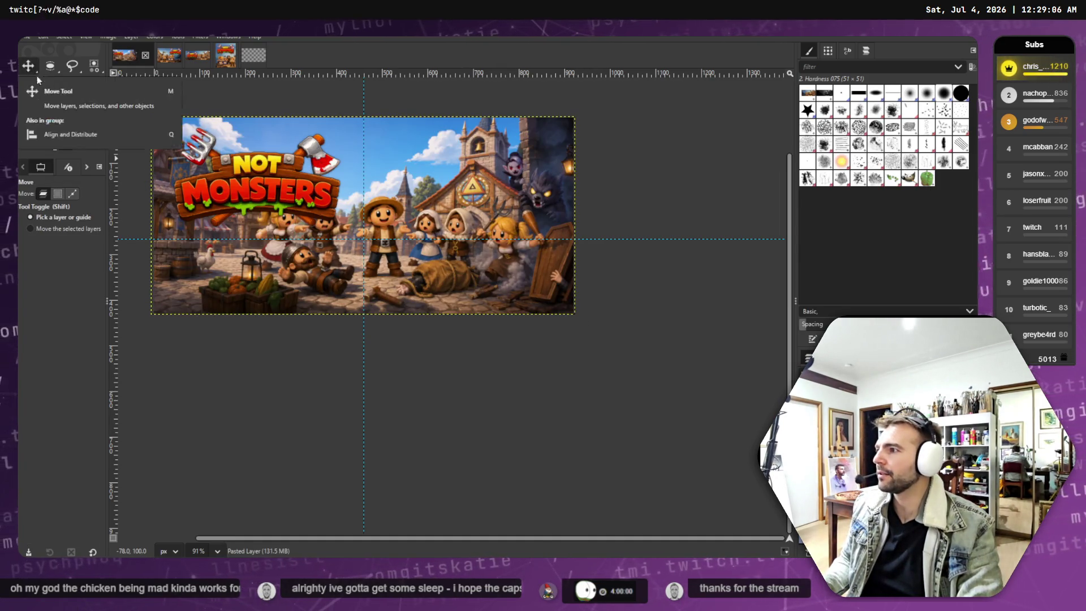
# Move the Not Monsters logo up toward the top-left, then switch to ChatGPT.
pyautogui.click(27, 66)
pyautogui.moveTo(264, 191)
pyautogui.mouseDown()
pyautogui.moveTo(266, 149)
pyautogui.moveTo(262, 169)
pyautogui.mouseUp()
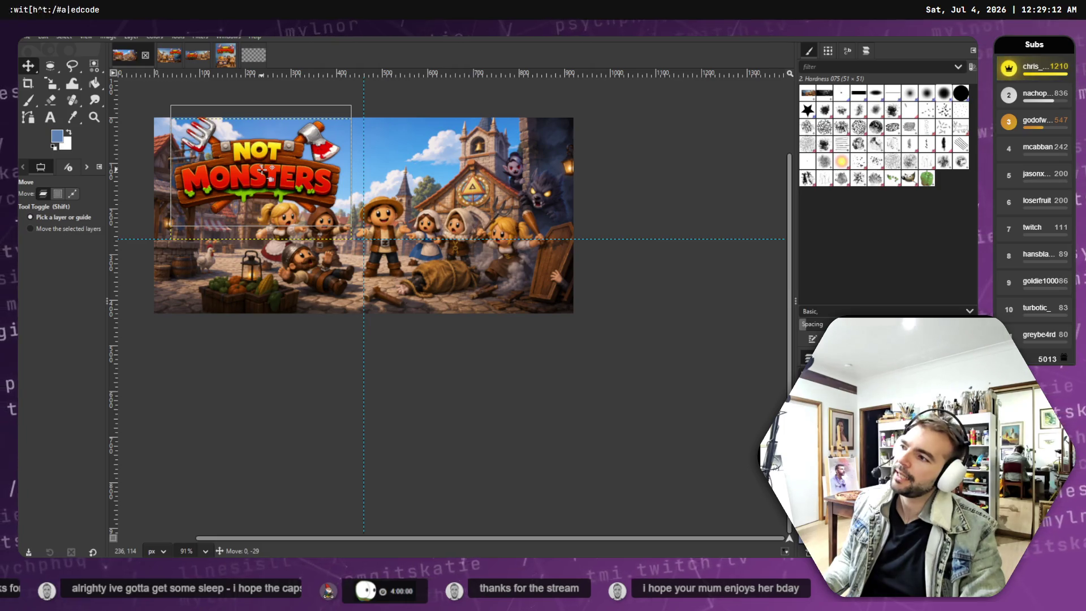
pyautogui.hotkey('ctrl', 'h')
pyautogui.hotkey('alt', 'Tab')
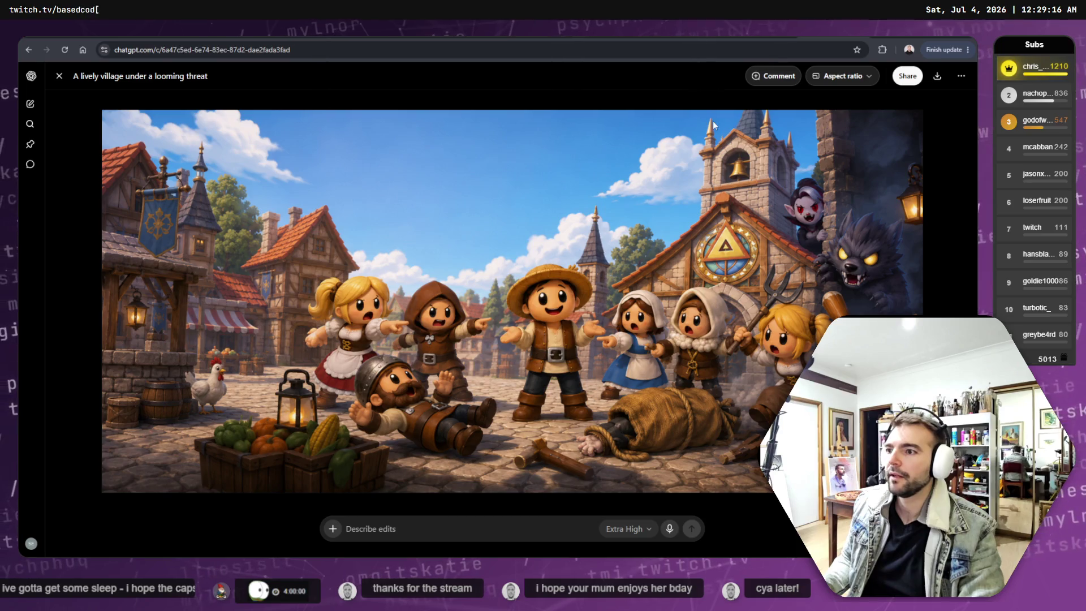
# Edit the outpaint prompt to leave mostly sky so the logo fits top-left, and resubmit.
pyautogui.click(59, 77)
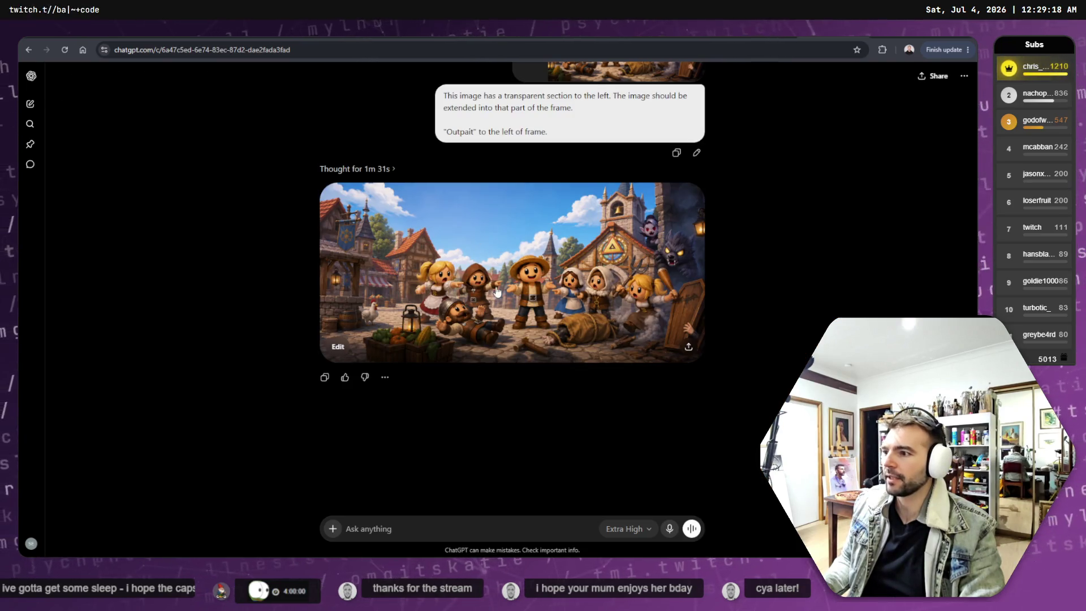
pyautogui.scroll(2, 571, 204)
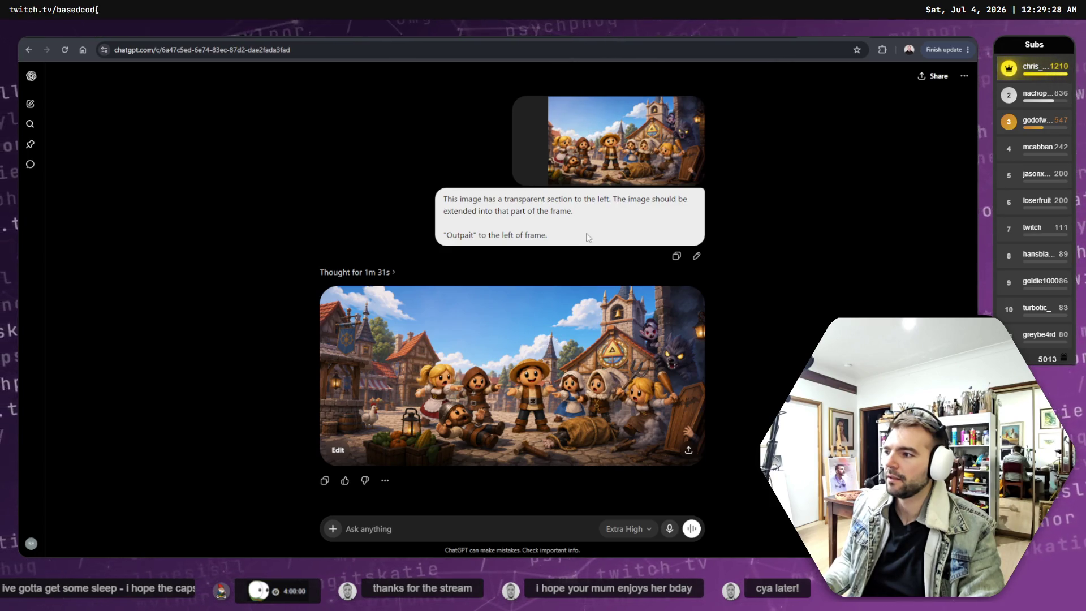
pyautogui.click(697, 256)
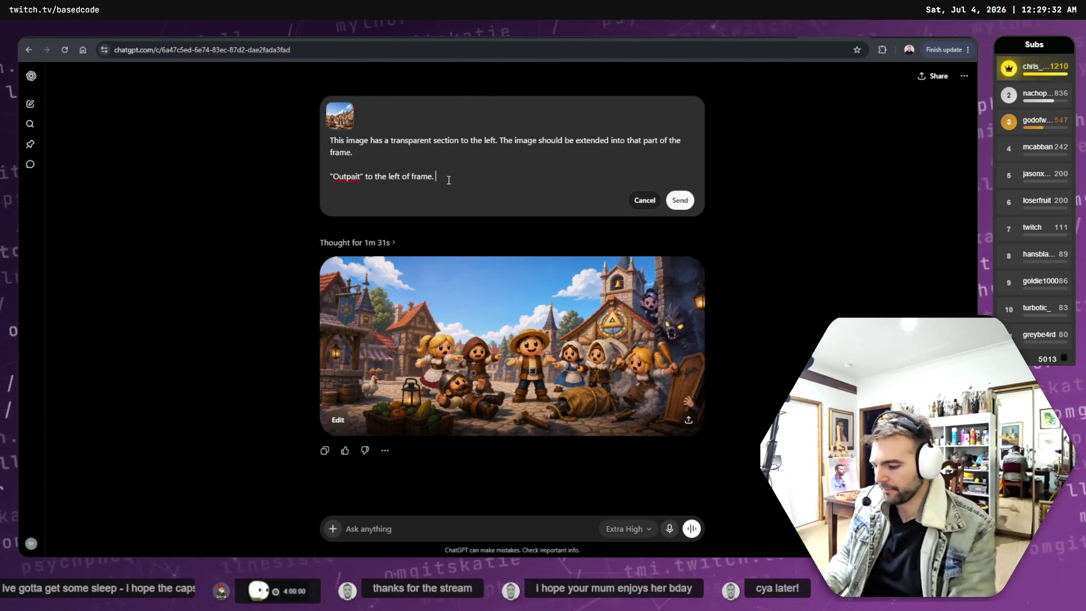
pyautogui.write('Leave ')
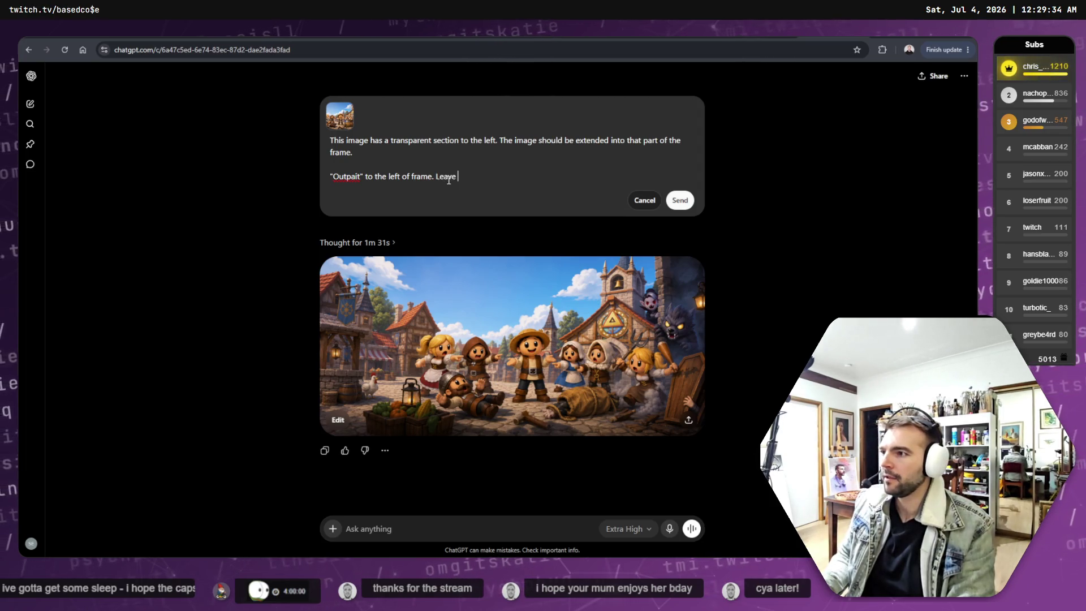
pyautogui.write('tt most')
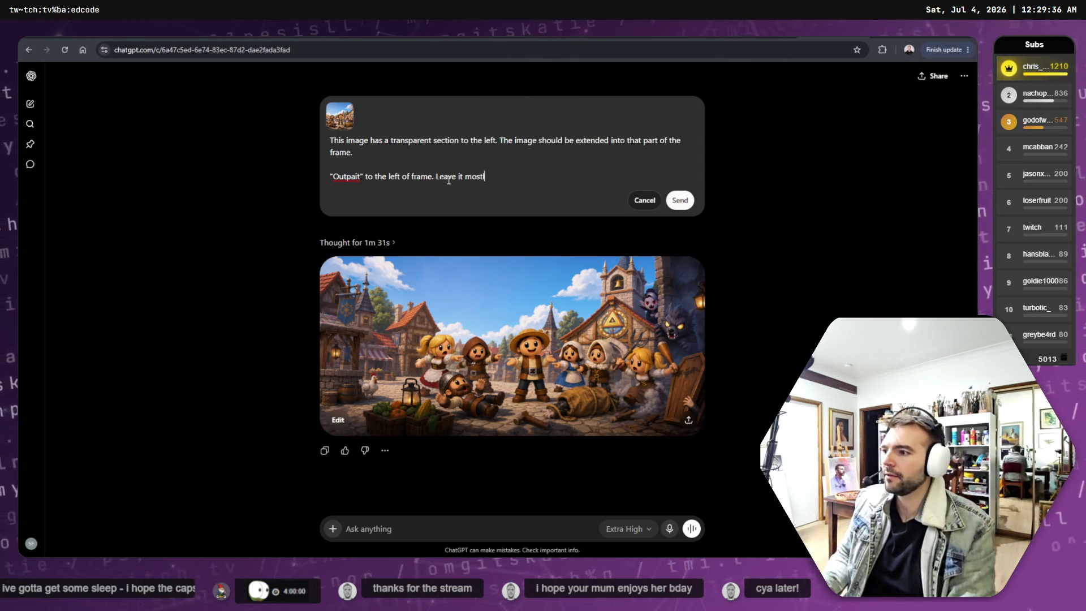
pyautogui.write('ly s')
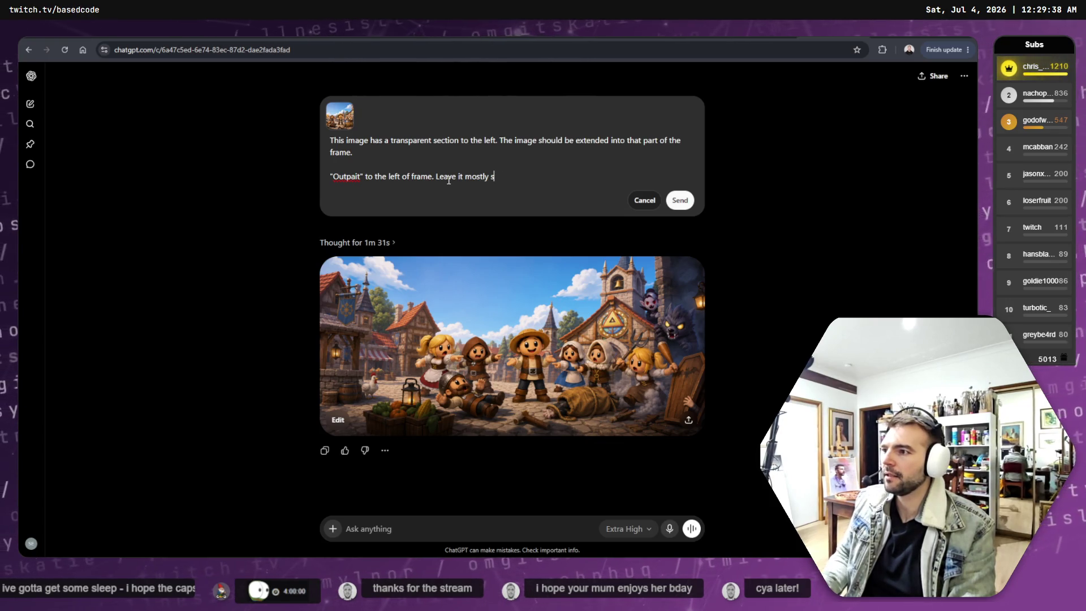
pyautogui.write('tky sky, so that t')
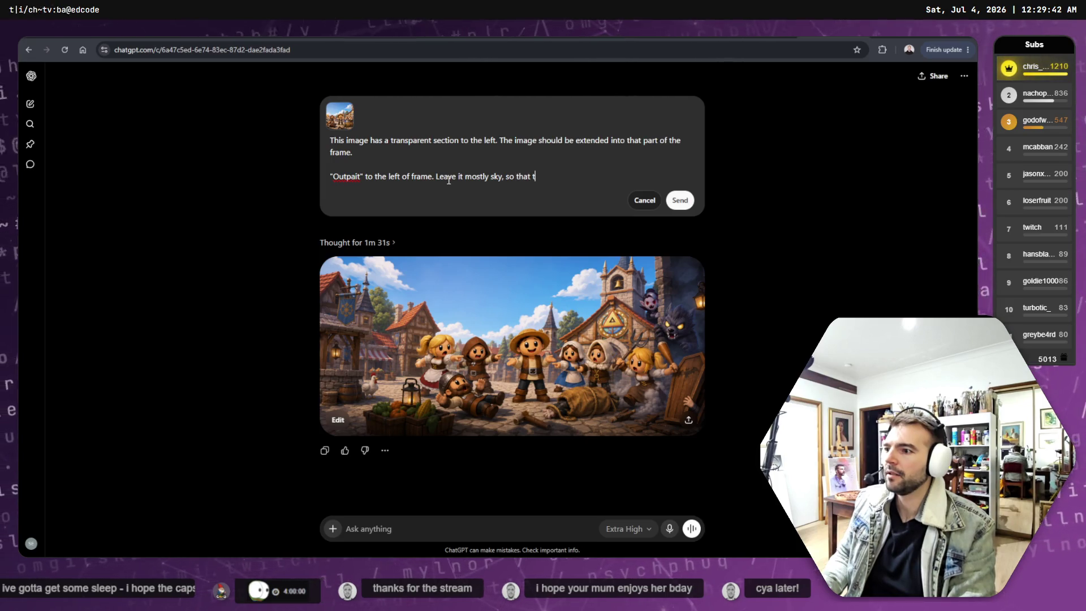
pyautogui.write('a logo can p')
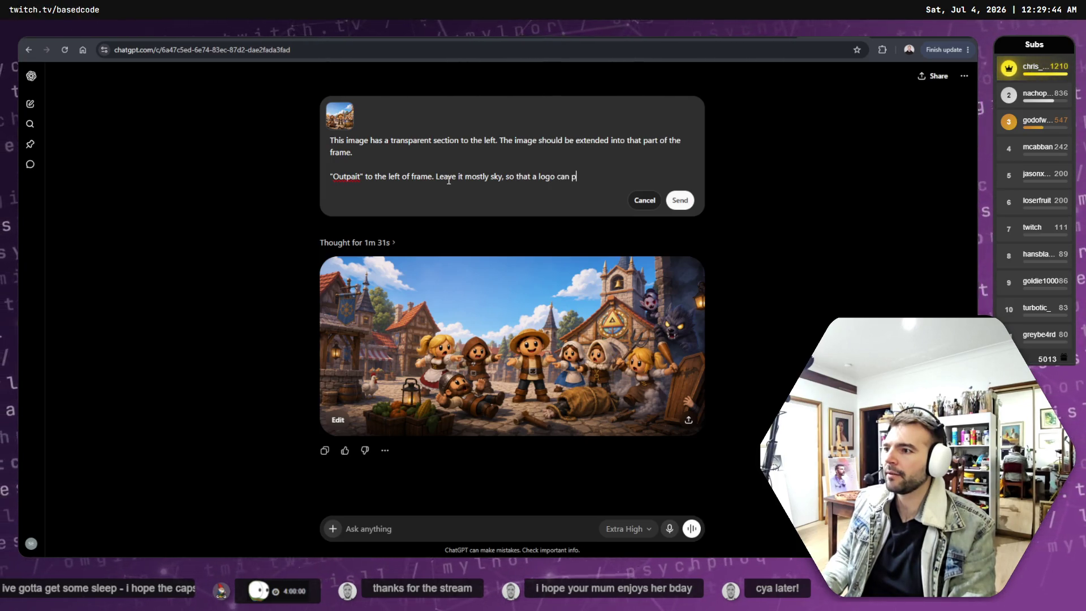
pyautogui.press('BackSpace')
pyautogui.write('be place ')
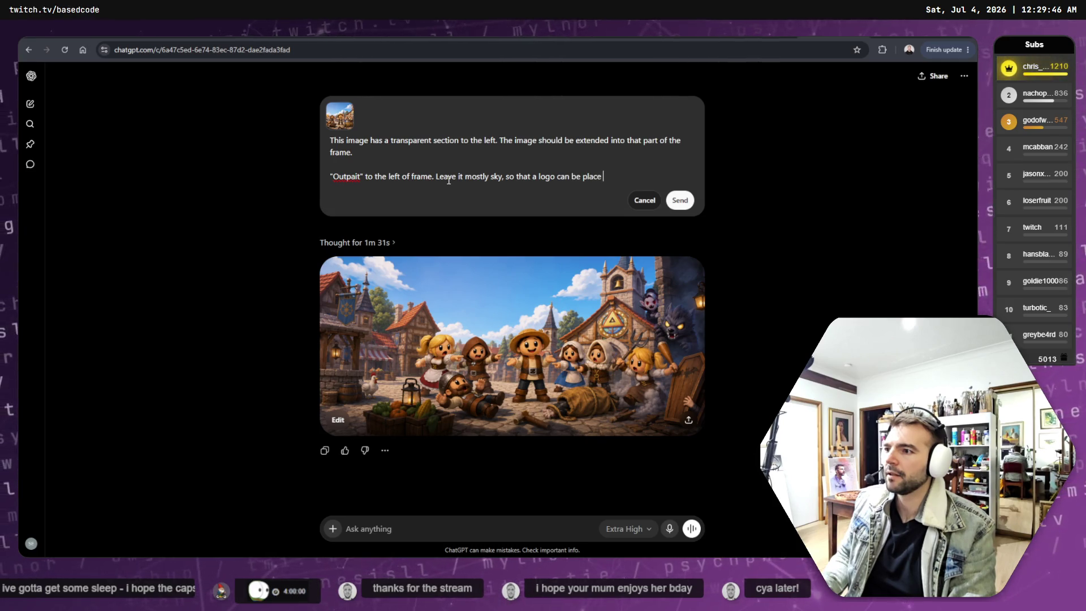
pyautogui.write('to the top left of t')
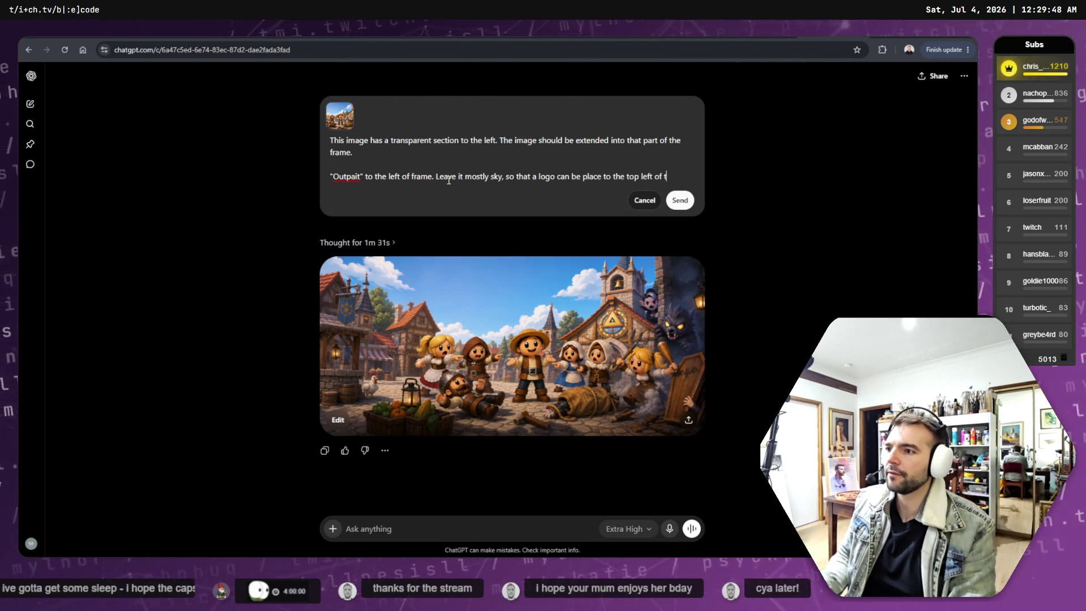
pyautogui.write('rame.')
pyautogui.press('Return')
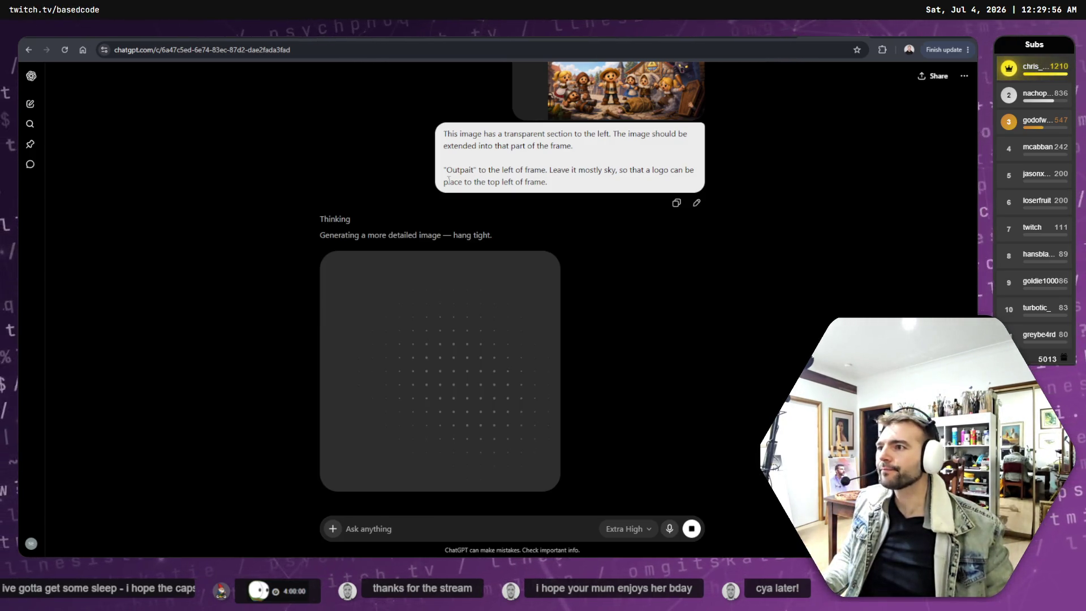
# Inspect the attached village image, remove the stray attachment, and open the key art image for editing.
pyautogui.scroll(1, 449, 179)
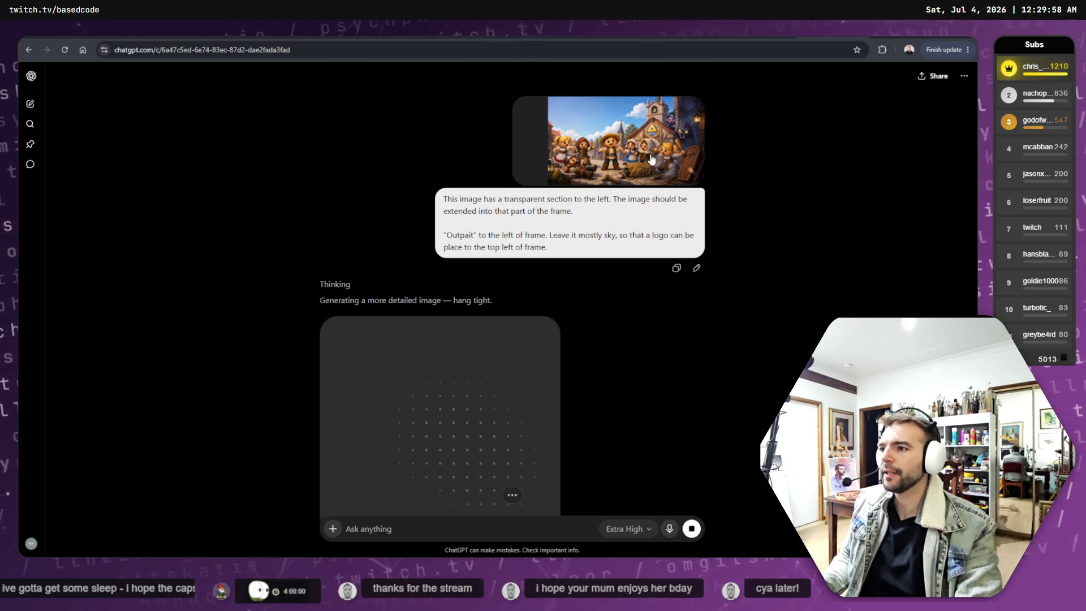
pyautogui.click(651, 158)
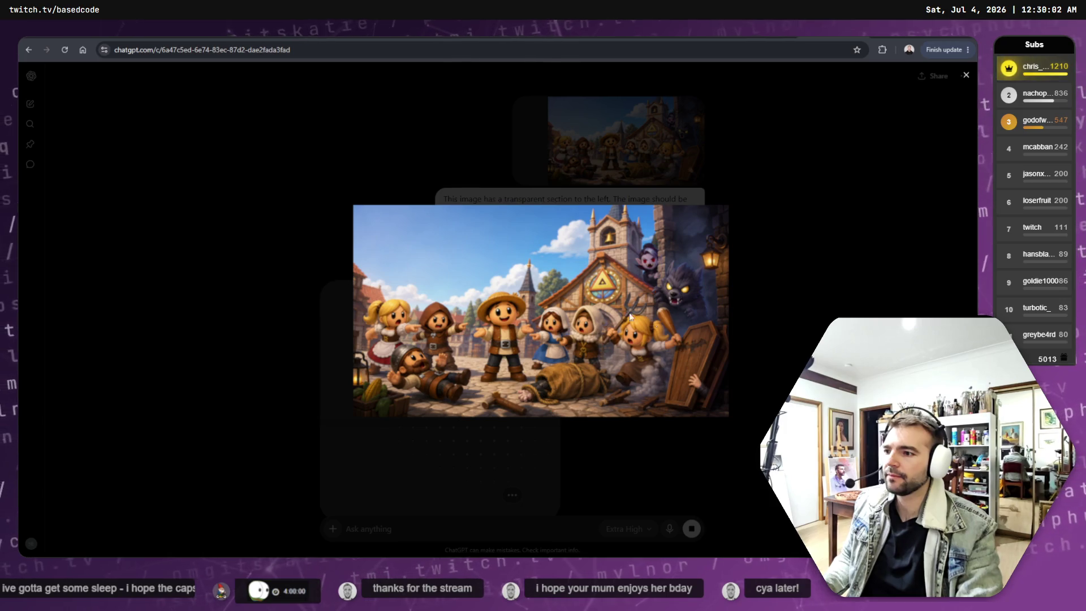
pyautogui.click(779, 347)
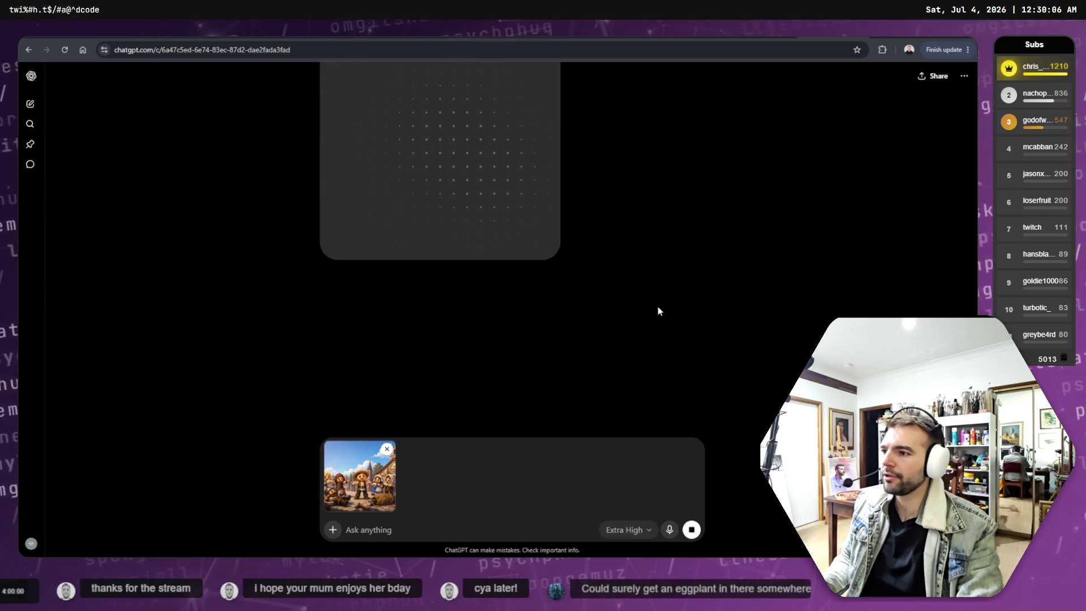
pyautogui.click(387, 448)
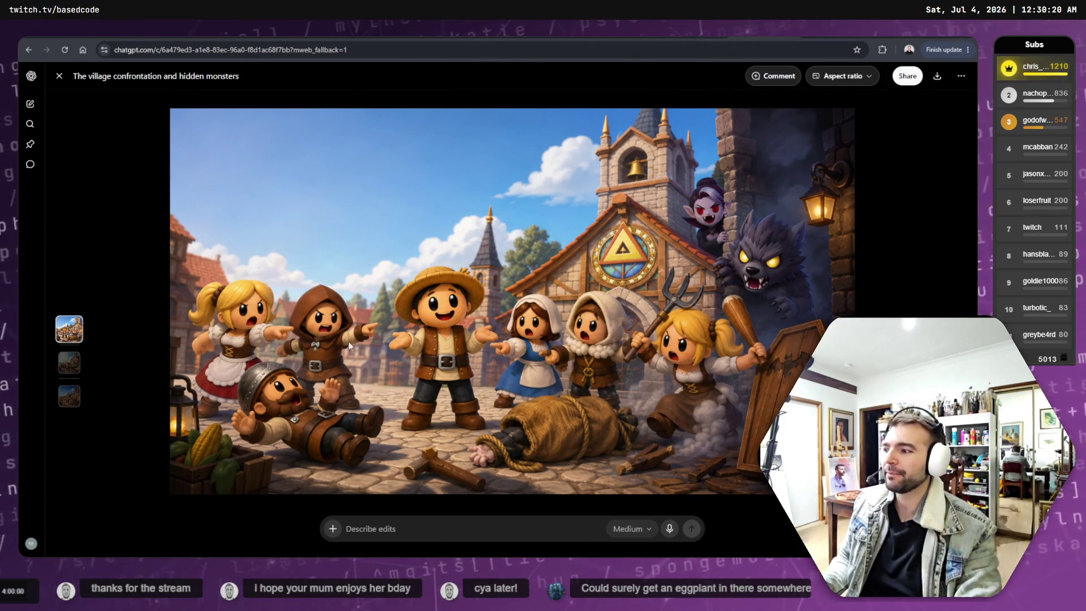
pyautogui.press('Escape')
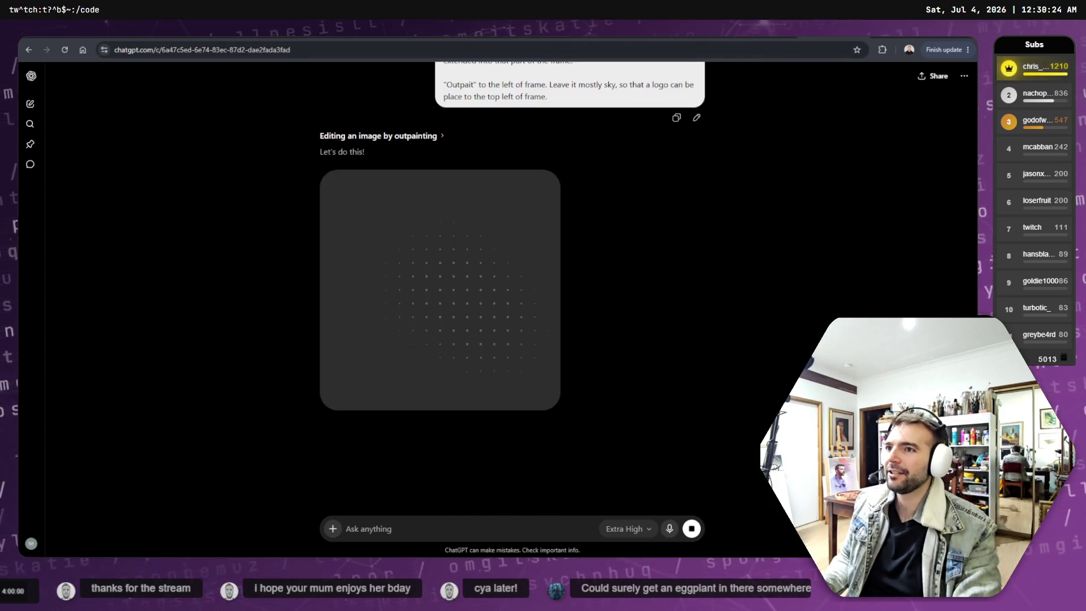
pyautogui.scroll(3, 680, 280)
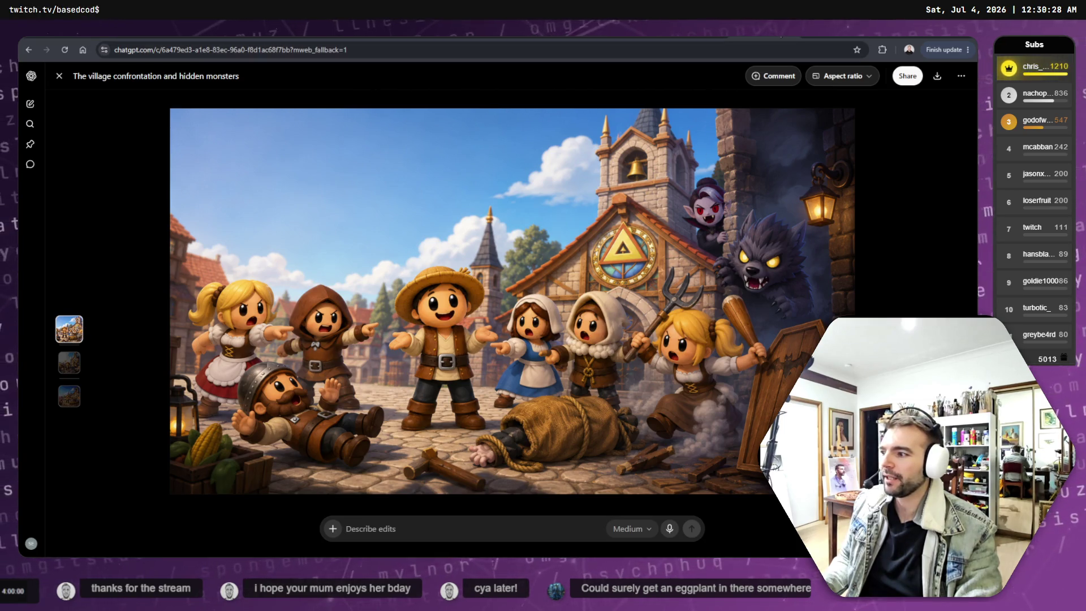
pyautogui.press('Escape')
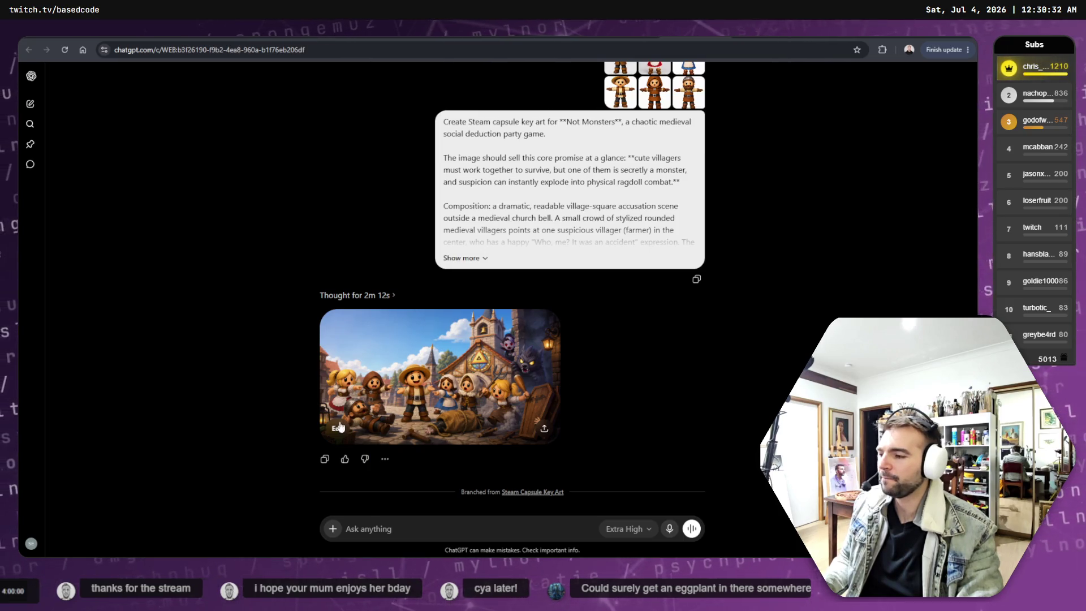
pyautogui.click(338, 430)
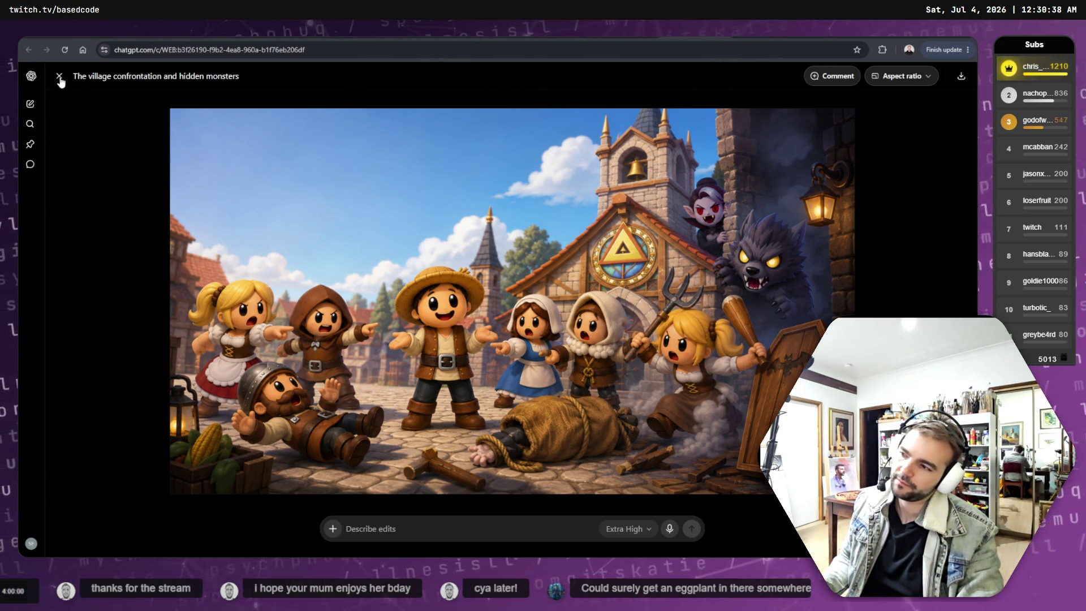
# Pin a comment on the right-hand blonde girl's face and start writing edit instructions.
pyautogui.click(818, 76)
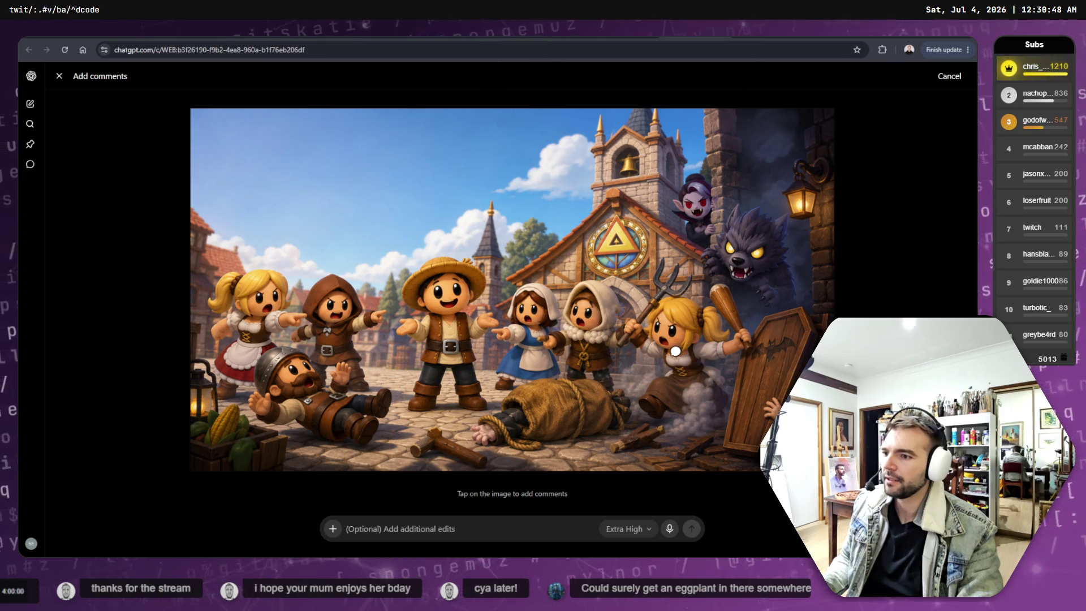
pyautogui.click(682, 346)
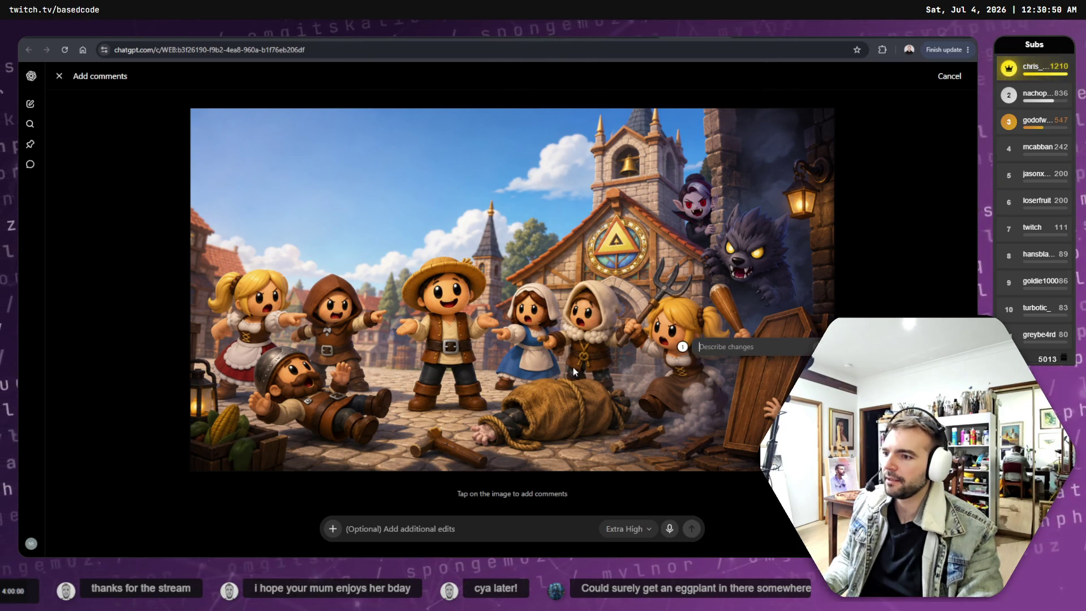
pyautogui.click(482, 537)
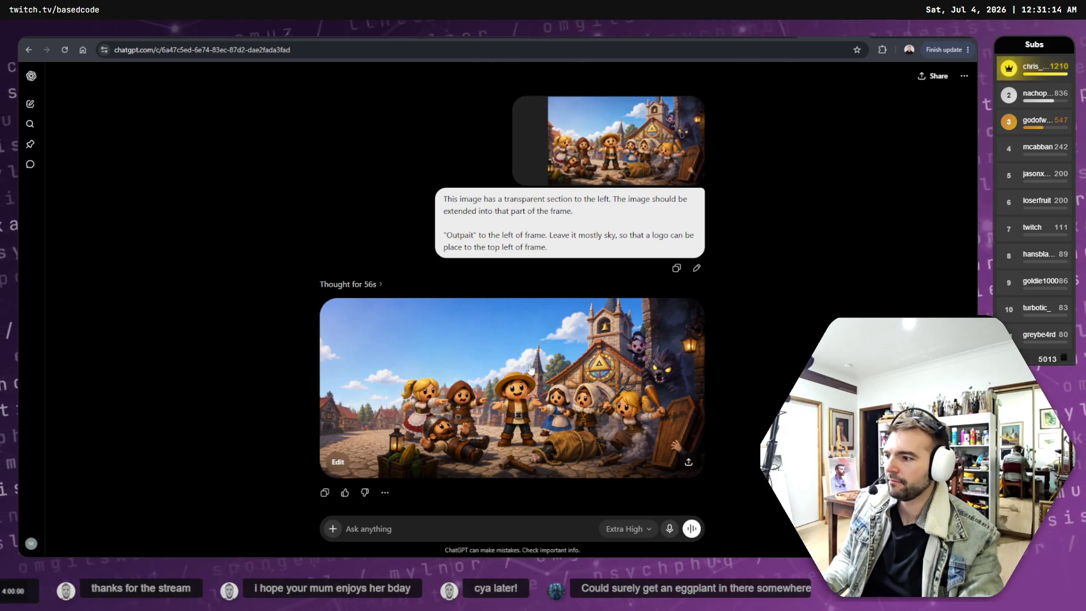
# Copy the new outpainted village image with open sky, then switch to GIMP.
pyautogui.click(530, 369)
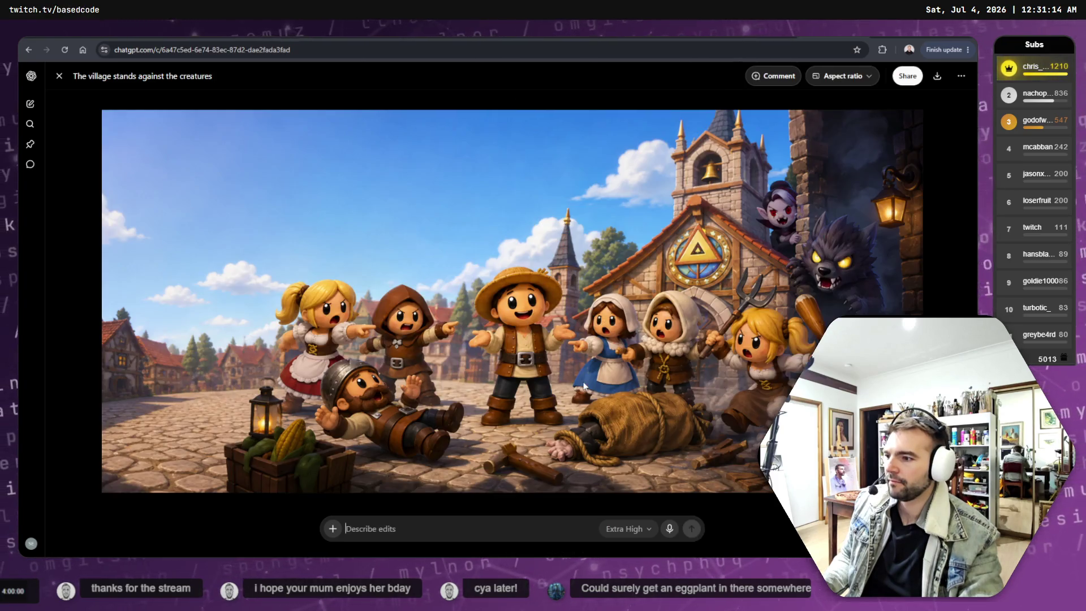
pyautogui.rightClick(483, 248)
pyautogui.click(529, 292)
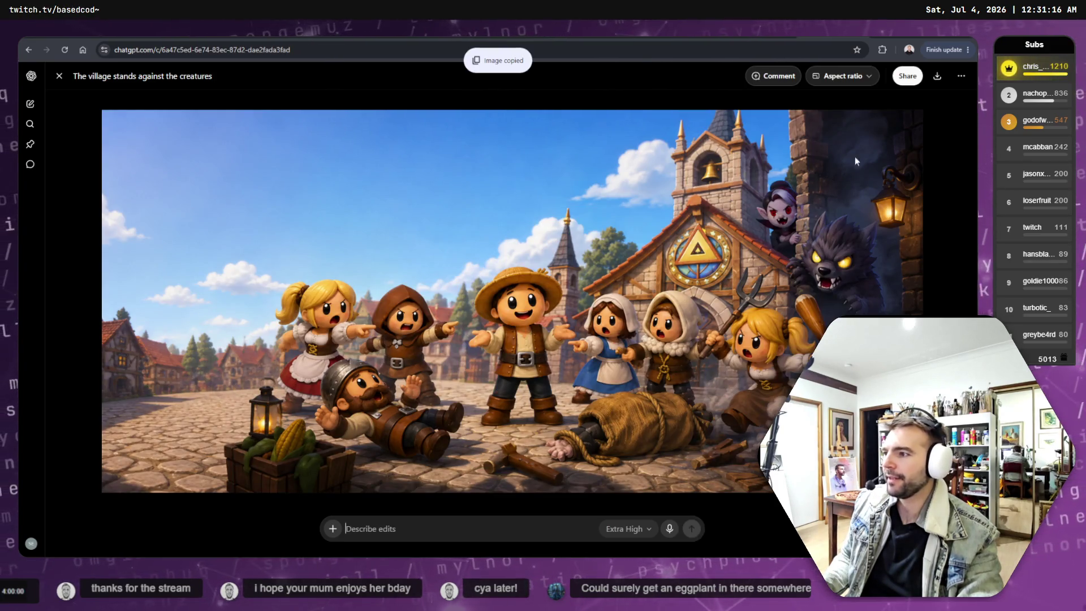
pyautogui.hotkey('alt', 'Tab')
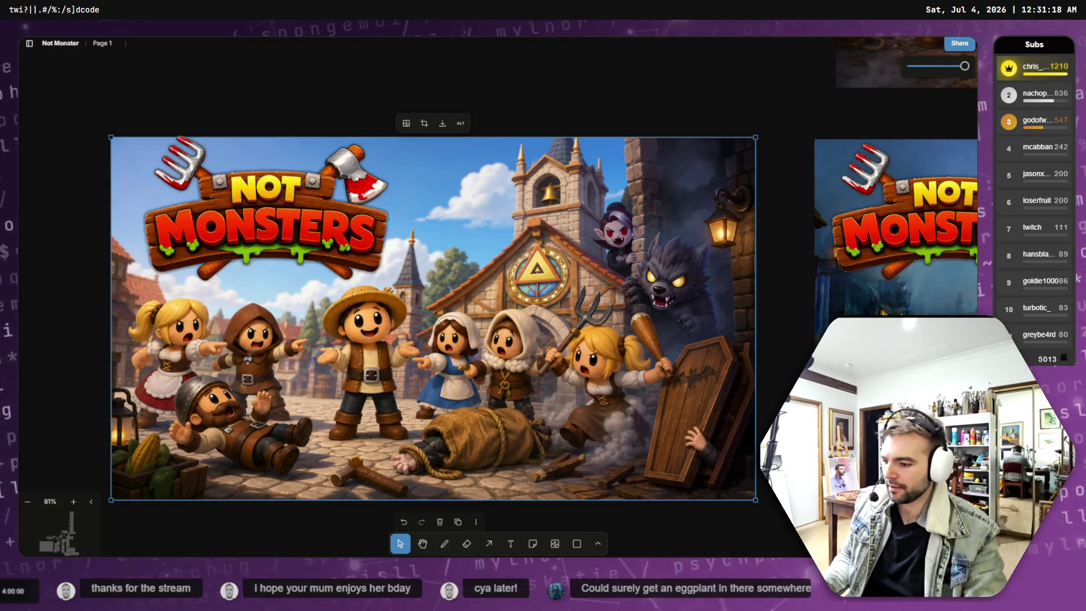
pyautogui.hotkey('alt', 'Tab')
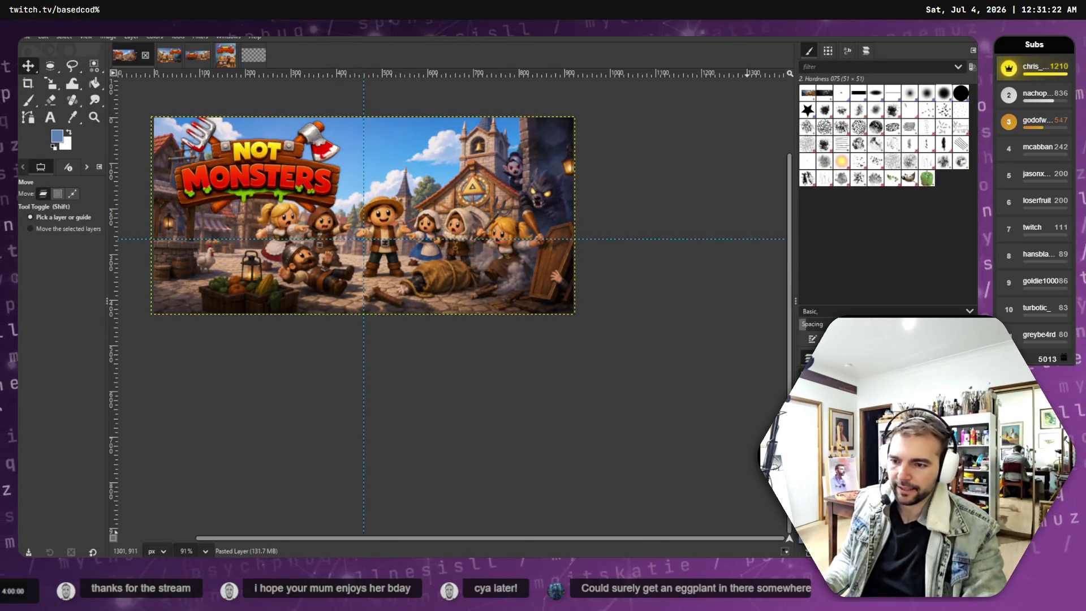
# Delete the old background layer, paste the new village image, and scale it to 915×427.
pyautogui.rightClick(886, 396)
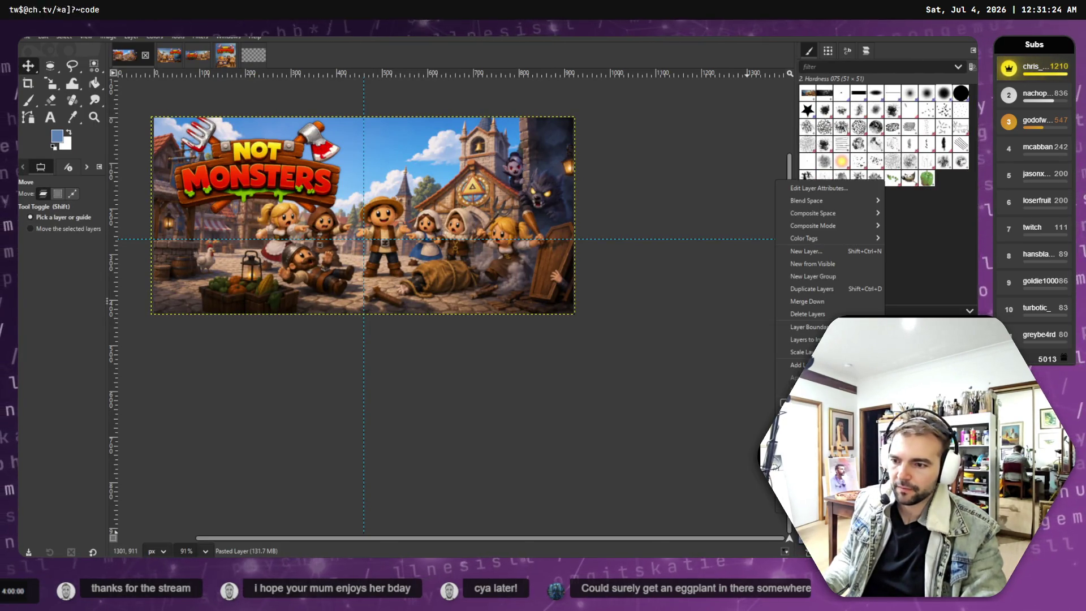
pyautogui.click(826, 320)
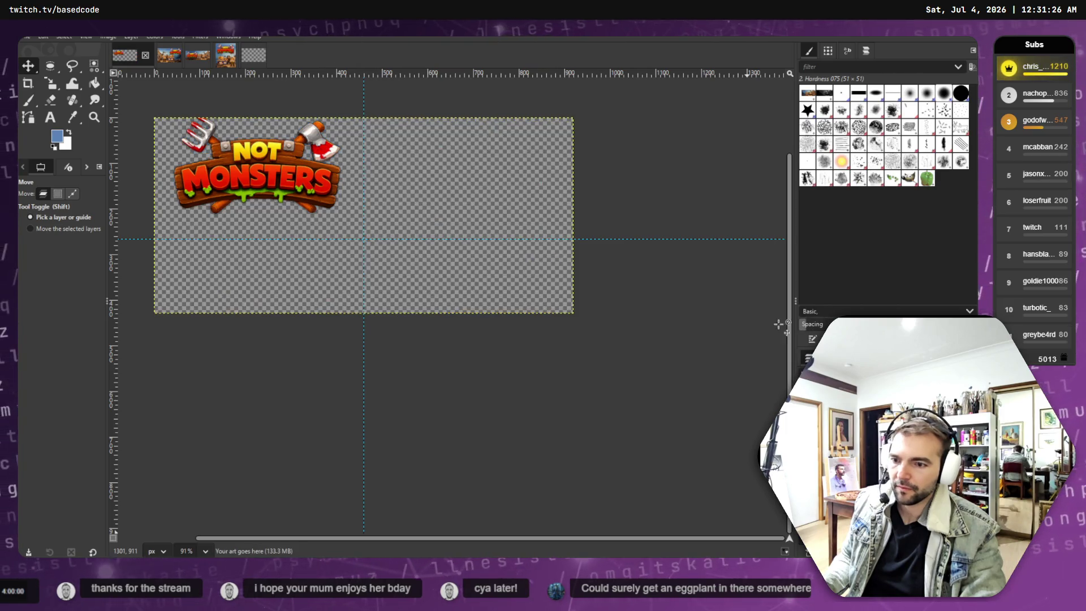
pyautogui.hotkey('ctrl', 'v')
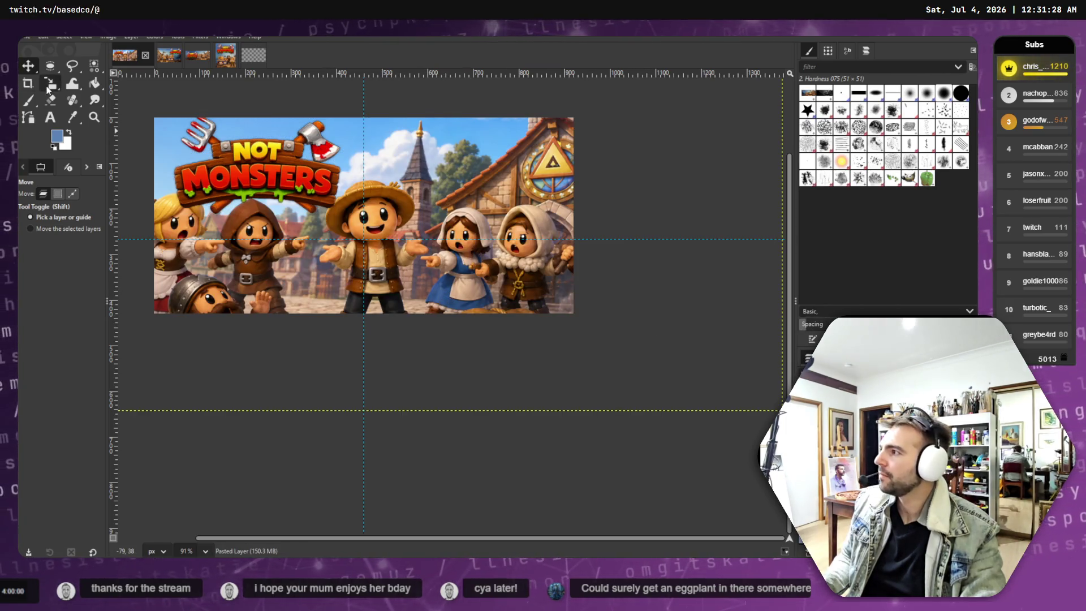
pyautogui.hotkey('shift', 's')
pyautogui.click(444, 285)
pyautogui.moveTo(444, 273)
pyautogui.mouseDown()
pyautogui.moveTo(448, 303)
pyautogui.moveTo(443, 294)
pyautogui.mouseUp()
pyautogui.moveTo(730, 399); pyautogui.dragTo(539, 320)
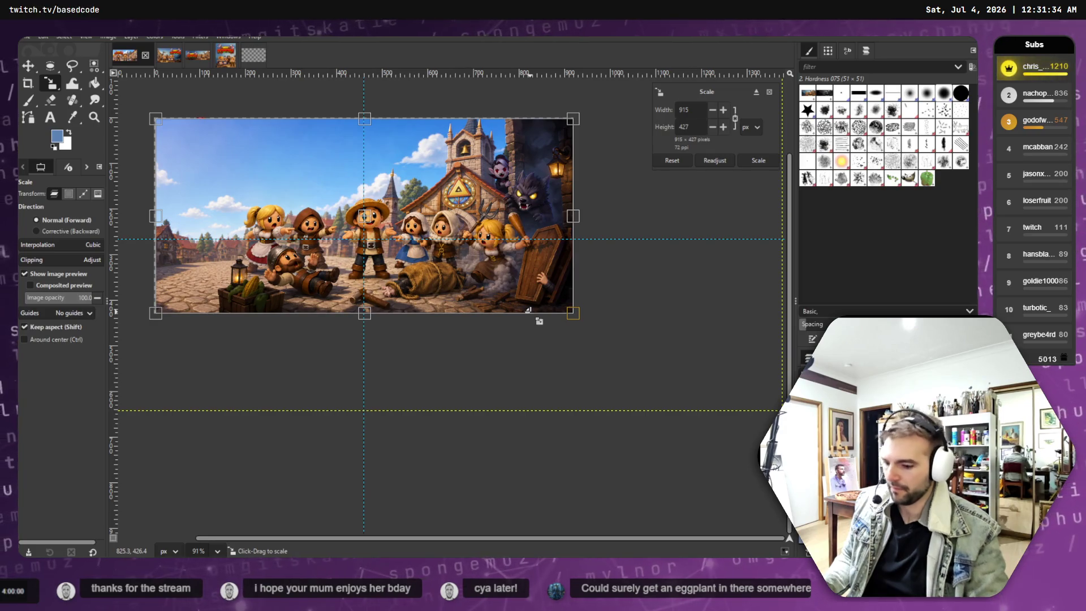
pyautogui.press('Return')
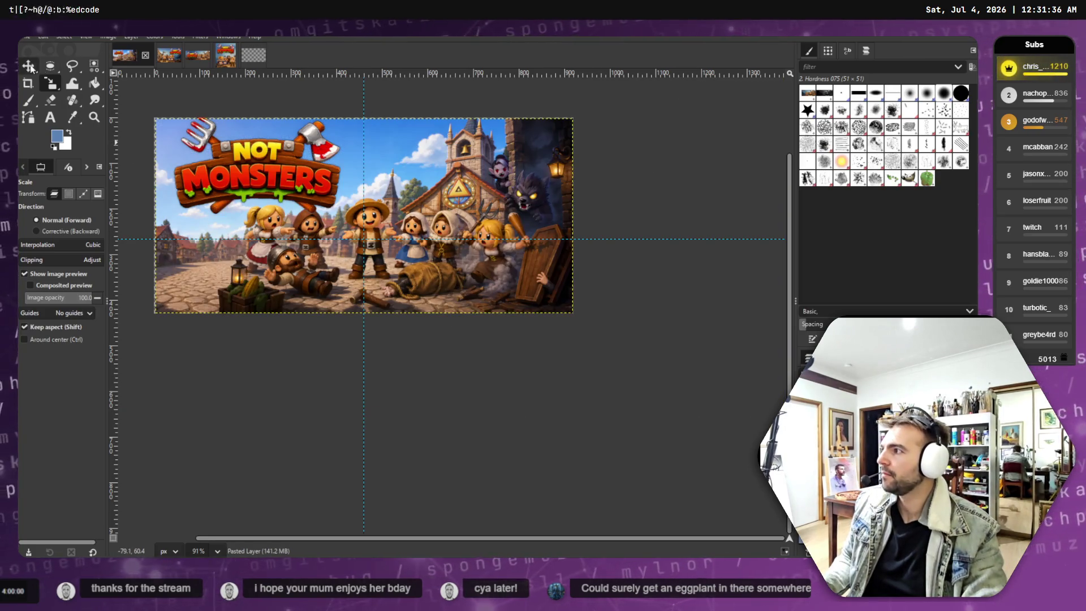
# Reposition the logo and village image so the scene sits under the NOT MONSTERS logo.
pyautogui.click(28, 66)
pyautogui.moveTo(303, 173); pyautogui.dragTo(287, 179)
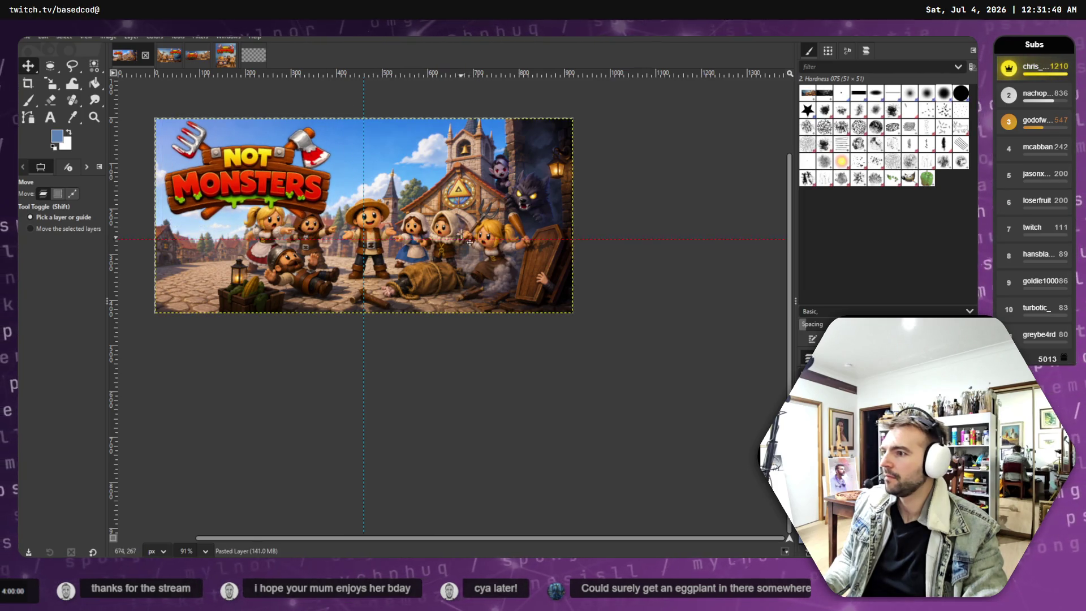
pyautogui.moveTo(471, 221); pyautogui.dragTo(483, 249)
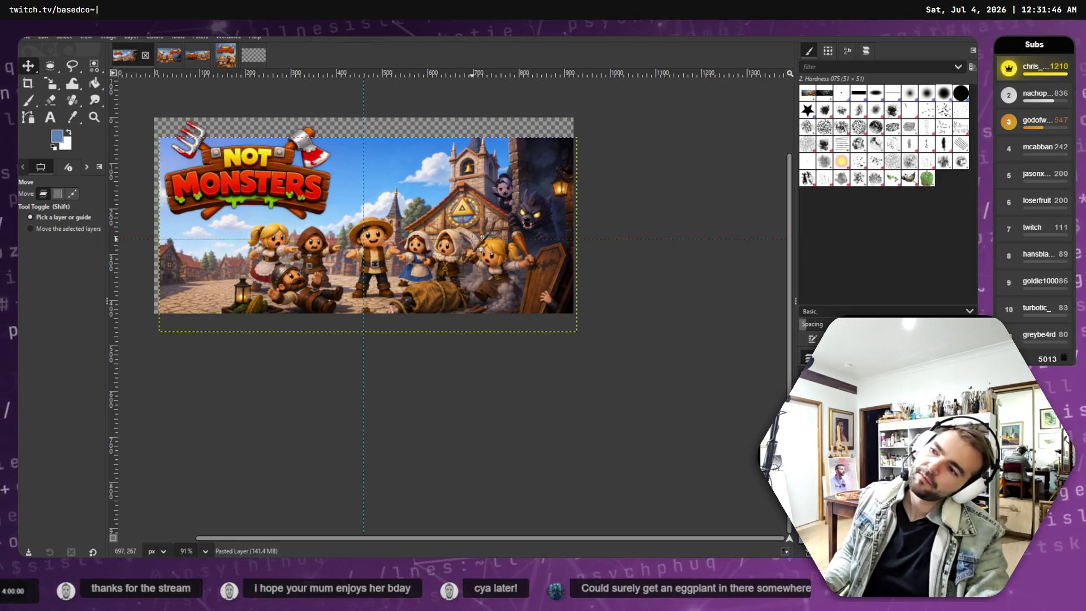
pyautogui.moveTo(270, 183); pyautogui.dragTo(280, 176)
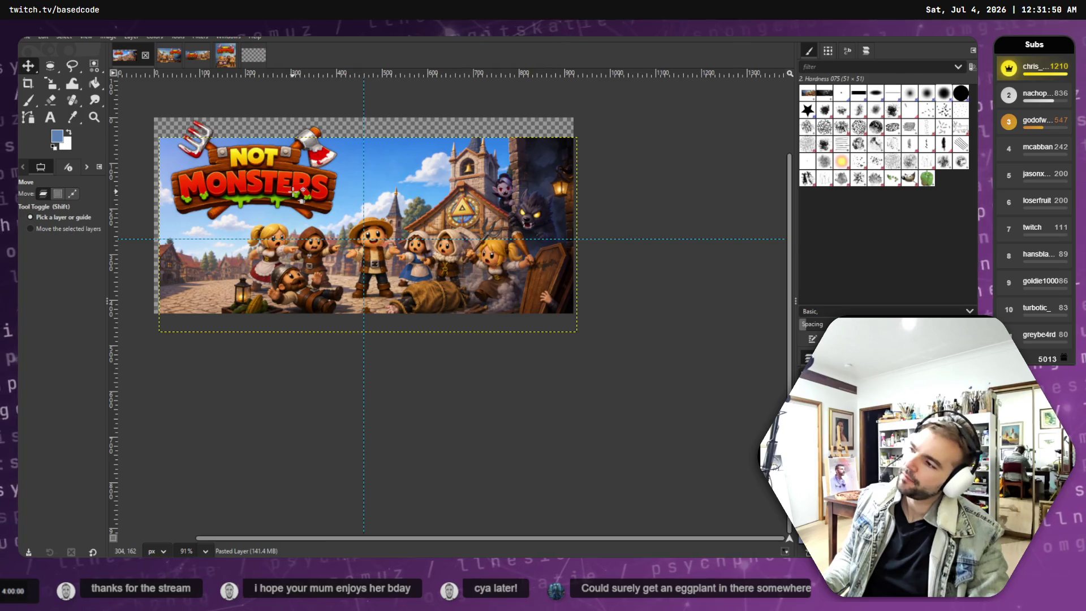
pyautogui.moveTo(269, 281); pyautogui.dragTo(263, 280)
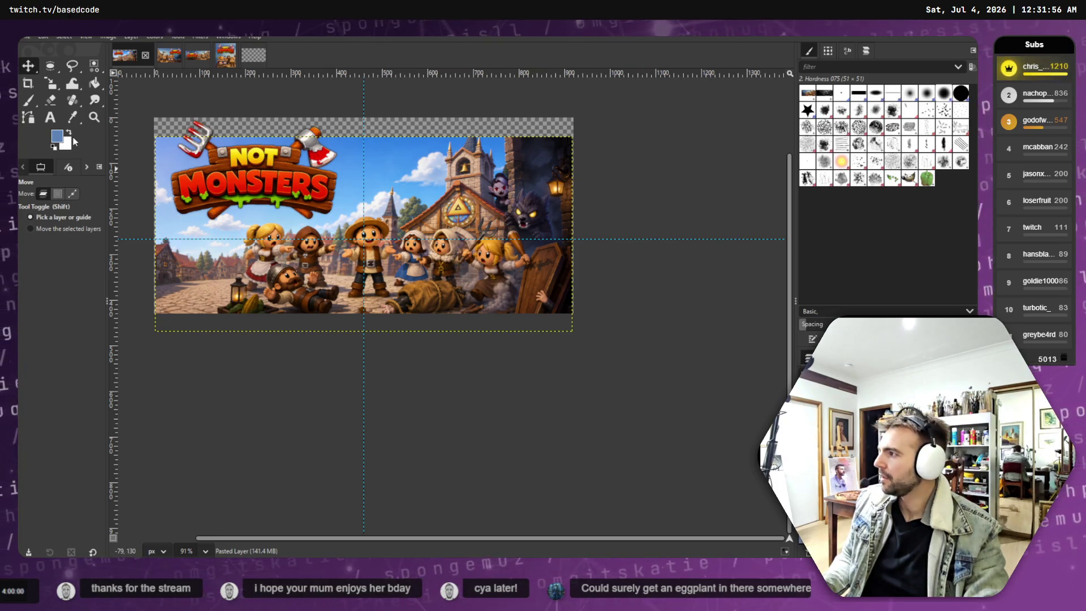
# Try enlarging the village image to 924×431, then cancel to keep its original size.
pyautogui.hotkey('shift', 's')
pyautogui.click(185, 189)
pyautogui.moveTo(578, 339); pyautogui.dragTo(580, 341)
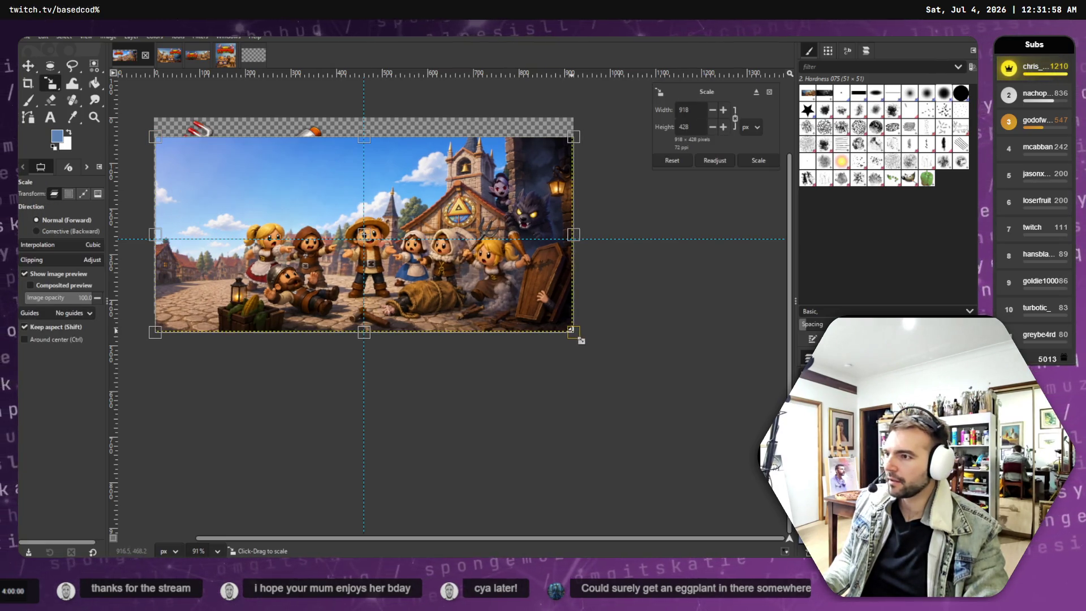
pyautogui.moveTo(152, 136); pyautogui.dragTo(149, 135)
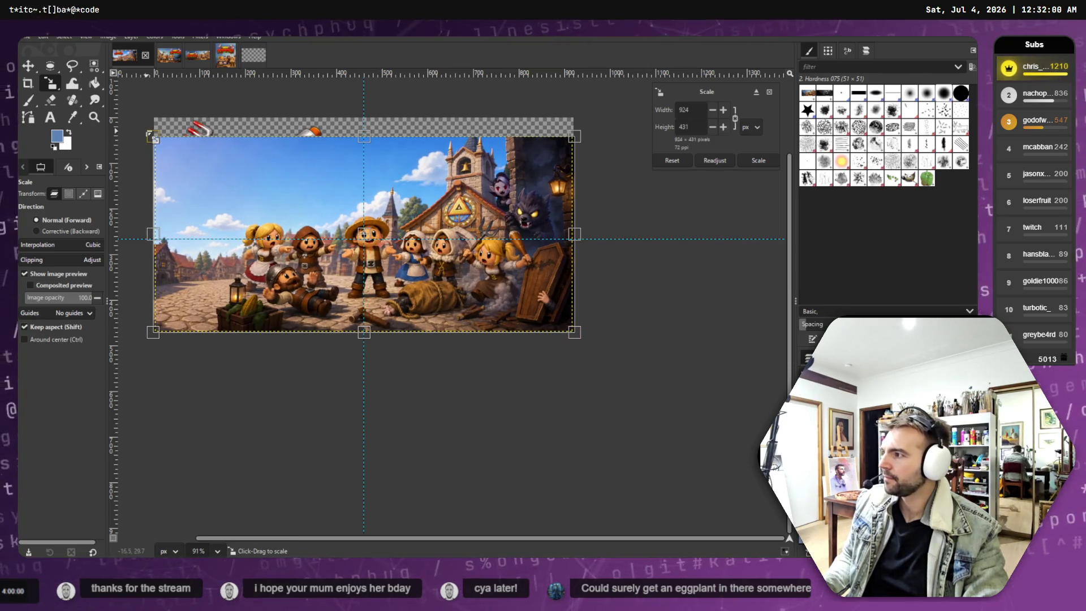
pyautogui.press('Escape')
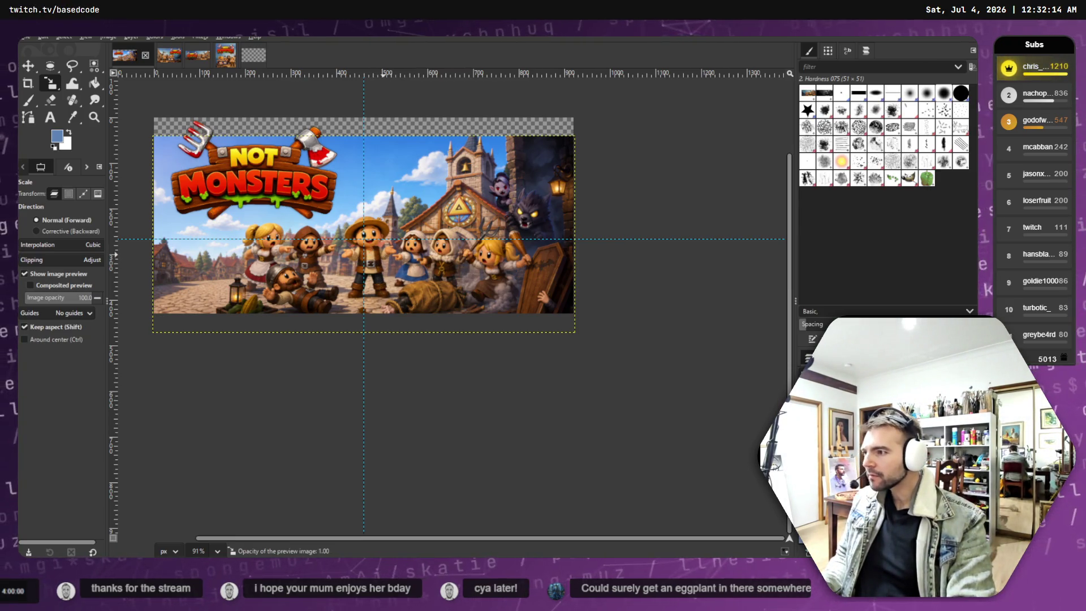
# Move the logo left and down toward the corner, hide it, then close the File menu unused.
pyautogui.scroll(2, 494, 211)
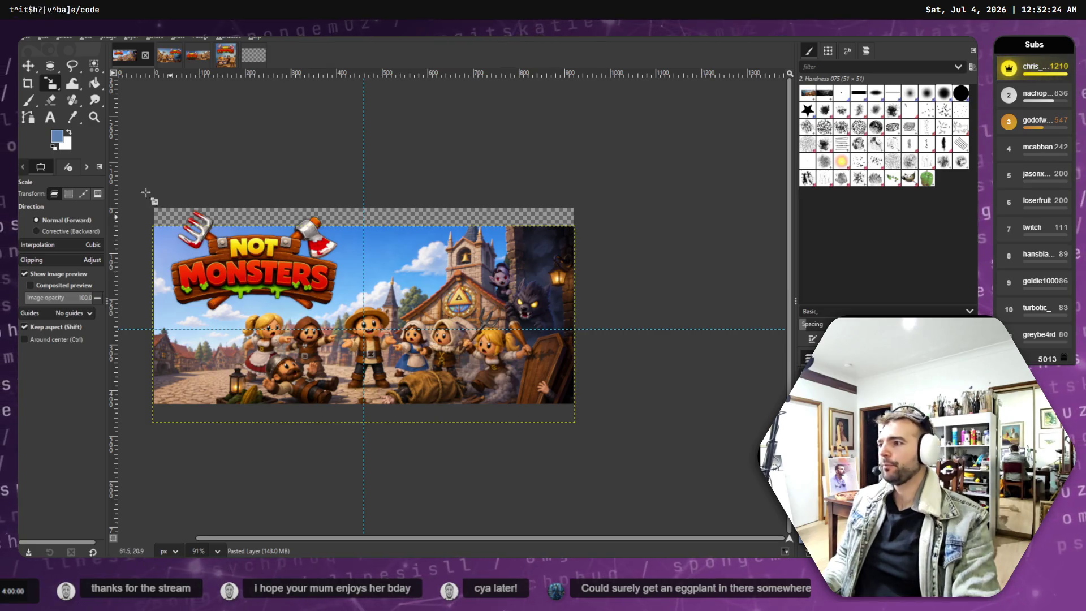
pyautogui.press('m')
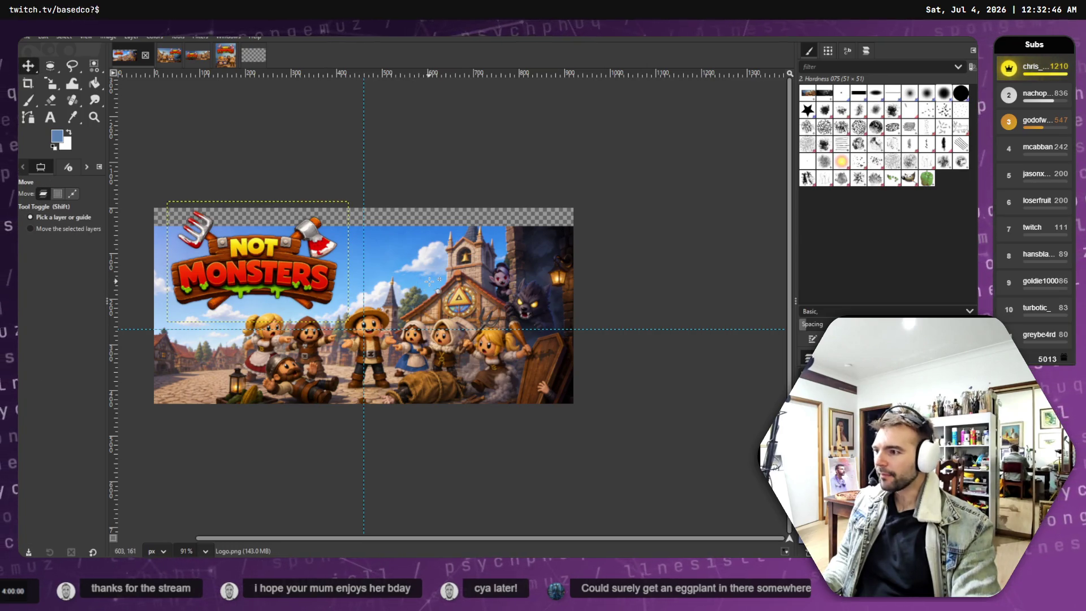
pyautogui.moveTo(312, 245); pyautogui.dragTo(272, 264)
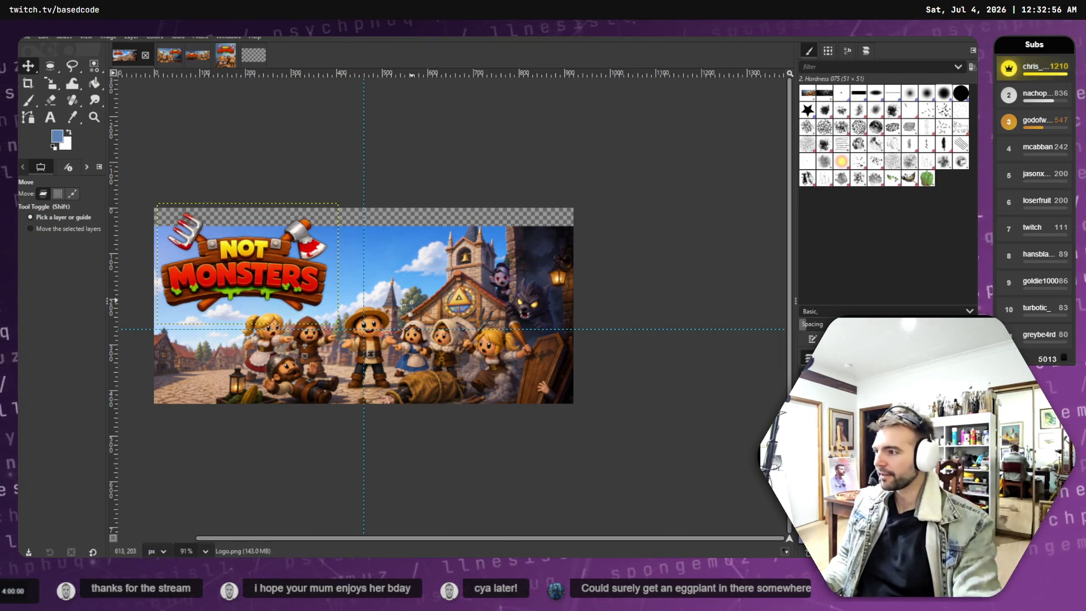
pyautogui.press('pagedown')
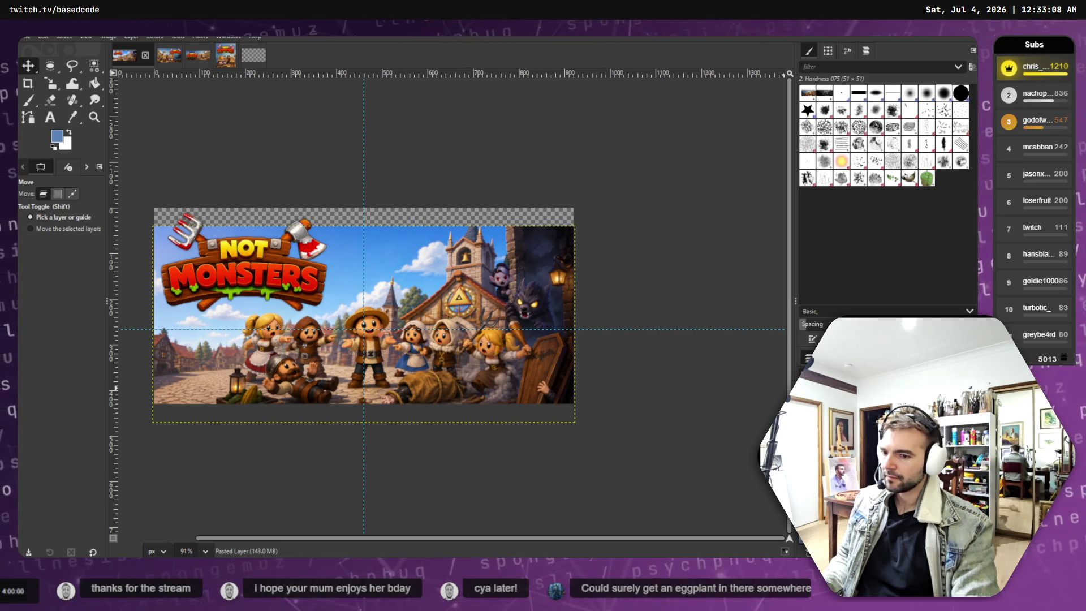
pyautogui.hotkey('ctrl', 'z')
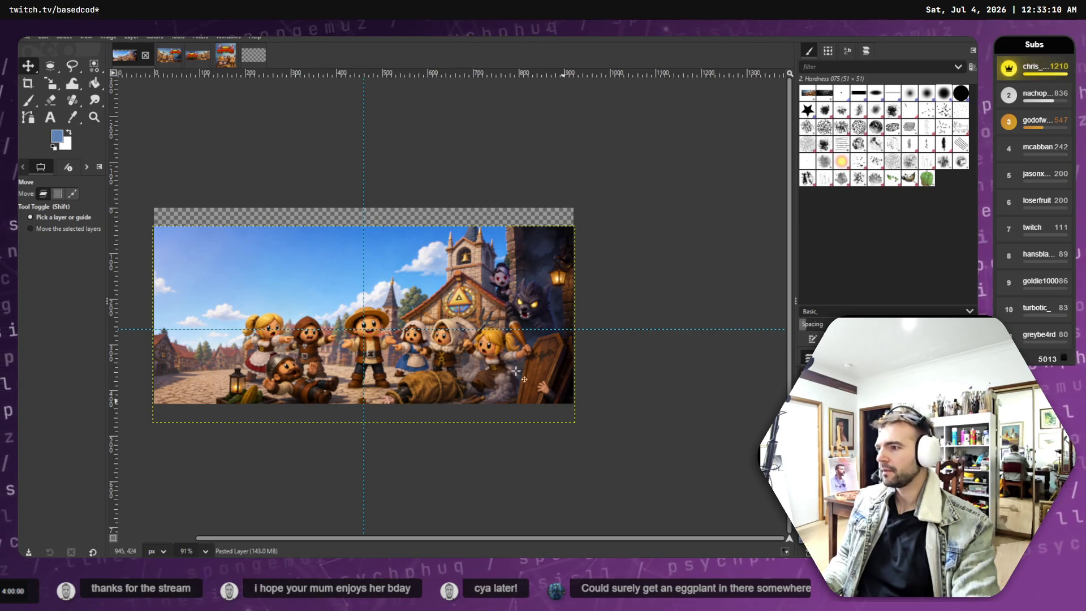
pyautogui.click(29, 37)
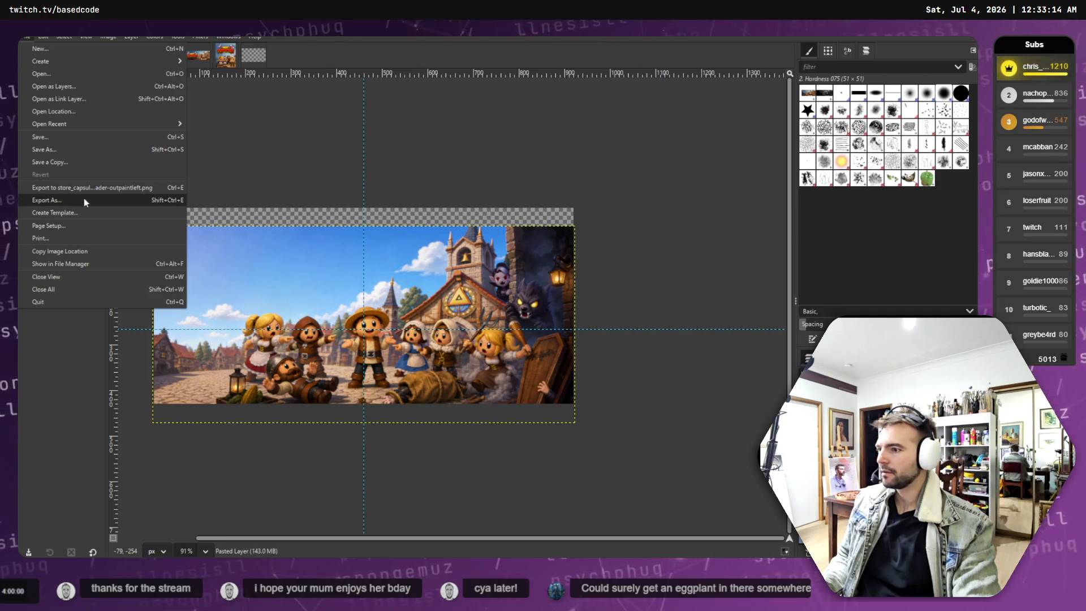
pyautogui.click(585, 175)
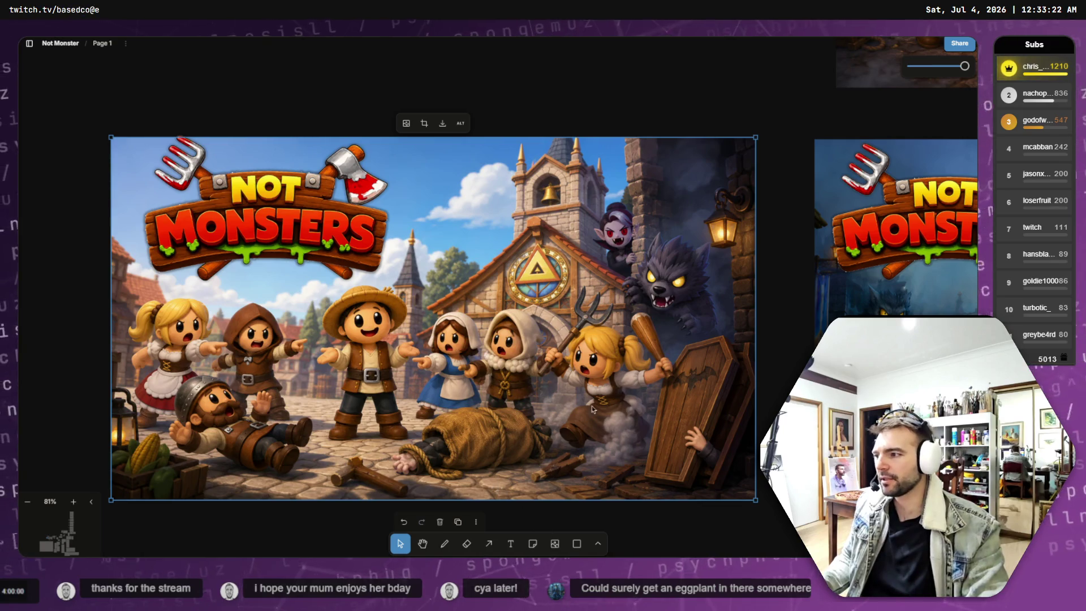
# Survey the Not Monsters banner variants on tldraw, then return to ChatGPT's 'village confrontation and hidden monsters' image.
pyautogui.scroll(-5, 533, 357)
pyautogui.hscroll(5, 444, 342)
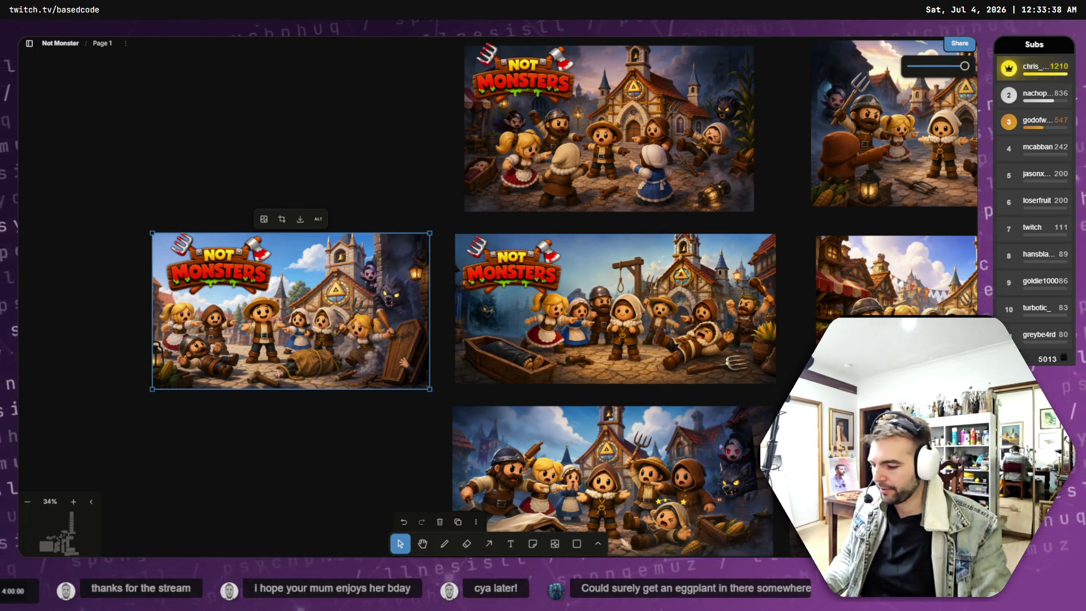
pyautogui.hotkey('alt', 'Tab')
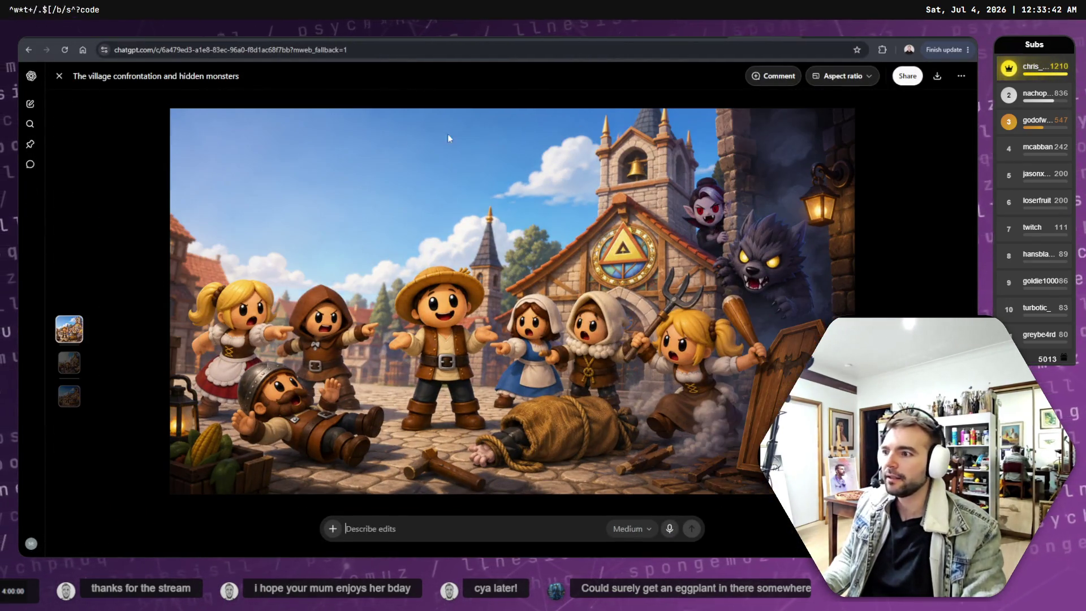
# Leave the current image and view the widescreen 'Chaos in the village square' image from the 16:9 reply at full size.
pyautogui.click(59, 76)
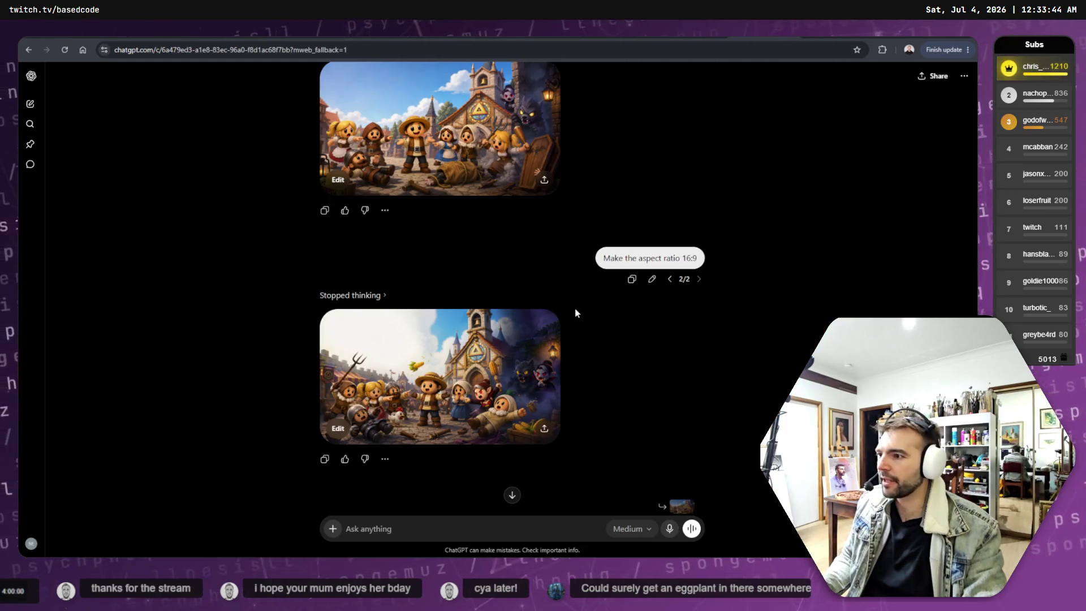
pyautogui.scroll(5, 566, 308)
pyautogui.scroll(-10, 559, 305)
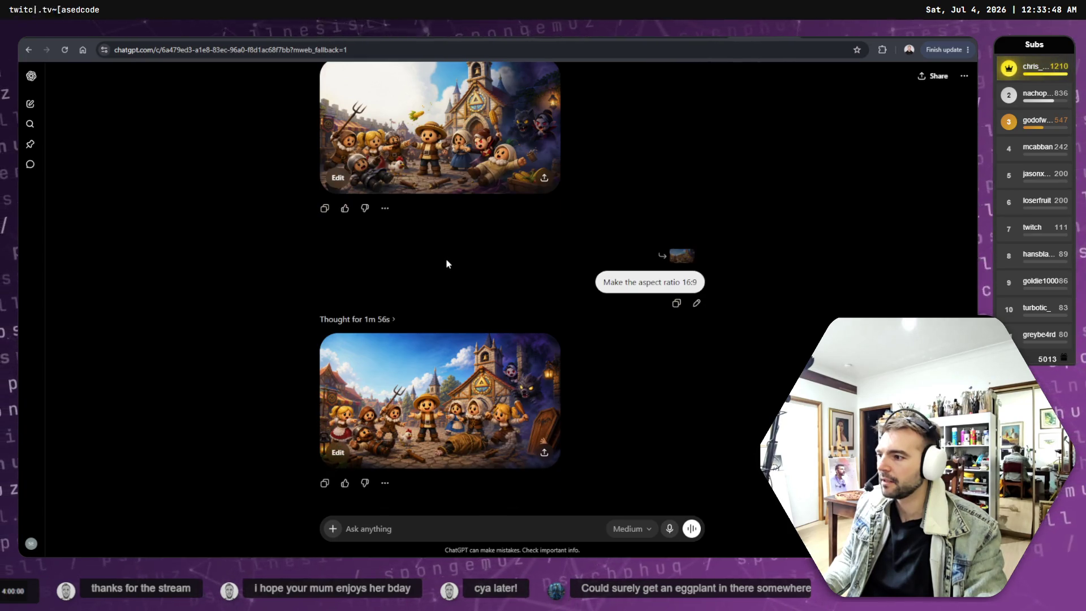
pyautogui.click(462, 377)
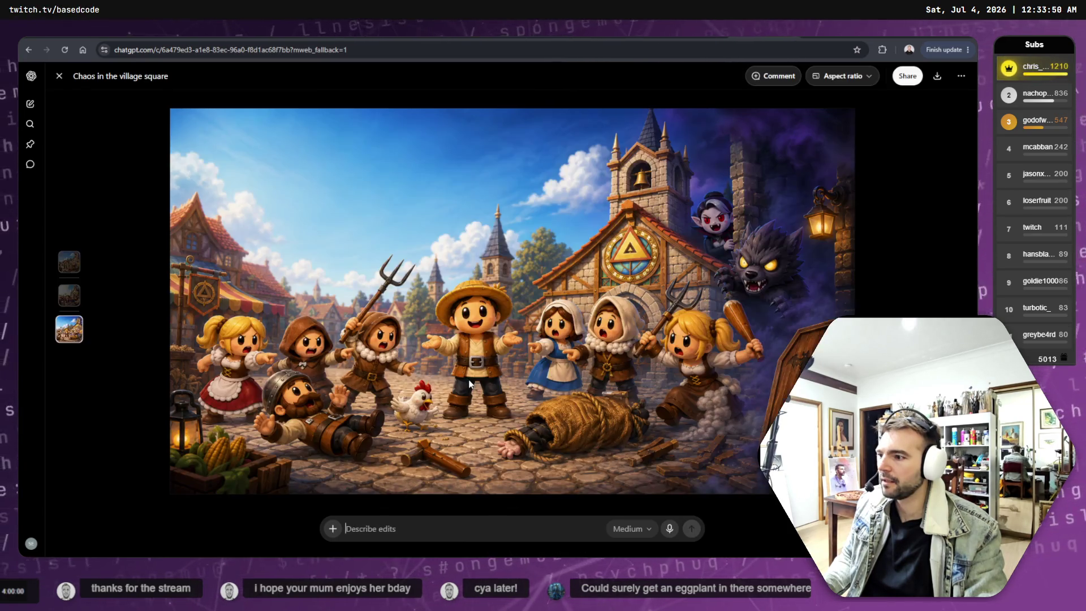
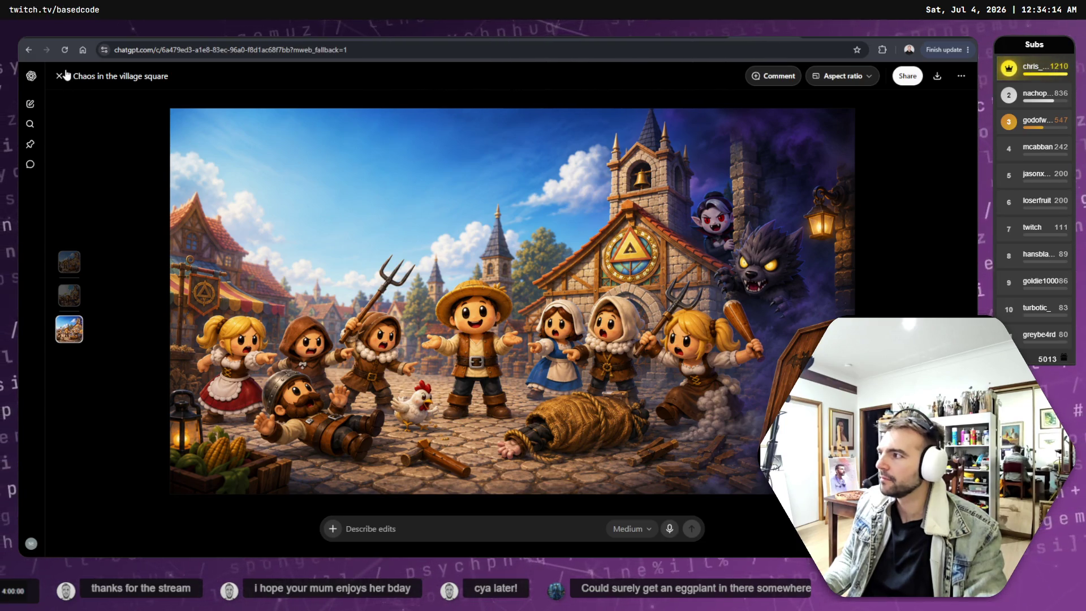
# Copy ChatGPT's 'Chaos in the village square' image and paste it into the GIMP header as a new layer.
pyautogui.rightClick(388, 303)
pyautogui.click(453, 341)
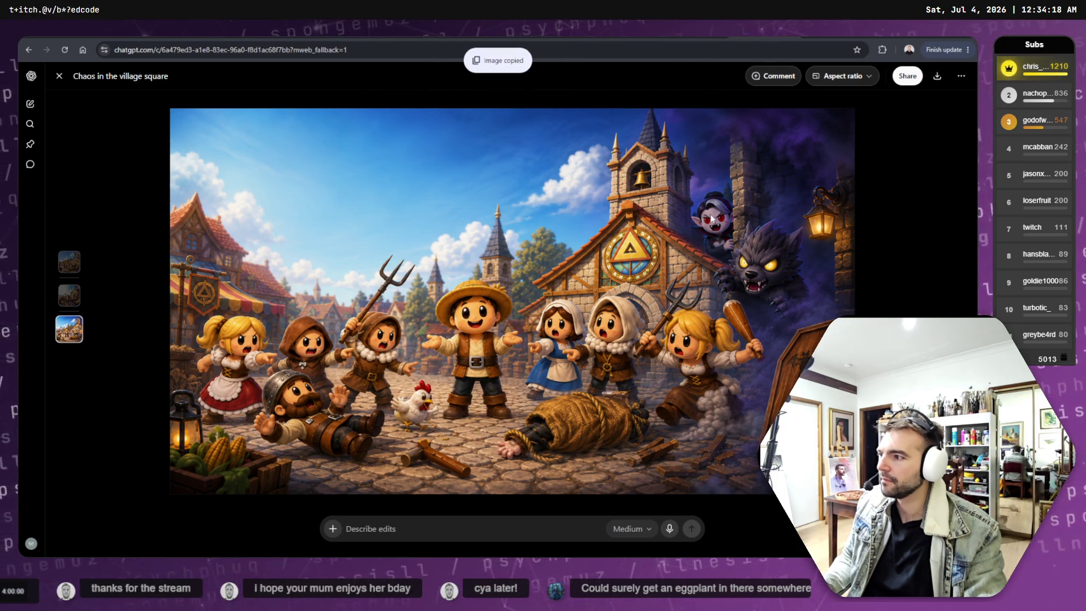
pyautogui.hotkey('alt', 'Tab')
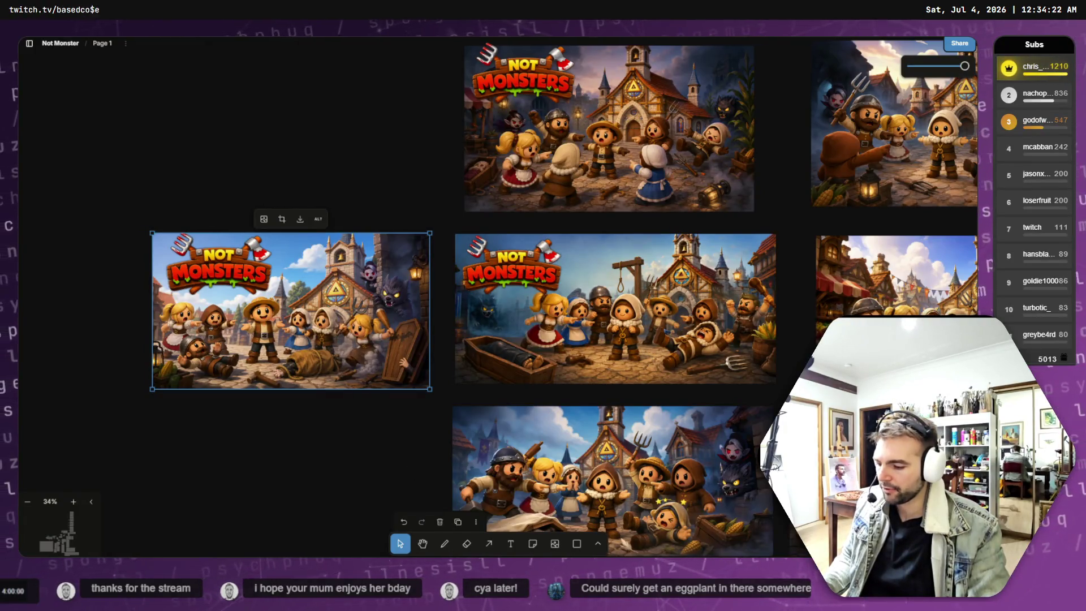
pyautogui.hotkey('alt', 'Tab')
pyautogui.hotkey('ctrl', 'v')
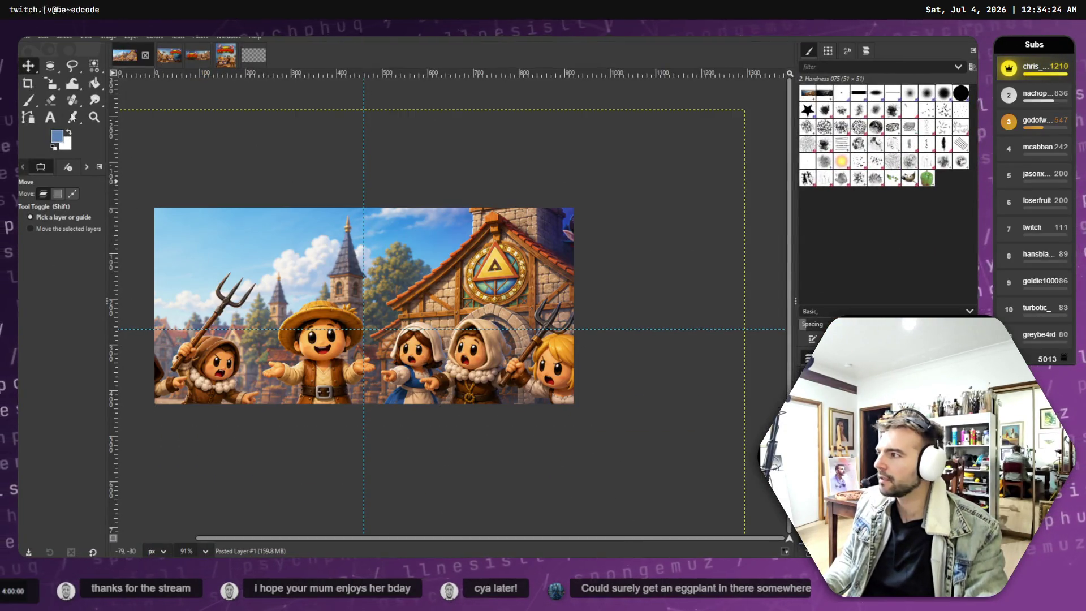
# Scale the pasted village art down to 1115x628 to fit the header canvas.
pyautogui.click(52, 83)
pyautogui.moveTo(373, 277)
pyautogui.mouseDown()
pyautogui.moveTo(495, 361)
pyautogui.moveTo(442, 358)
pyautogui.moveTo(488, 368)
pyautogui.moveTo(479, 358)
pyautogui.mouseUp()
pyautogui.press('Return')
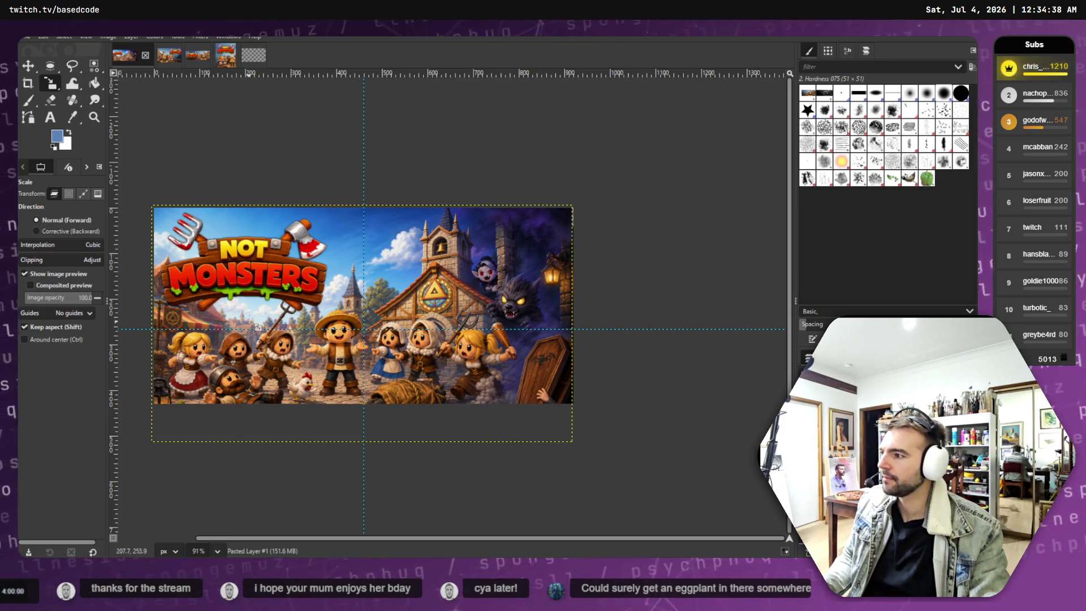
# Move the Not Monsters logo slightly up and to the right.
pyautogui.press('m')
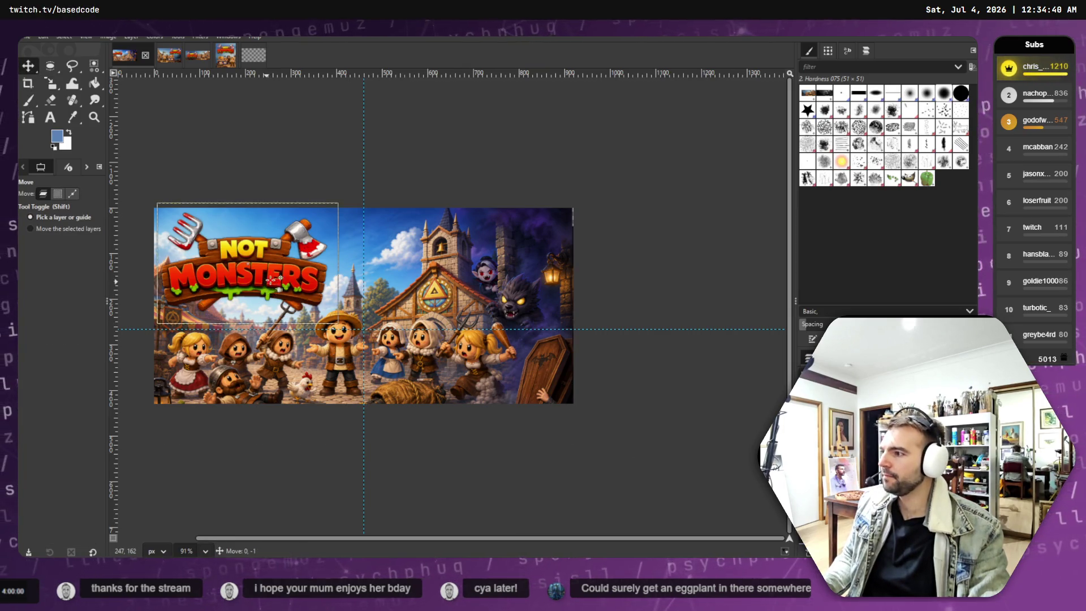
pyautogui.moveTo(273, 269)
pyautogui.mouseDown()
pyautogui.moveTo(283, 266)
pyautogui.moveTo(278, 279)
pyautogui.mouseUp()
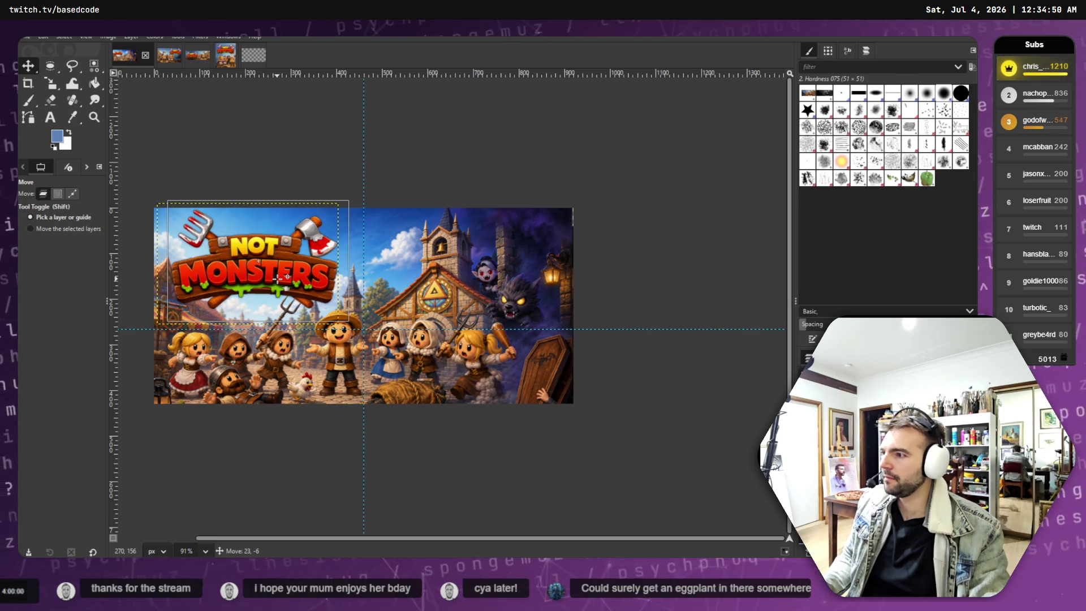
pyautogui.moveTo(278, 279); pyautogui.dragTo(278, 278)
pyautogui.press('pagedown')
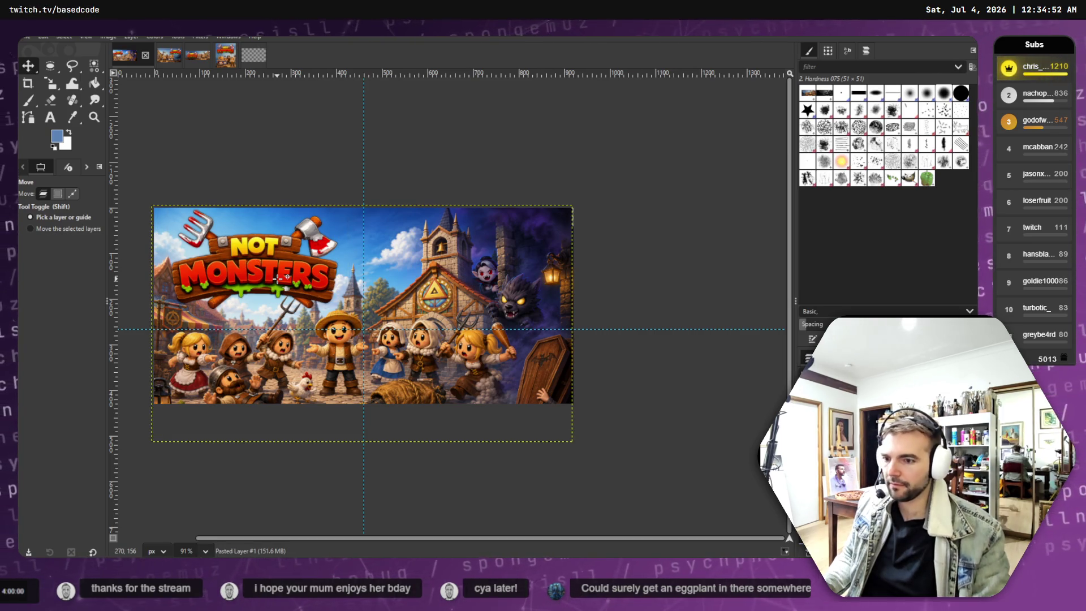
# Open the Filters menu and dismiss it without applying a filter.
pyautogui.click(200, 37)
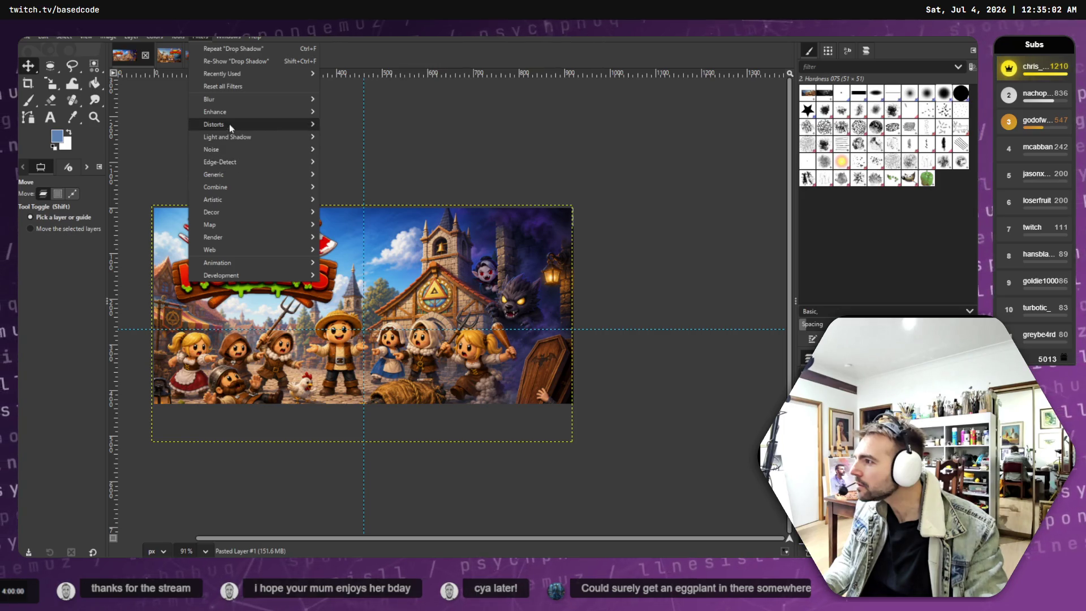
pyautogui.moveTo(230, 122)
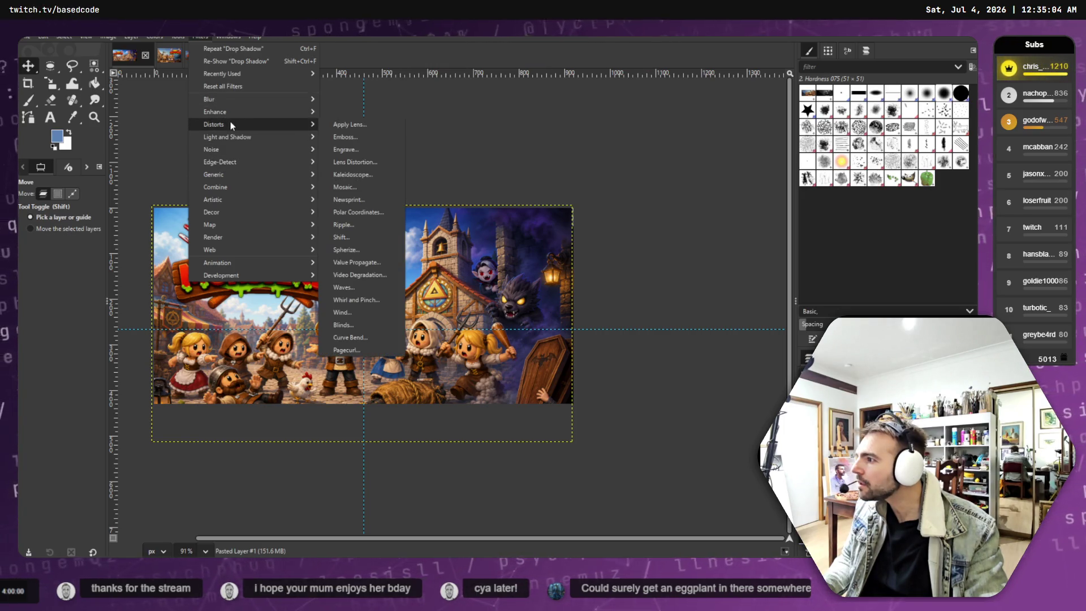
pyautogui.click(330, 236)
pyautogui.scroll(2, 330, 236)
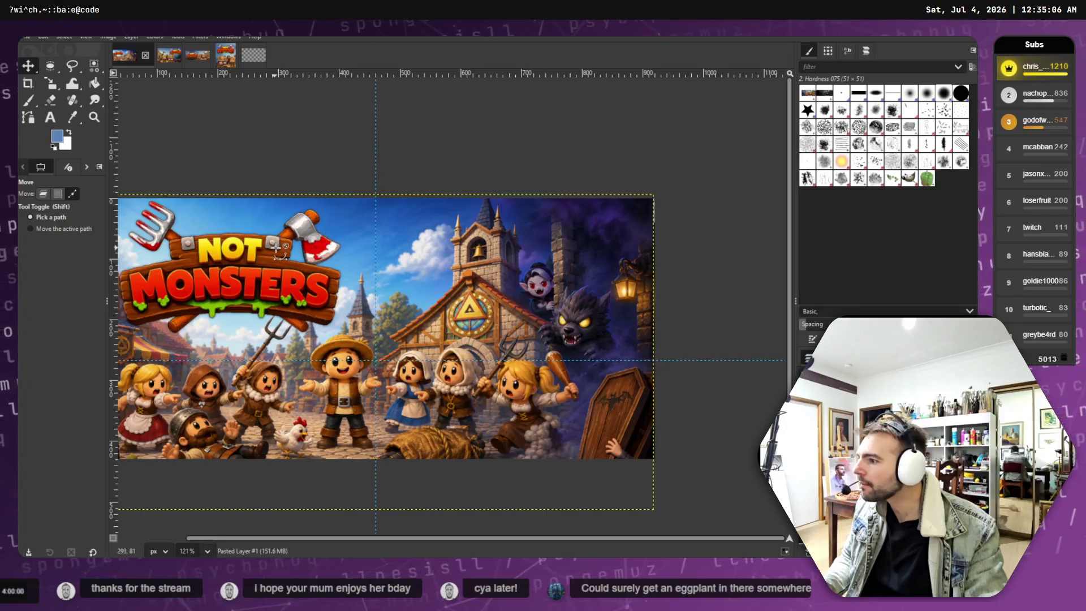
pyautogui.scroll(-3, 276, 247)
# Select the Logo.png layer and bring up the Scale tool on it at 374 × 250 px.
pyautogui.click(272, 277)
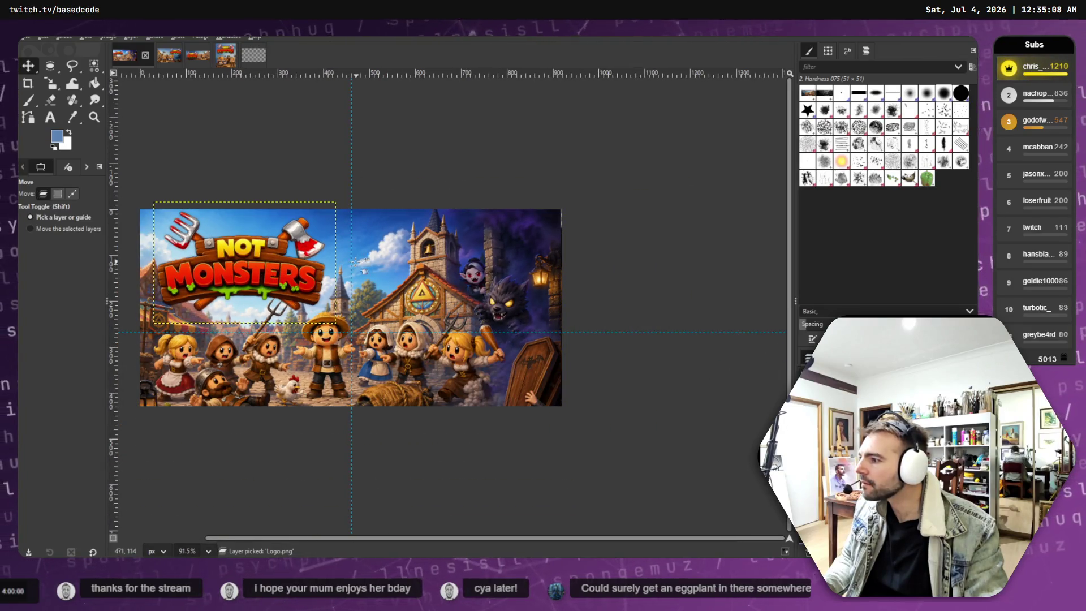
pyautogui.moveTo(223, 152)
pyautogui.mouseDown()
pyautogui.moveTo(249, 161)
pyautogui.moveTo(206, 148)
pyautogui.mouseUp()
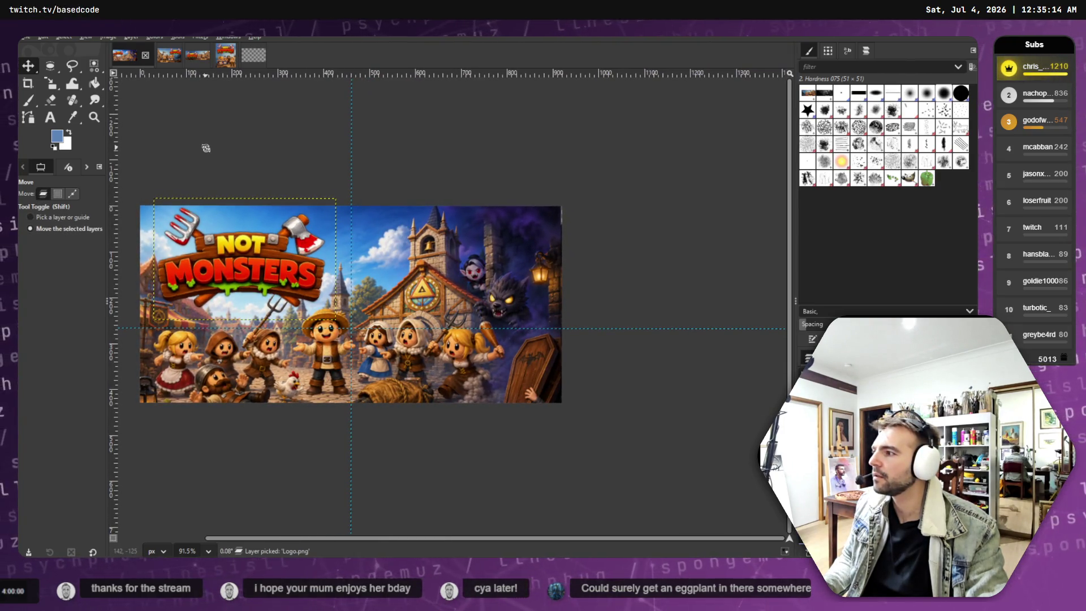
pyautogui.moveTo(304, 194); pyautogui.dragTo(396, 210)
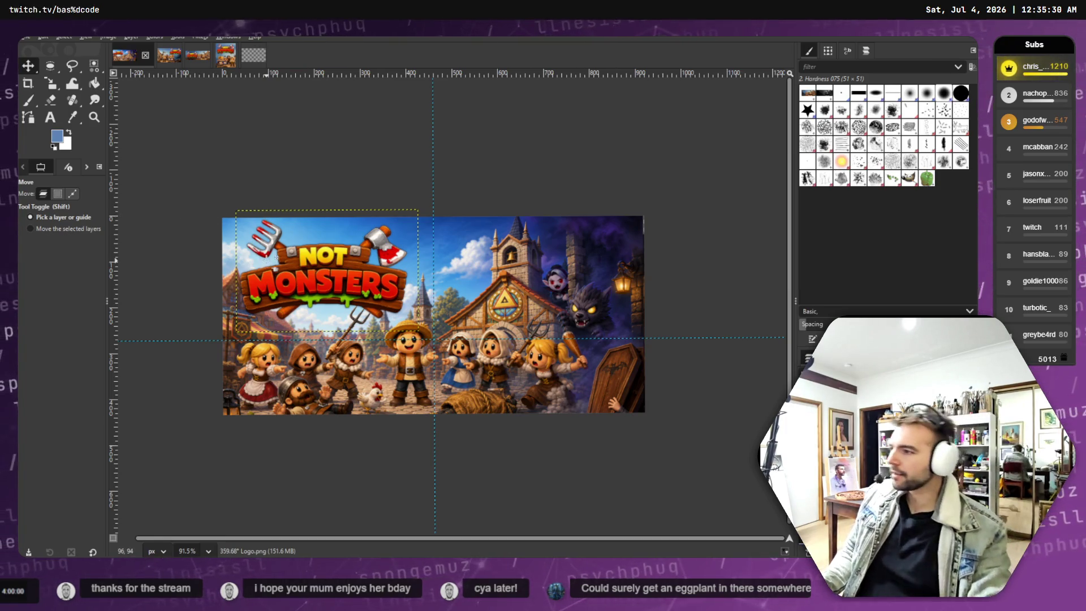
pyautogui.click(51, 85)
pyautogui.click(300, 280)
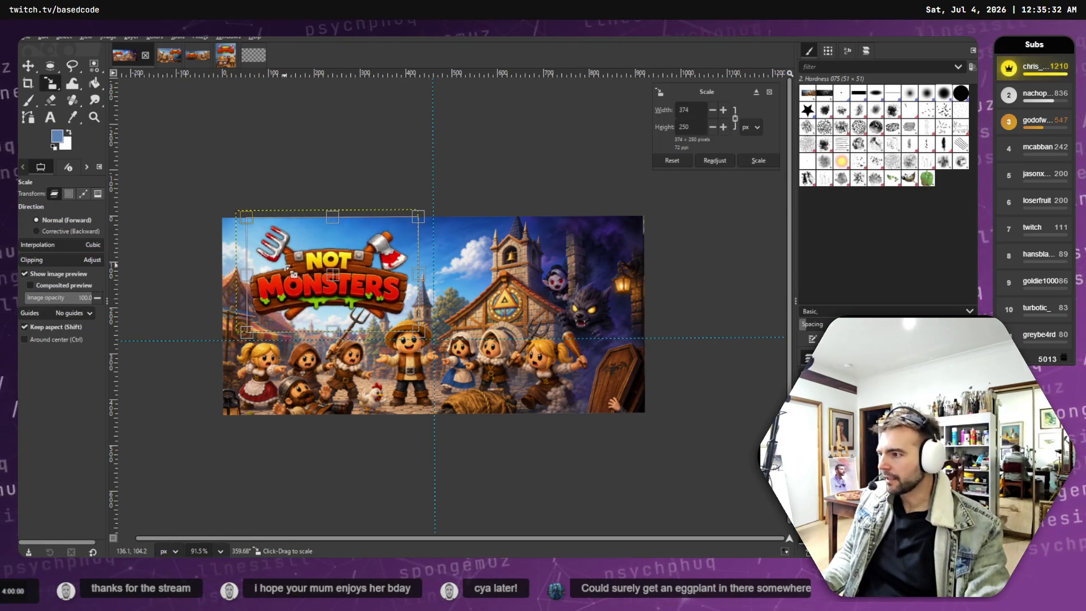
# Drag the logo further up and right, then shift the village art layer about 38 px right.
pyautogui.click(27, 66)
pyautogui.moveTo(337, 287)
pyautogui.mouseDown()
pyautogui.moveTo(335, 274)
pyautogui.moveTo(384, 281)
pyautogui.mouseUp()
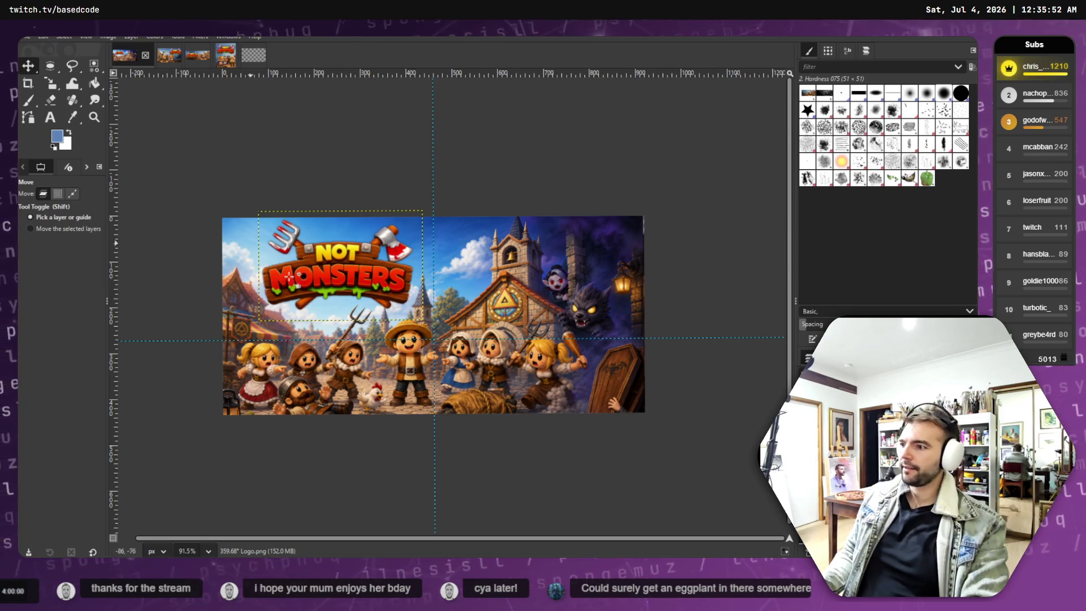
pyautogui.moveTo(367, 346)
pyautogui.mouseDown()
pyautogui.moveTo(440, 365)
pyautogui.moveTo(416, 364)
pyautogui.mouseUp()
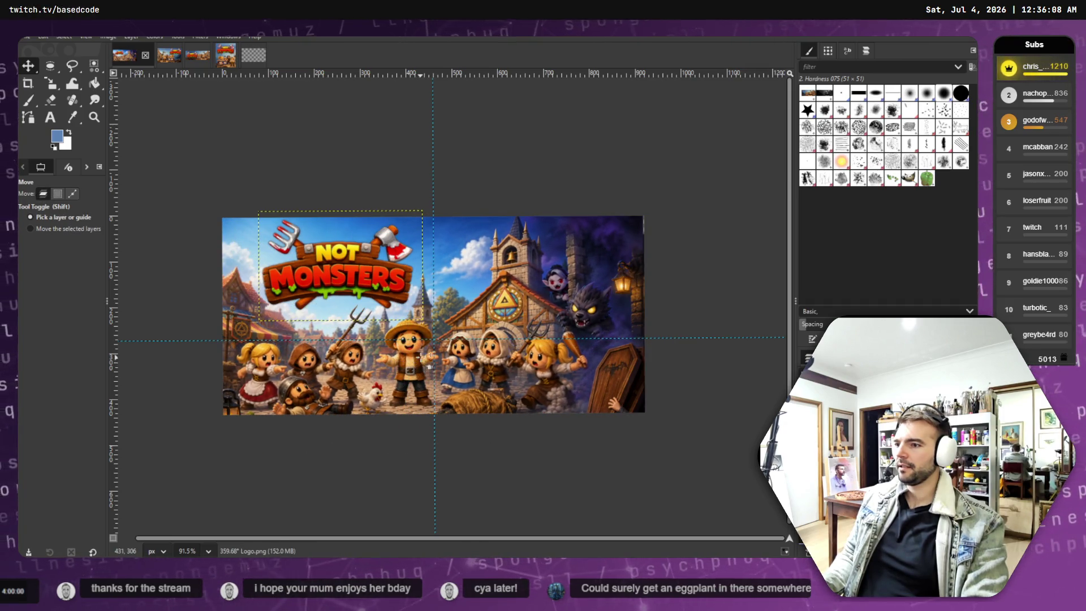
pyautogui.moveTo(427, 357)
pyautogui.mouseDown()
pyautogui.moveTo(450, 355)
pyautogui.moveTo(434, 362)
pyautogui.mouseUp()
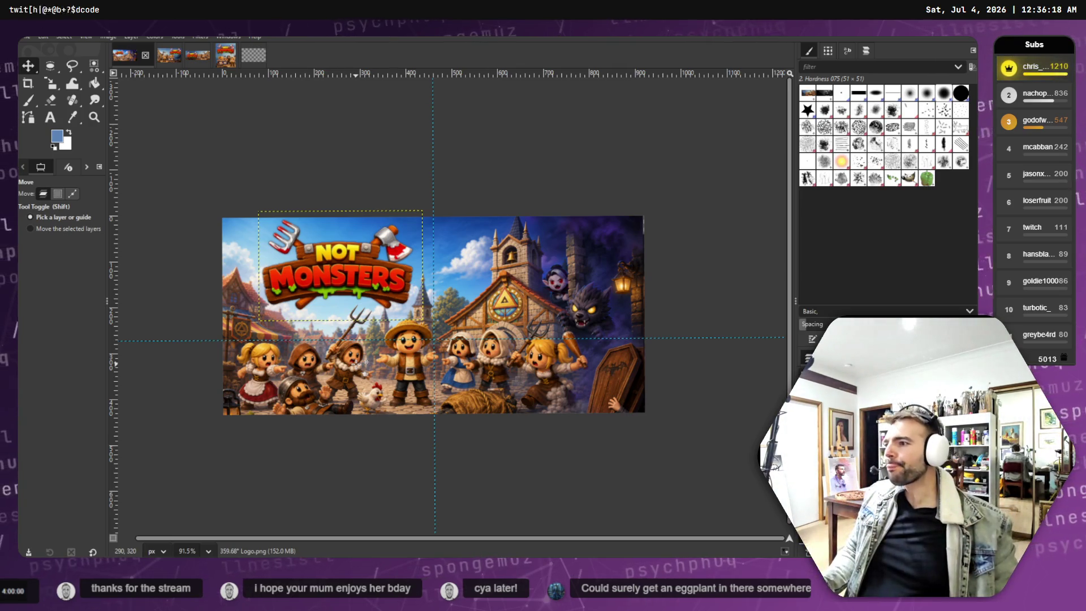
pyautogui.click(200, 36)
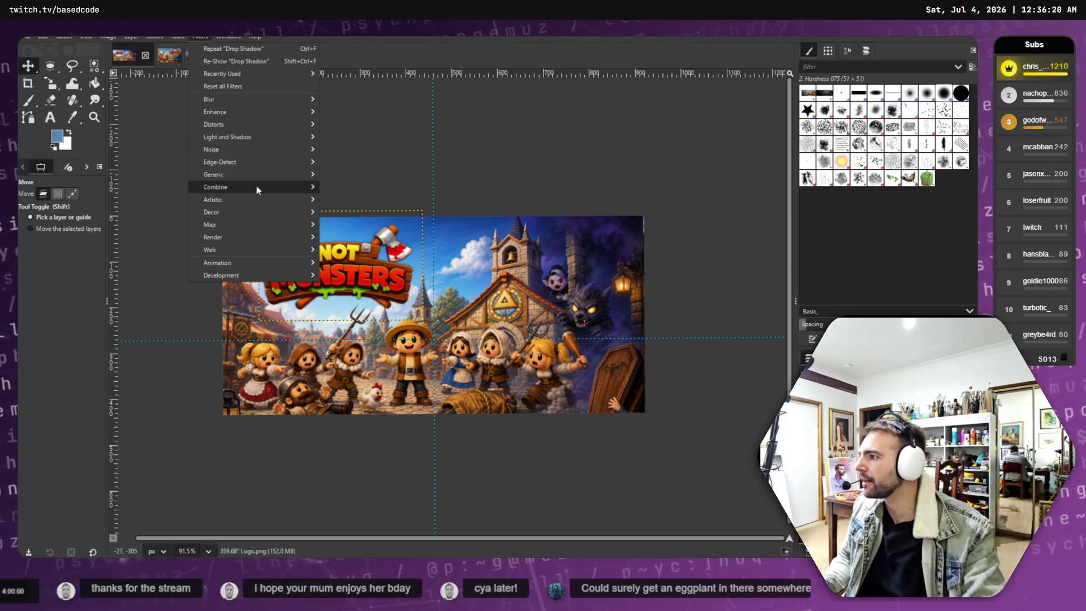
# Preview a Drop Shadow on the logo at 19.444 X/Y offset, cancel it, then nudge the logo left and down.
pyautogui.moveTo(239, 137)
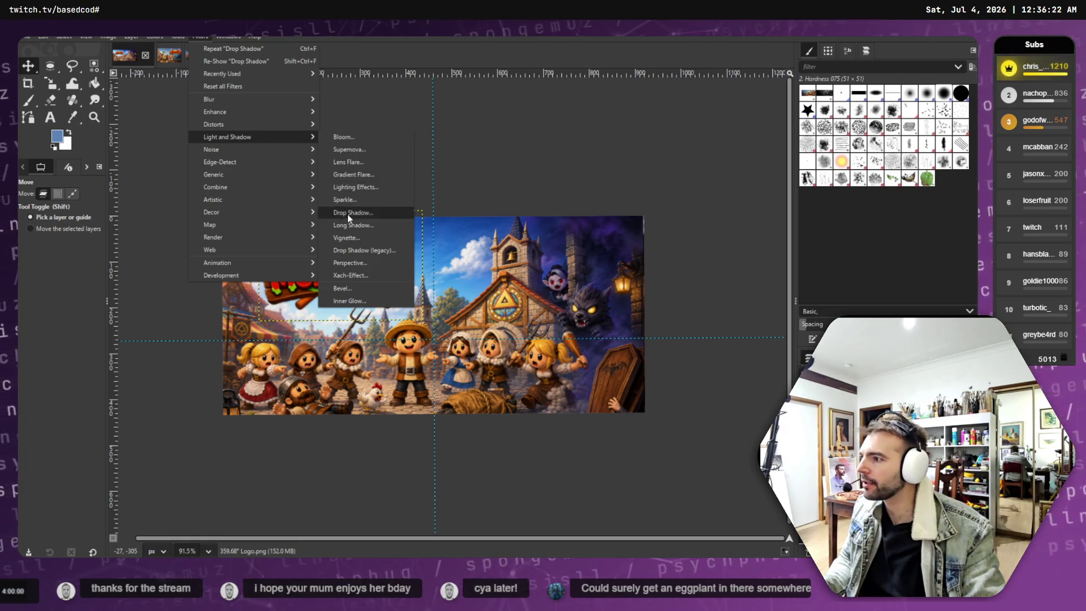
pyautogui.click(347, 213)
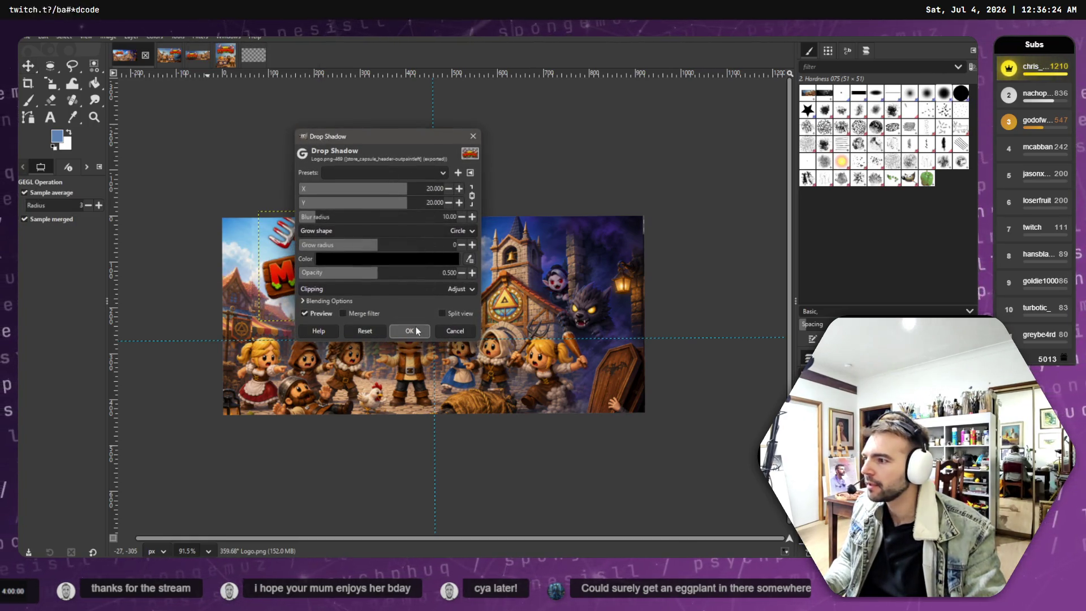
pyautogui.moveTo(389, 136); pyautogui.dragTo(612, 132)
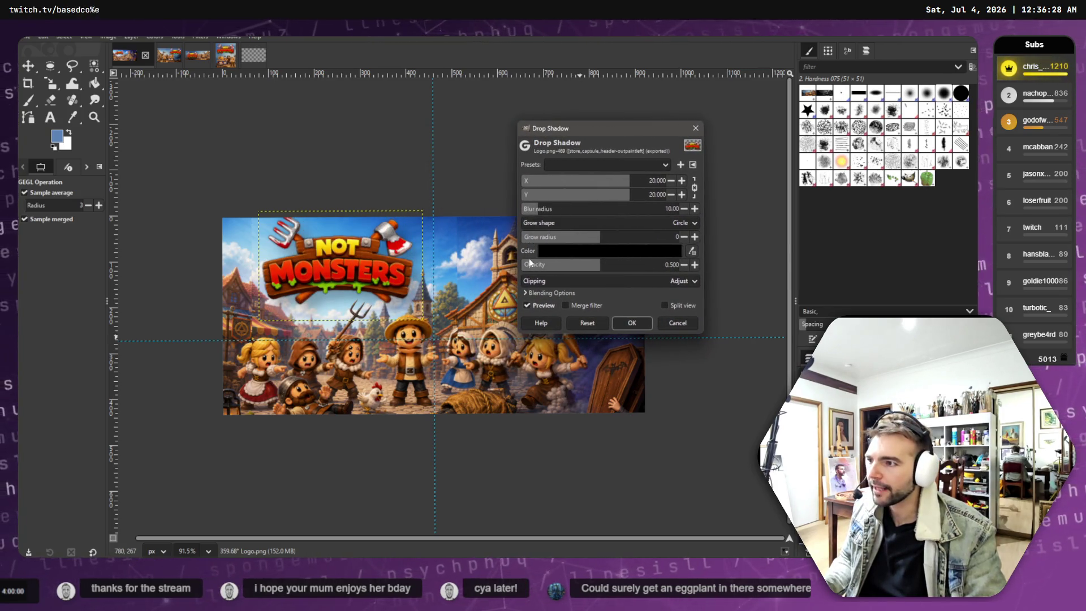
pyautogui.moveTo(628, 182)
pyautogui.mouseDown()
pyautogui.moveTo(571, 184)
pyautogui.moveTo(667, 186)
pyautogui.mouseUp()
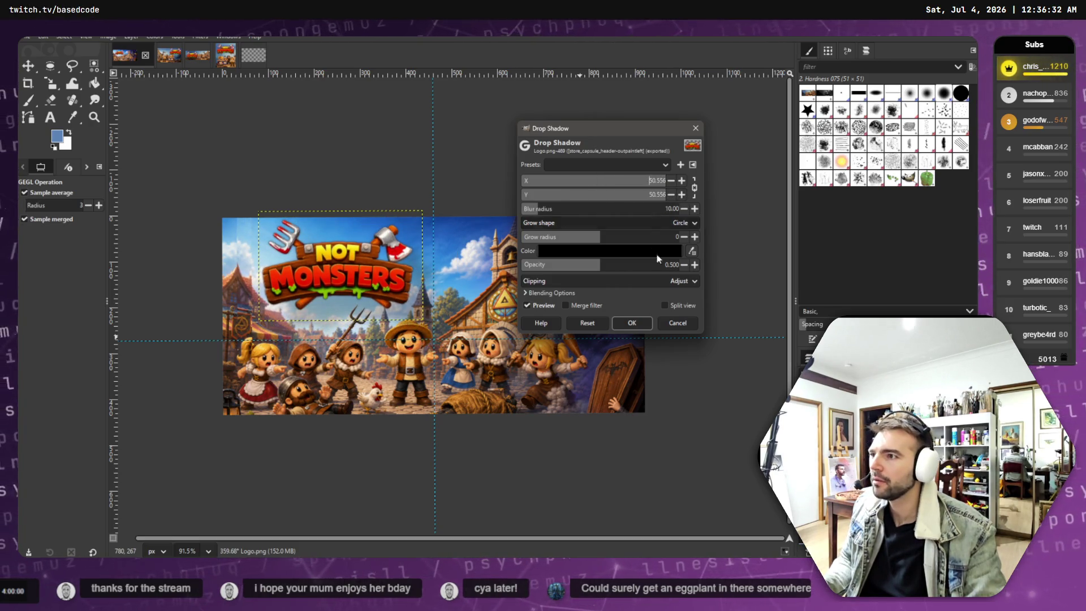
pyautogui.moveTo(571, 181)
pyautogui.mouseDown()
pyautogui.moveTo(519, 190)
pyautogui.moveTo(628, 186)
pyautogui.mouseUp()
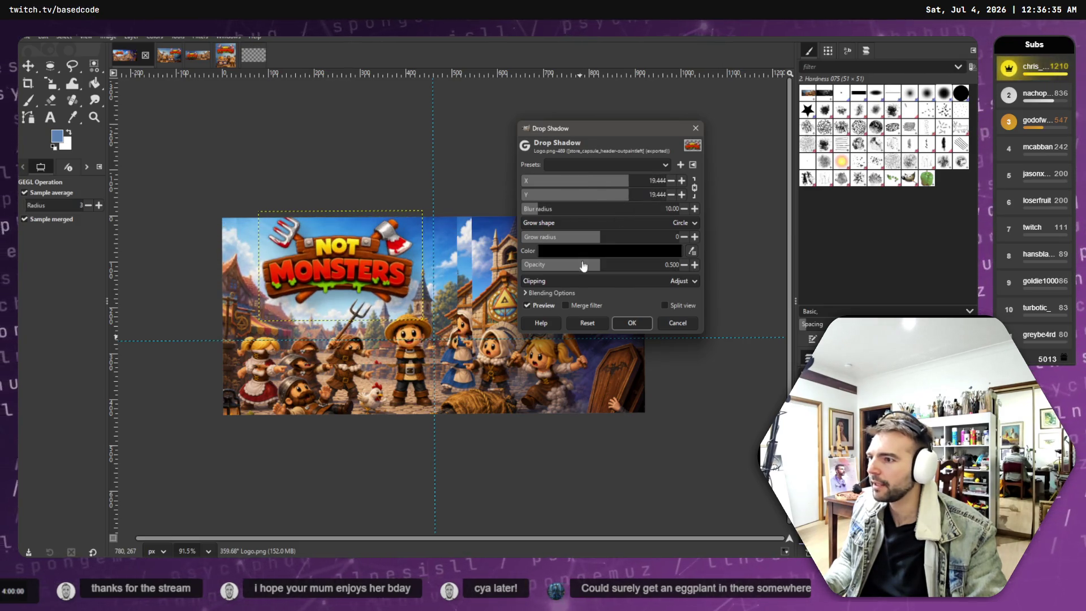
pyautogui.click(532, 305)
pyautogui.click(526, 305)
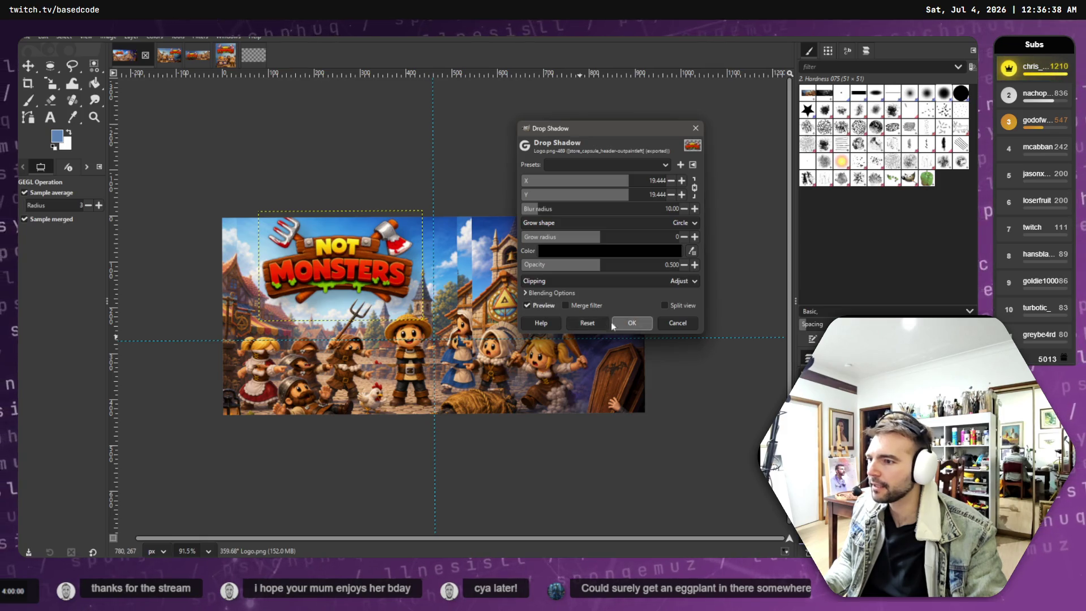
pyautogui.click(673, 328)
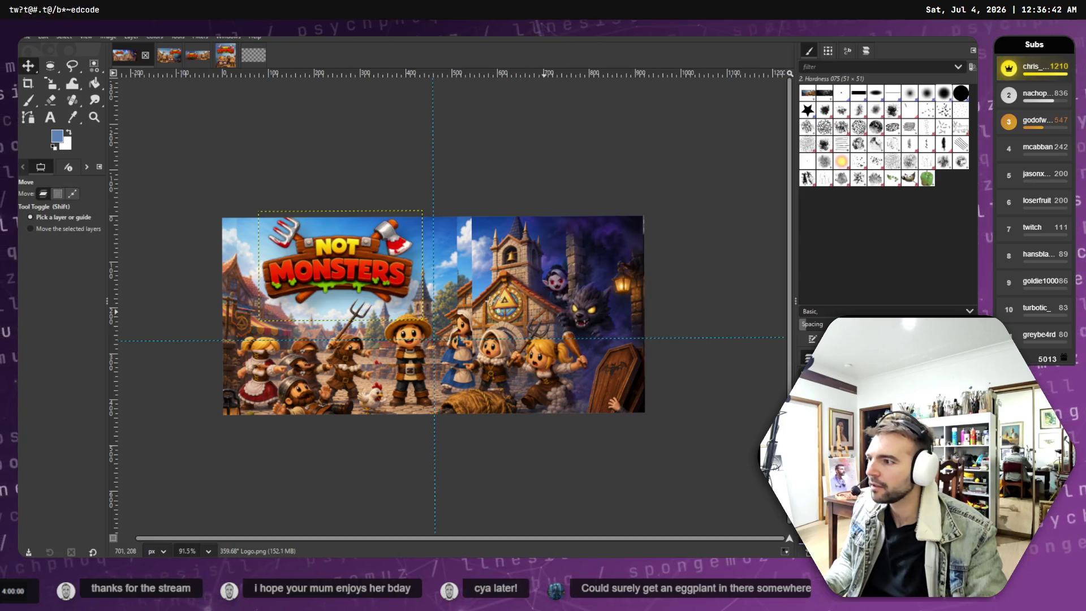
pyautogui.moveTo(340, 261); pyautogui.dragTo(337, 269)
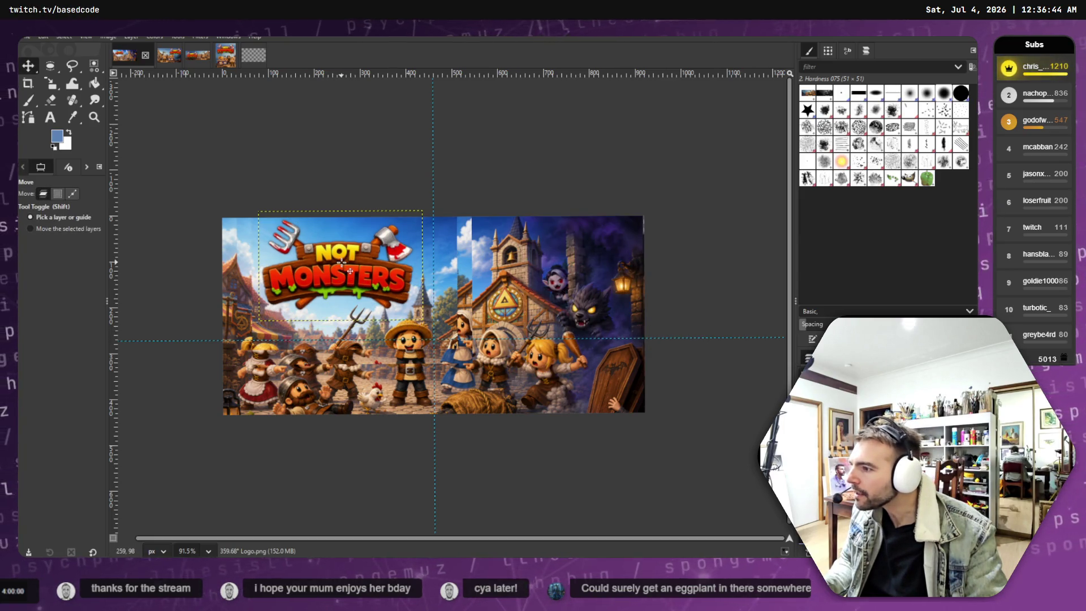
# Nudge the Not Monsters logo a little to the left.
pyautogui.keyDown('ctrl'); pyautogui.scroll(3, 413, 272); pyautogui.keyUp('ctrl')
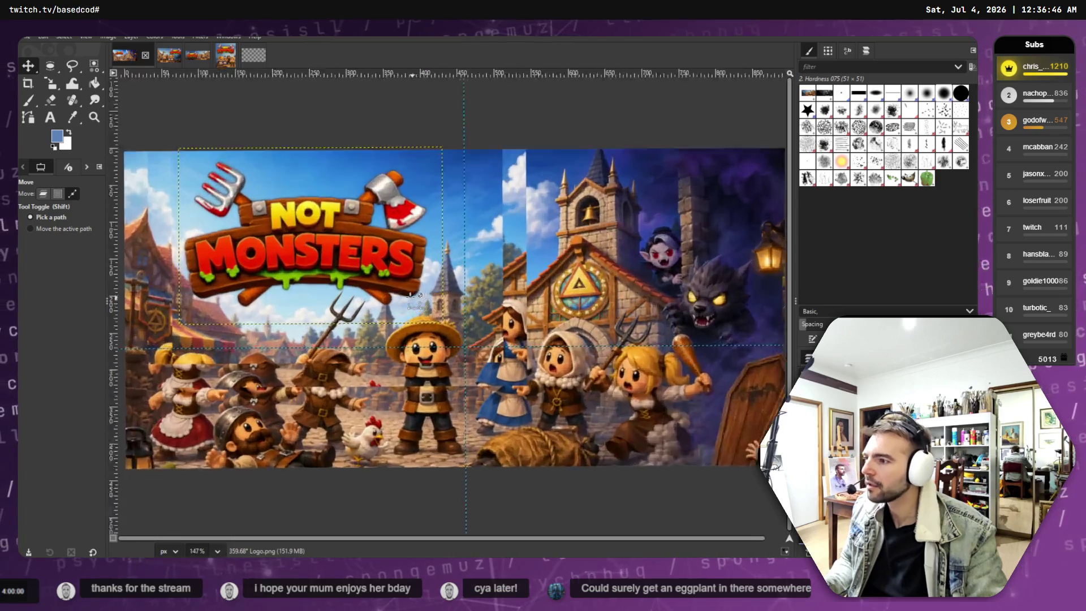
pyautogui.keyDown('ctrl'); pyautogui.scroll(-3, 414, 295); pyautogui.keyUp('ctrl')
pyautogui.keyDown('ctrl'); pyautogui.scroll(5, 396, 289); pyautogui.keyUp('ctrl')
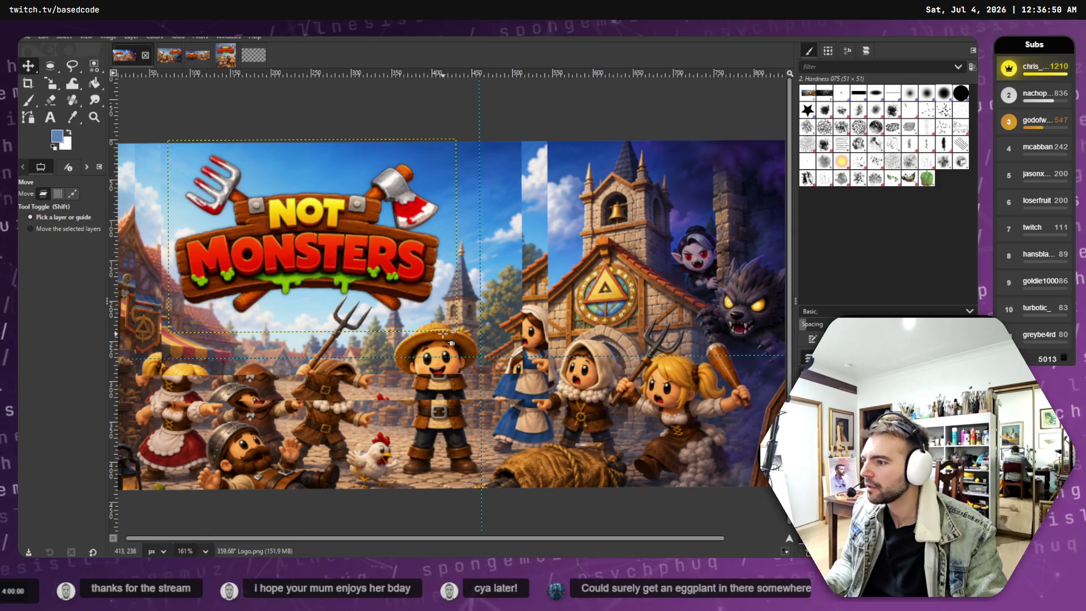
pyautogui.scroll(-1, 446, 332)
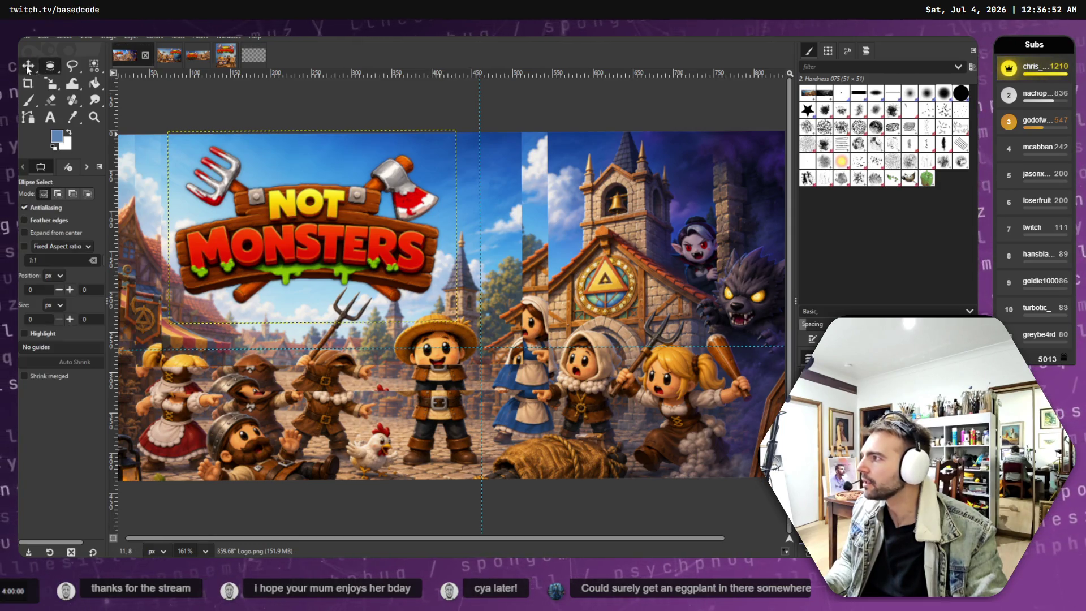
pyautogui.moveTo(287, 239)
pyautogui.mouseDown()
pyautogui.moveTo(417, 320)
pyautogui.moveTo(587, 372)
pyautogui.moveTo(333, 244)
pyautogui.moveTo(256, 244)
pyautogui.moveTo(265, 243)
pyautogui.mouseUp()
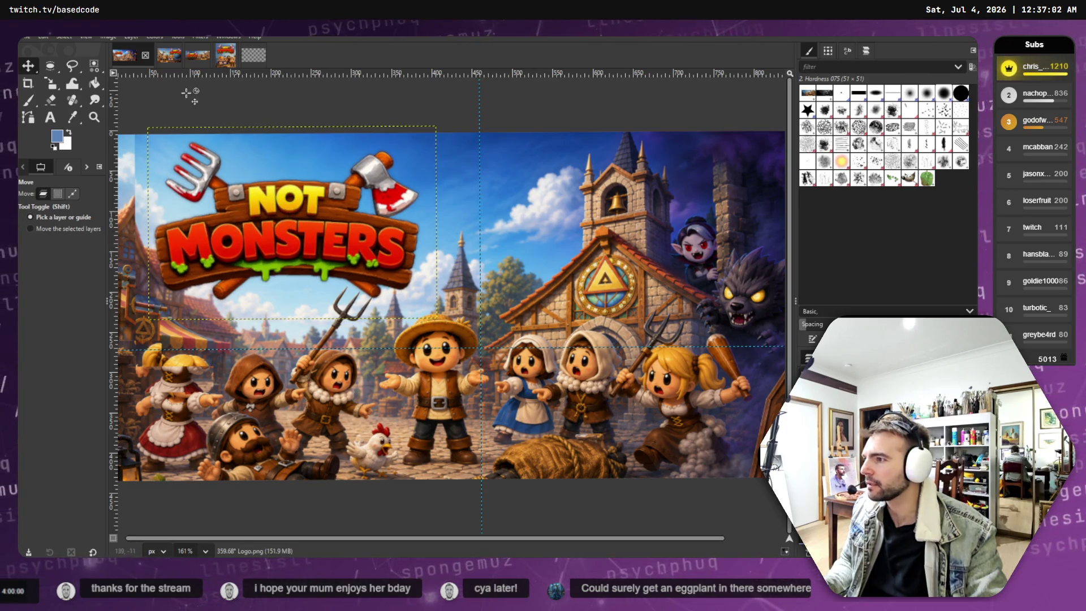
# Undo twice, hiding the logo and reverting the village art to its larger version.
pyautogui.keyDown('ctrl'); pyautogui.scroll(-3, 377, 266); pyautogui.keyUp('ctrl')
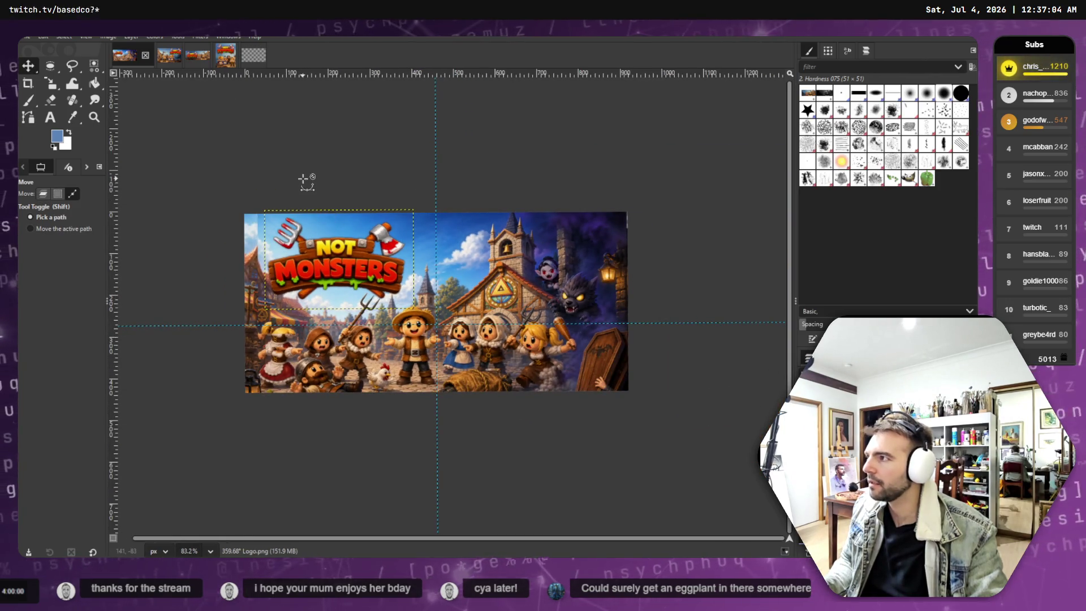
pyautogui.hotkey('ctrl', 'z')
pyautogui.hotkey('ctrl', 'z')
pyautogui.hotkey('ctrl', 'z')
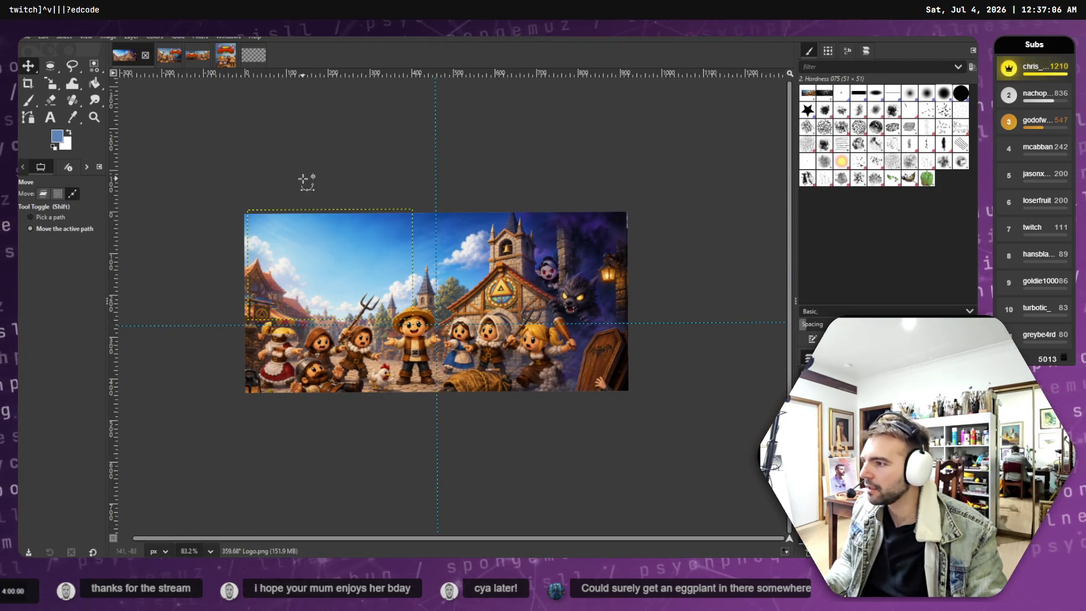
pyautogui.hotkey('ctrl', 'z')
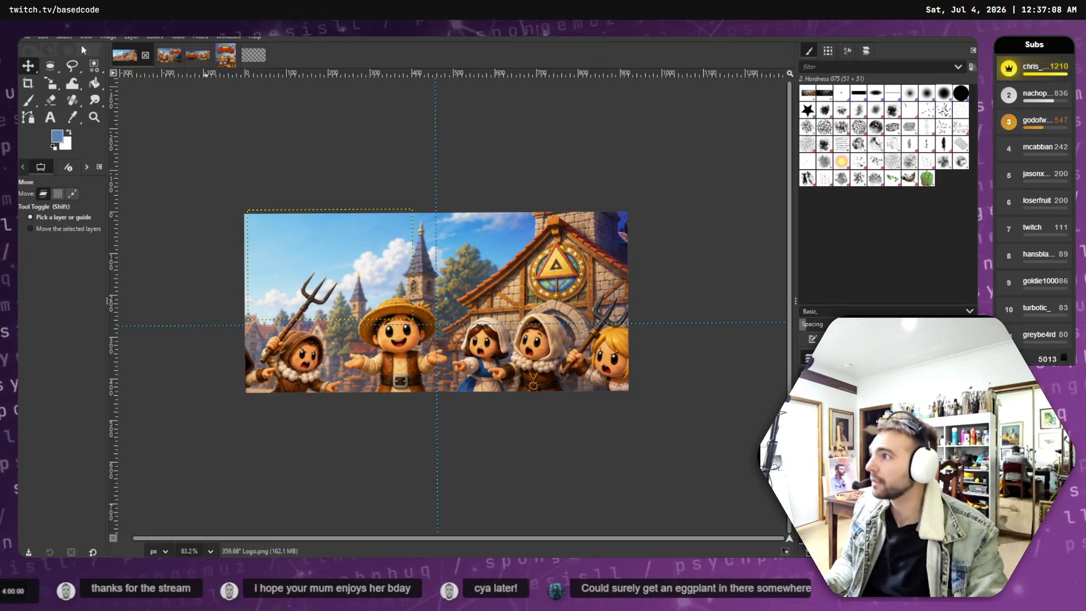
# Redo the village art scaling, restore the logo's visibility, and redo its earlier move.
pyautogui.click(43, 35)
pyautogui.click(68, 65)
pyautogui.click(43, 36)
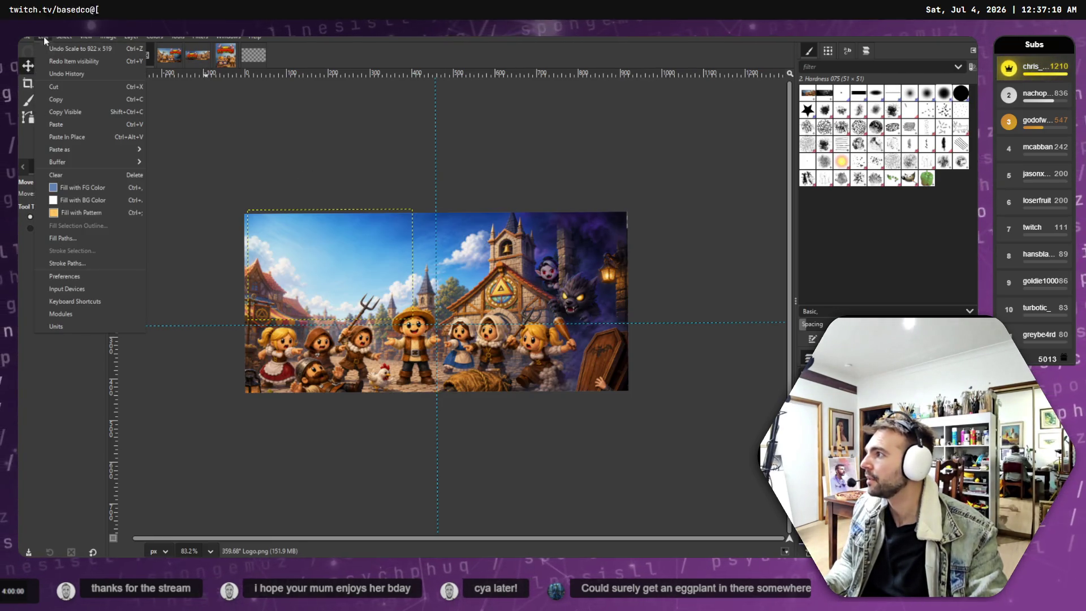
pyautogui.click(70, 60)
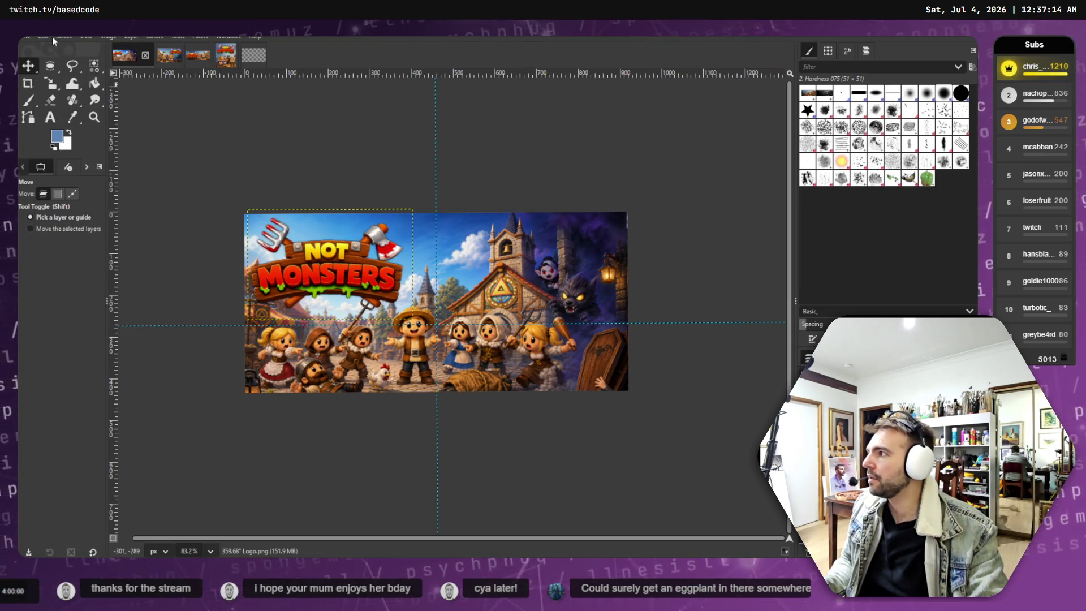
pyautogui.click(52, 36)
pyautogui.click(87, 63)
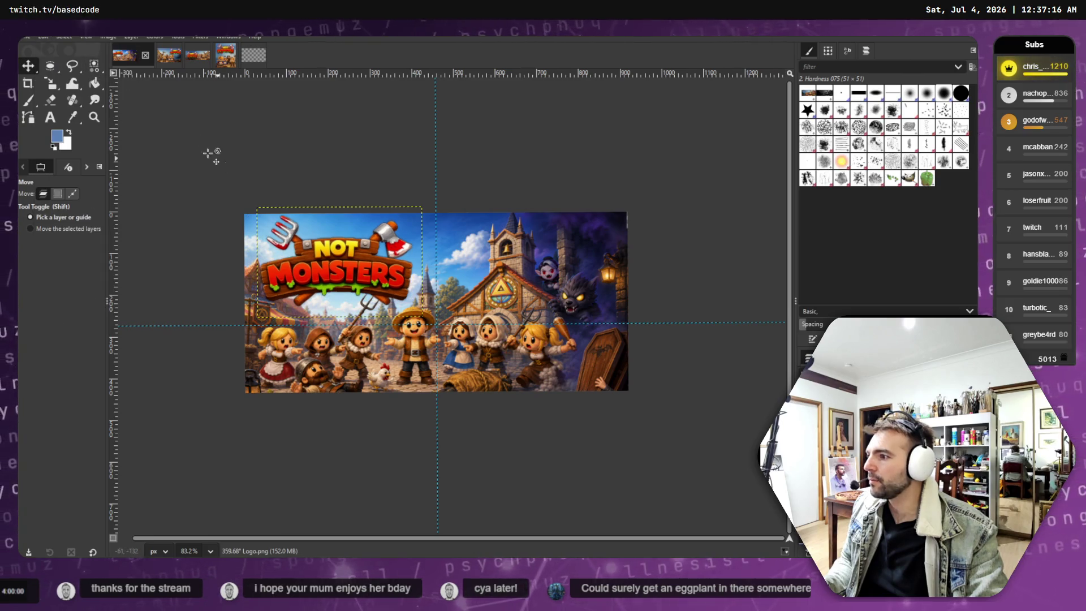
# Redo the logo's remaining moves, then shift the logo about 38 px right.
pyautogui.click(44, 38)
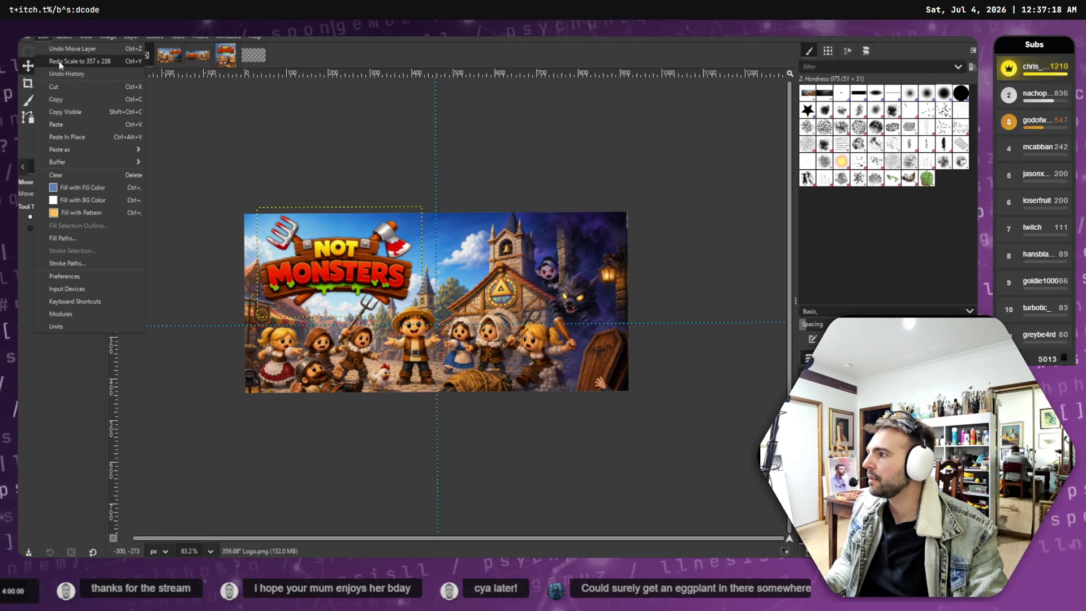
pyautogui.click(59, 61)
pyautogui.click(44, 37)
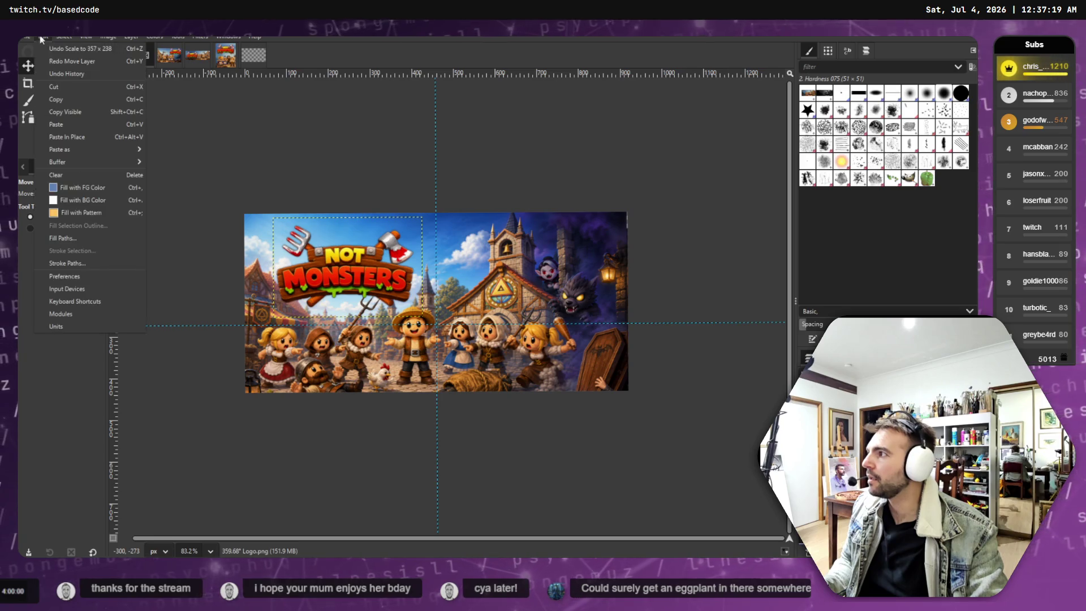
pyautogui.click(73, 65)
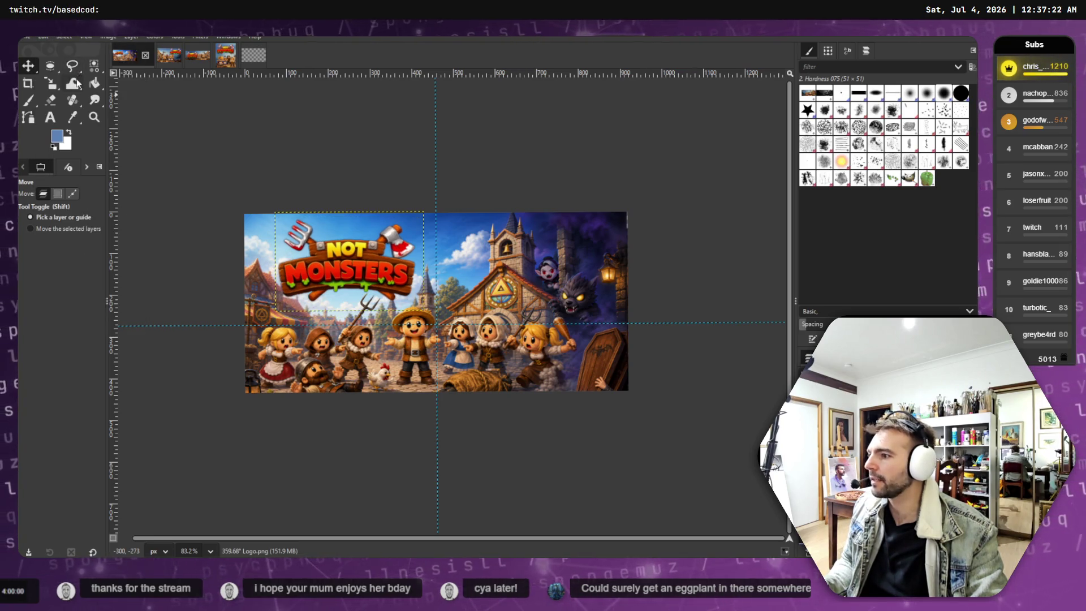
pyautogui.click(48, 37)
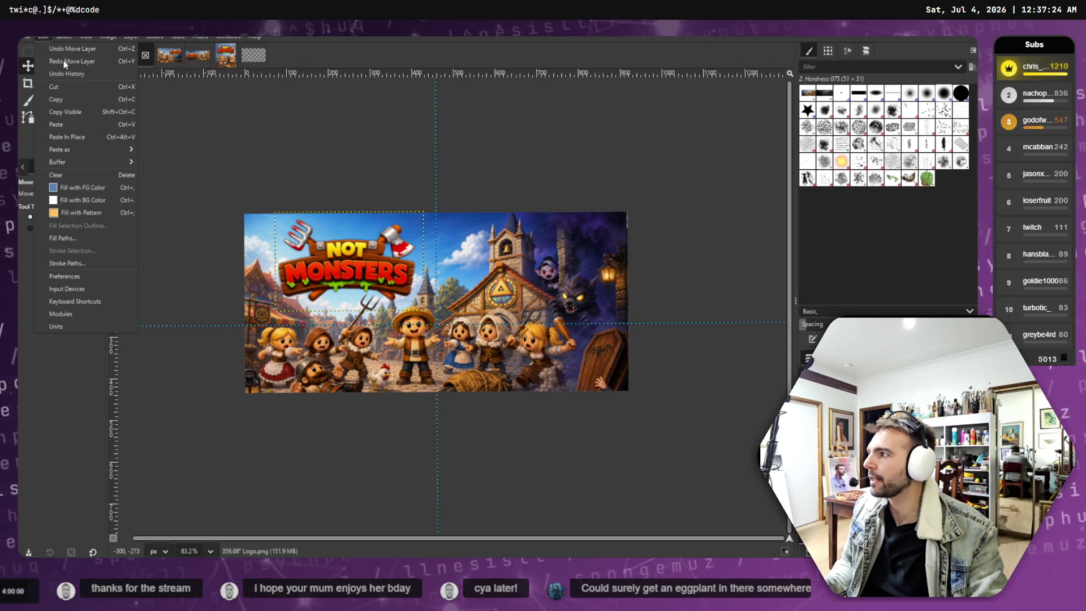
pyautogui.click(63, 60)
pyautogui.click(43, 37)
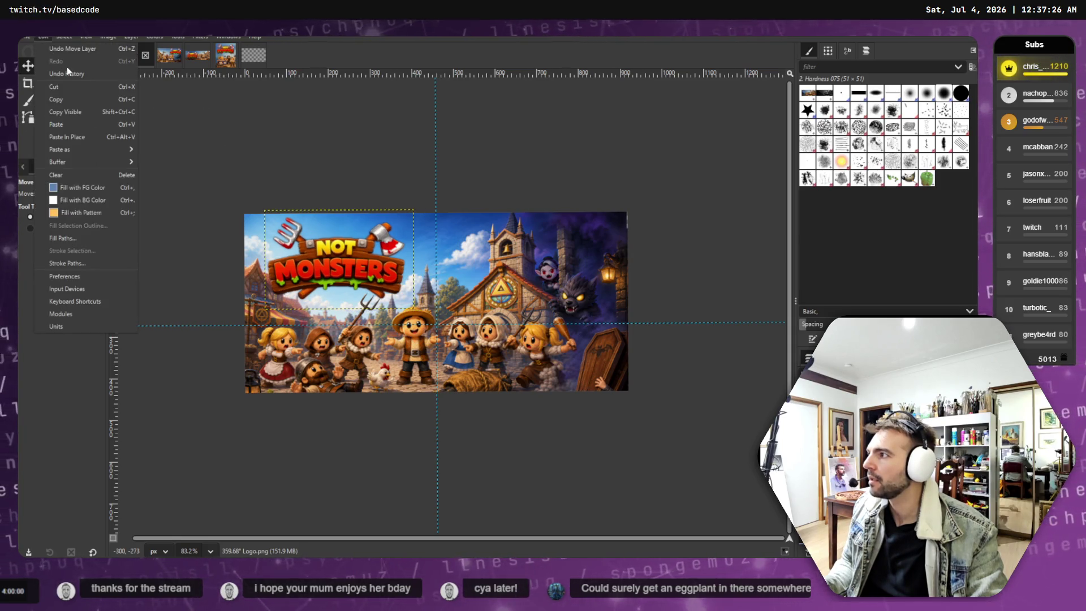
pyautogui.click(331, 258)
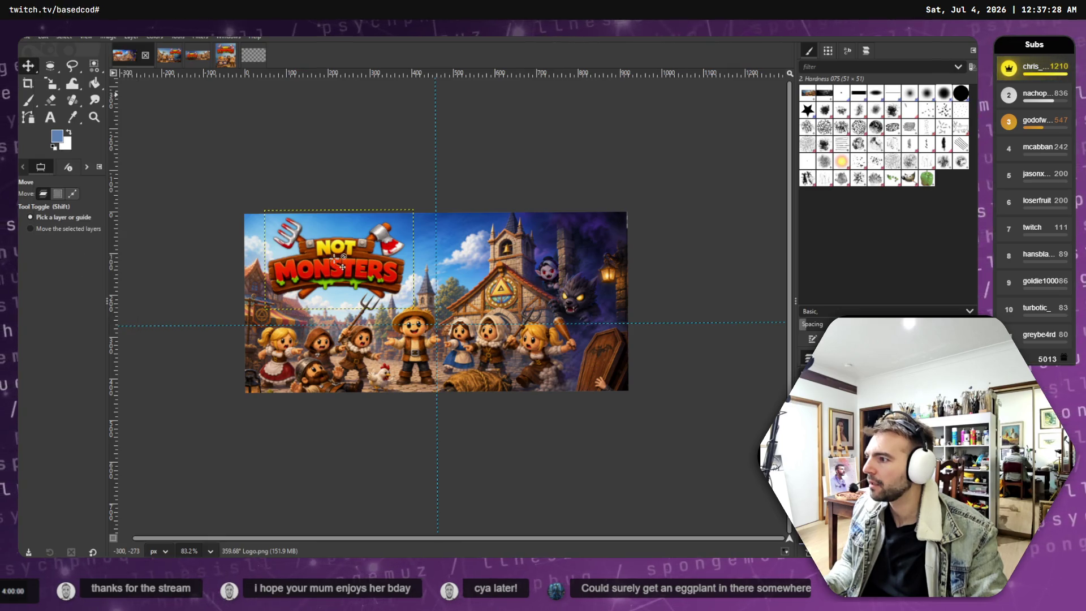
pyautogui.moveTo(335, 266); pyautogui.dragTo(355, 267)
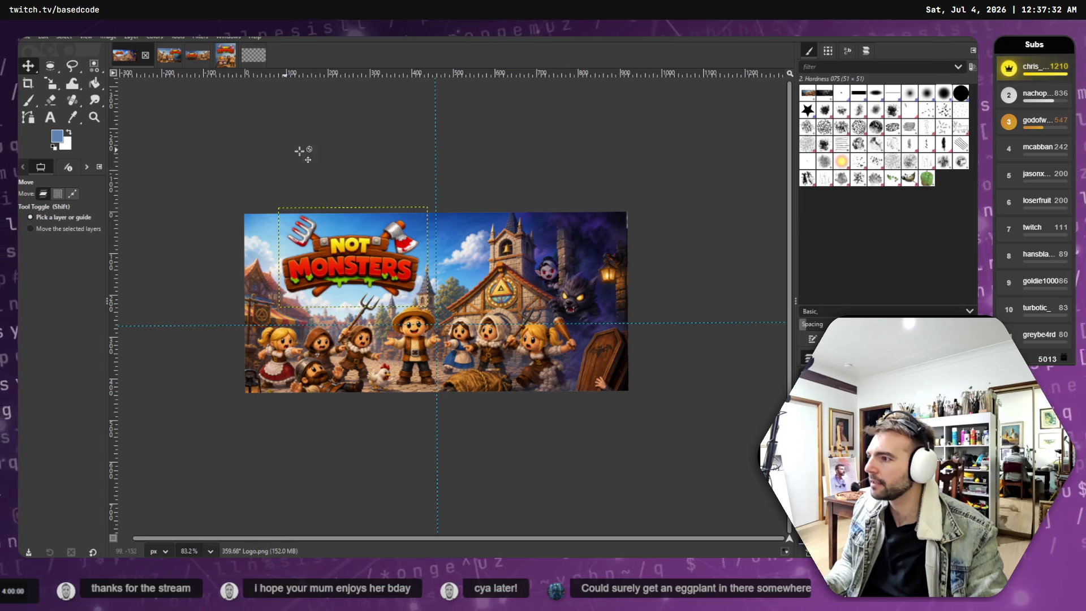
pyautogui.click(195, 36)
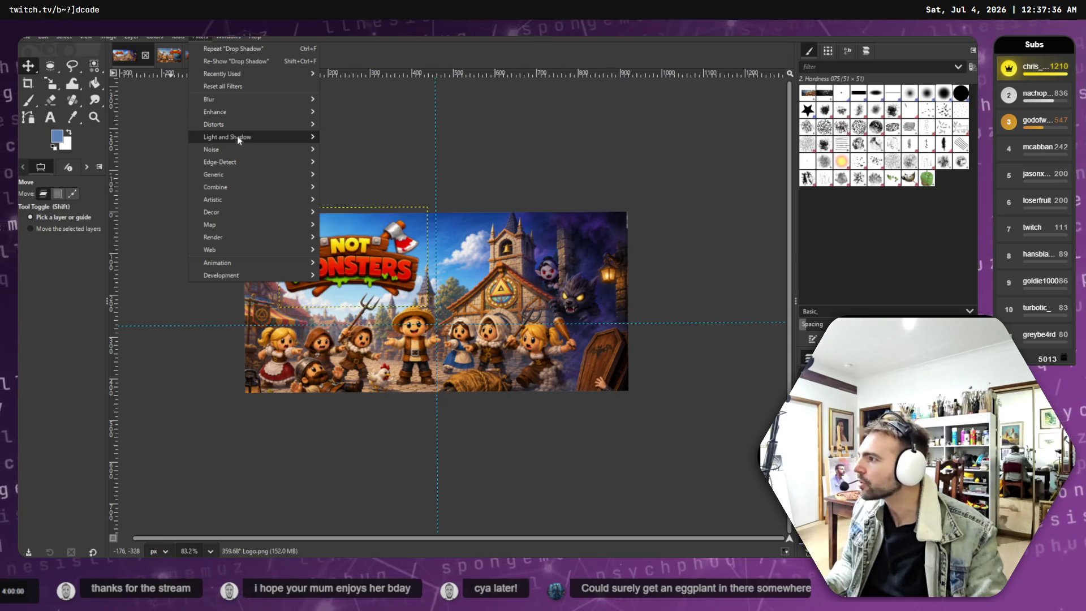
# Open Drop Shadow on the logo, previewing 20 px X/Y offsets, 10 blur radius and 0.5 opacity.
pyautogui.moveTo(233, 140)
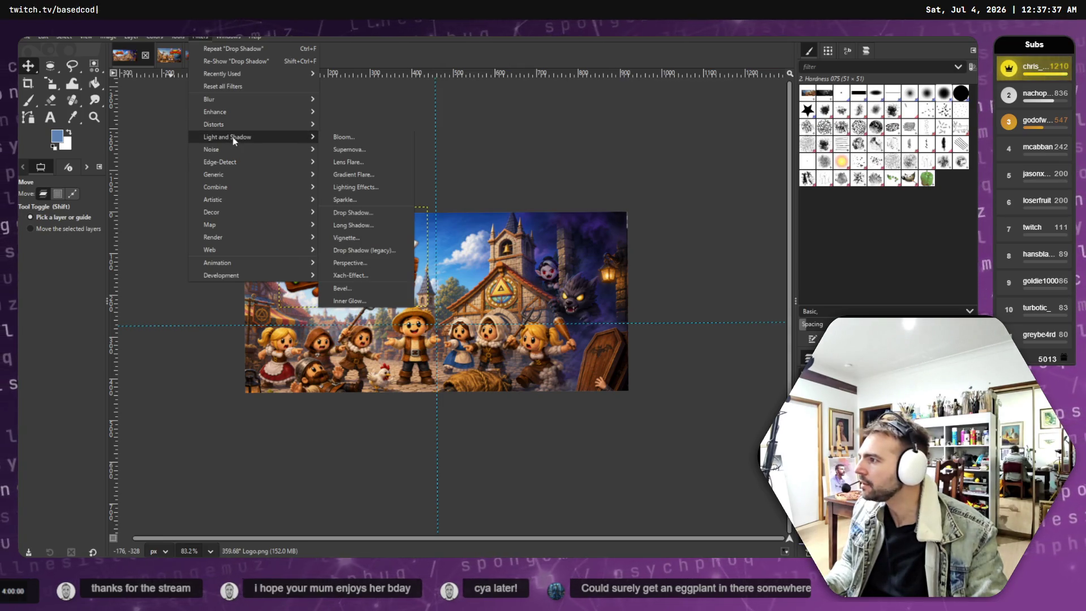
pyautogui.click(358, 214)
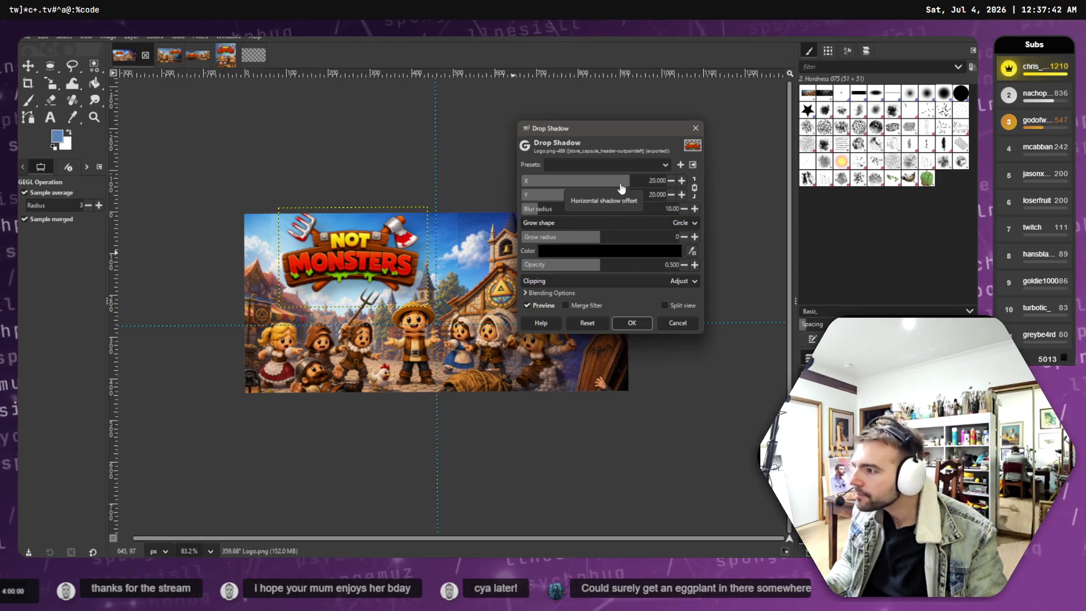
# Apply the drop shadow and nudge the logo into the header's top-left corner.
pyautogui.click(631, 324)
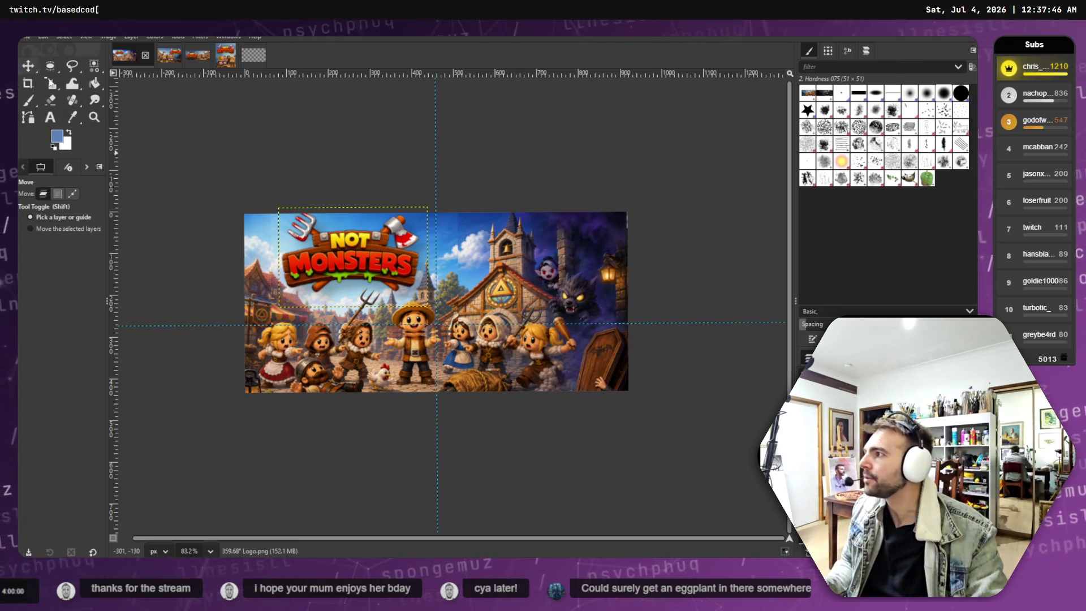
pyautogui.moveTo(335, 258)
pyautogui.mouseDown()
pyautogui.moveTo(319, 257)
pyautogui.moveTo(420, 388)
pyautogui.moveTo(324, 255)
pyautogui.moveTo(273, 261)
pyautogui.moveTo(487, 377)
pyautogui.moveTo(468, 210)
pyautogui.moveTo(504, 268)
pyautogui.moveTo(630, 268)
pyautogui.moveTo(328, 263)
pyautogui.mouseUp()
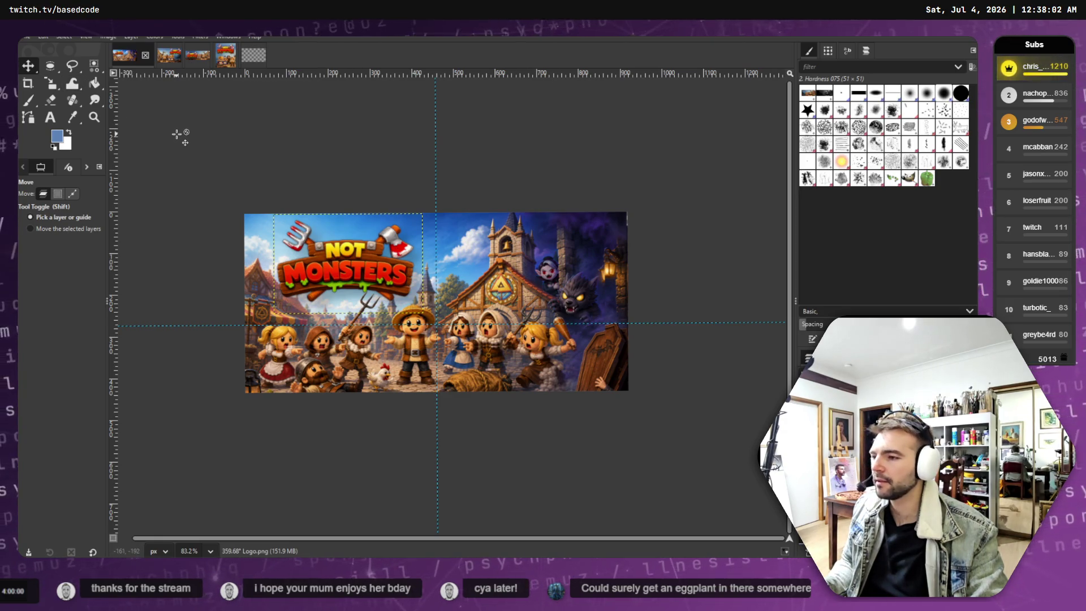
pyautogui.click(29, 36)
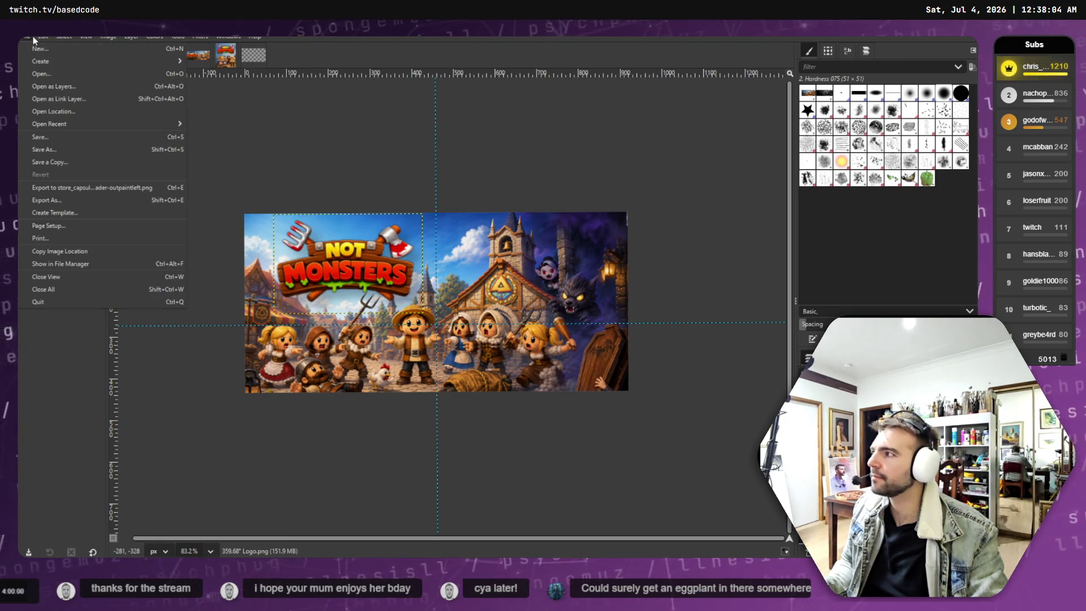
# Export the header to LibraryAssets, overwriting library_header.psd.
pyautogui.click(56, 200)
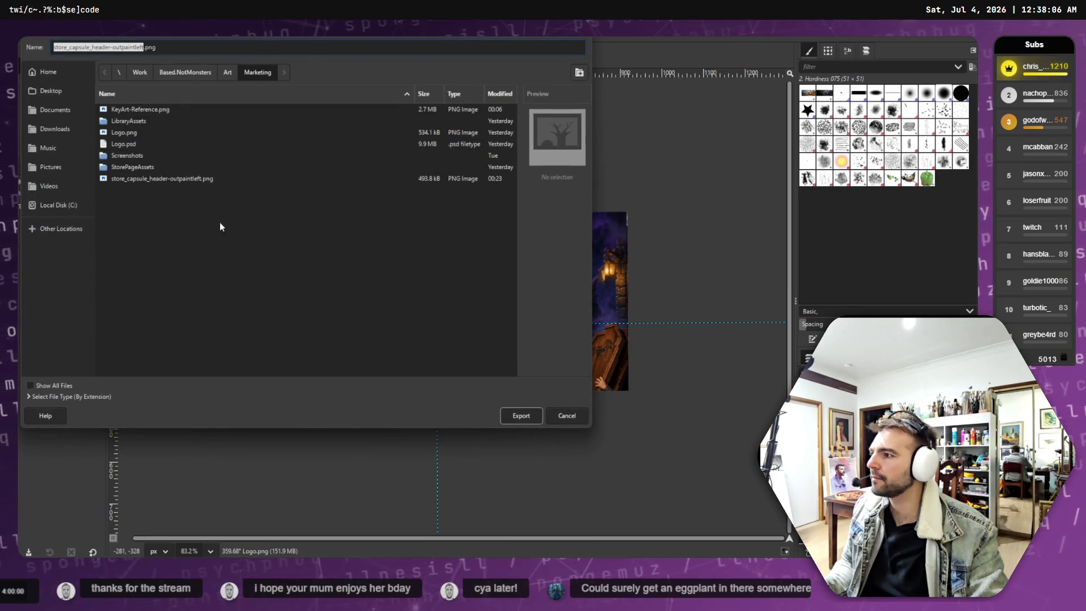
pyautogui.doubleClick(136, 120)
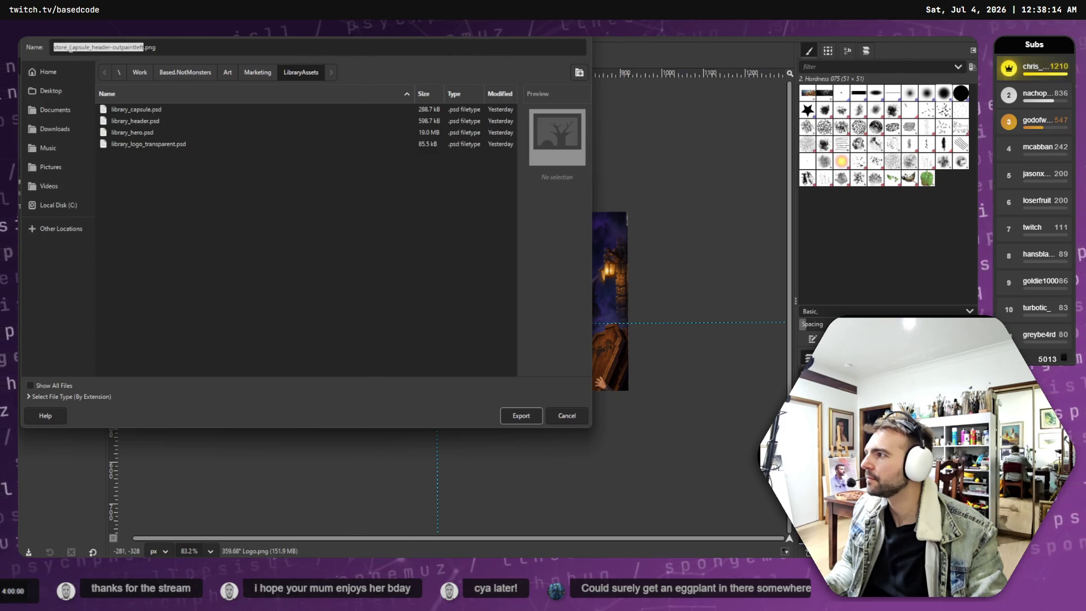
pyautogui.click(137, 122)
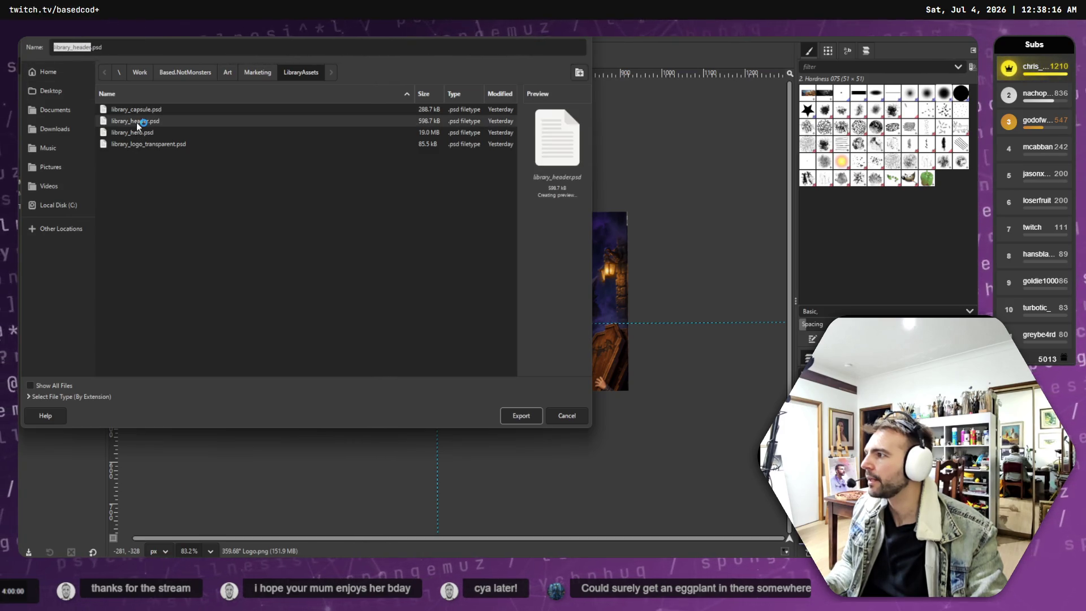
pyautogui.click(135, 48)
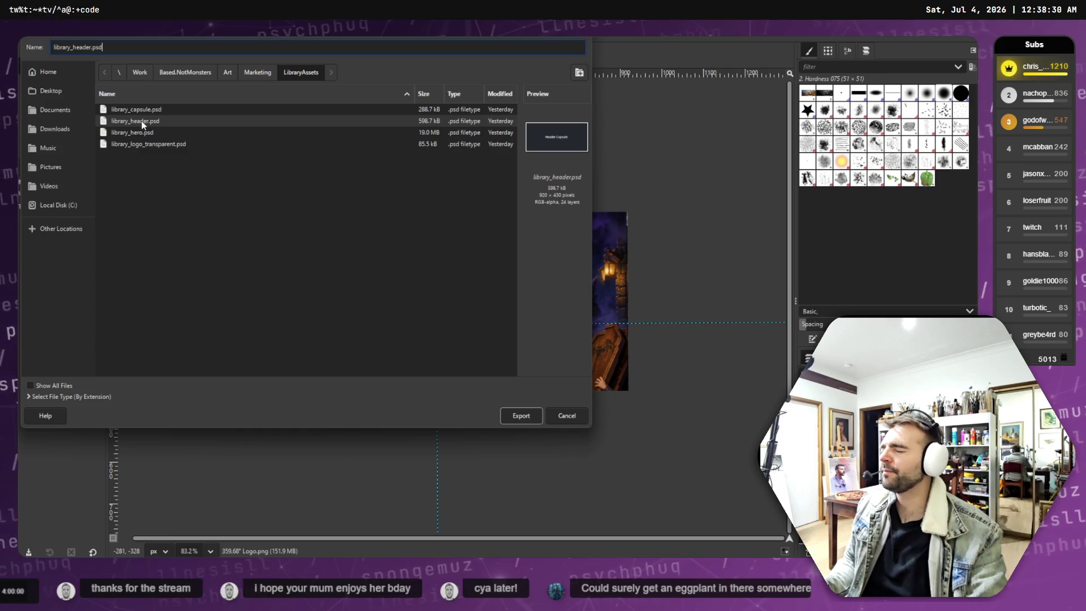
pyautogui.doubleClick(143, 125)
pyautogui.press('Return')
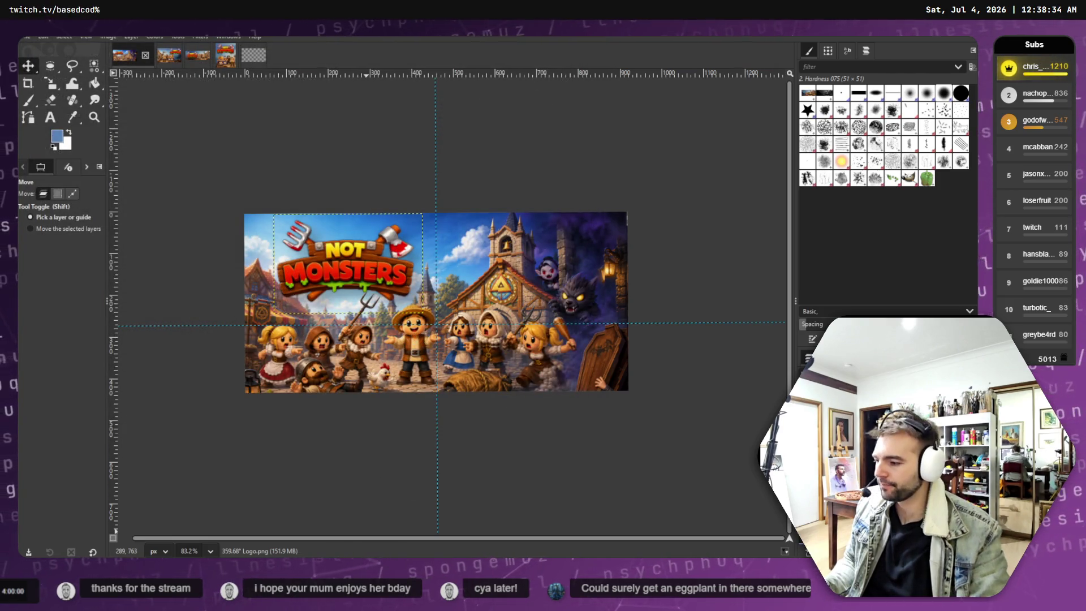
# Export the header again as library_header.png and check it on the Not Monsters board.
pyautogui.click(27, 38)
pyautogui.click(103, 213)
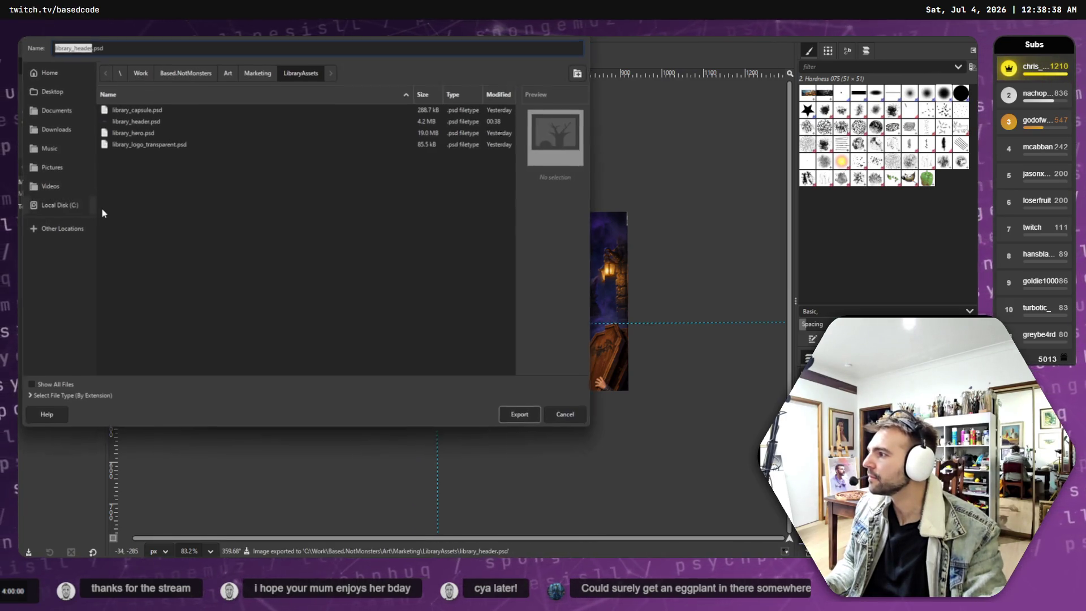
pyautogui.click(123, 48)
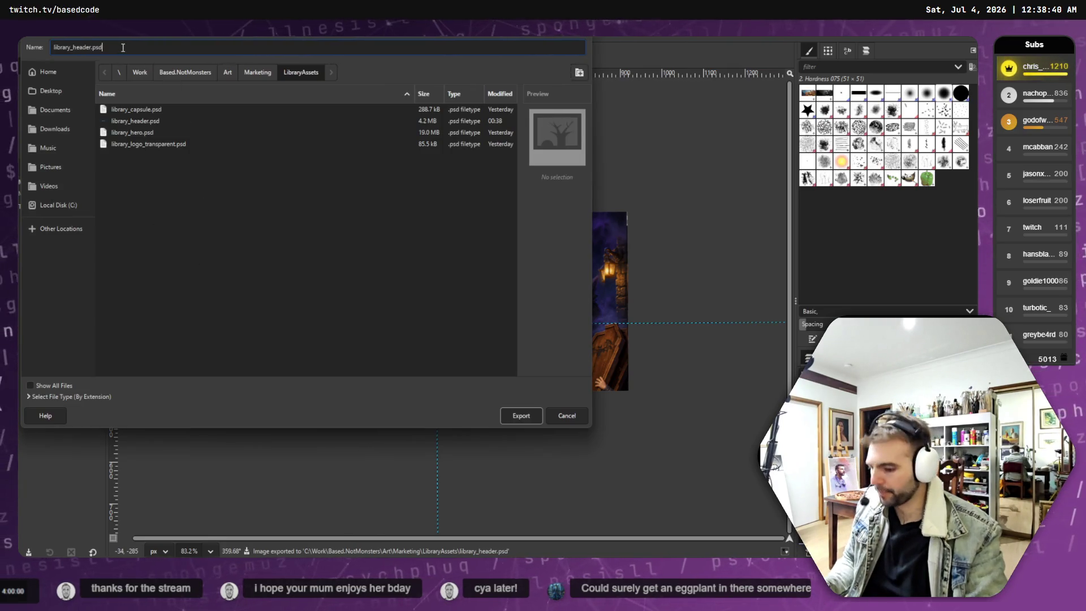
pyautogui.press('BackSpace')
pyautogui.press('BackSpace')
pyautogui.write('ng')
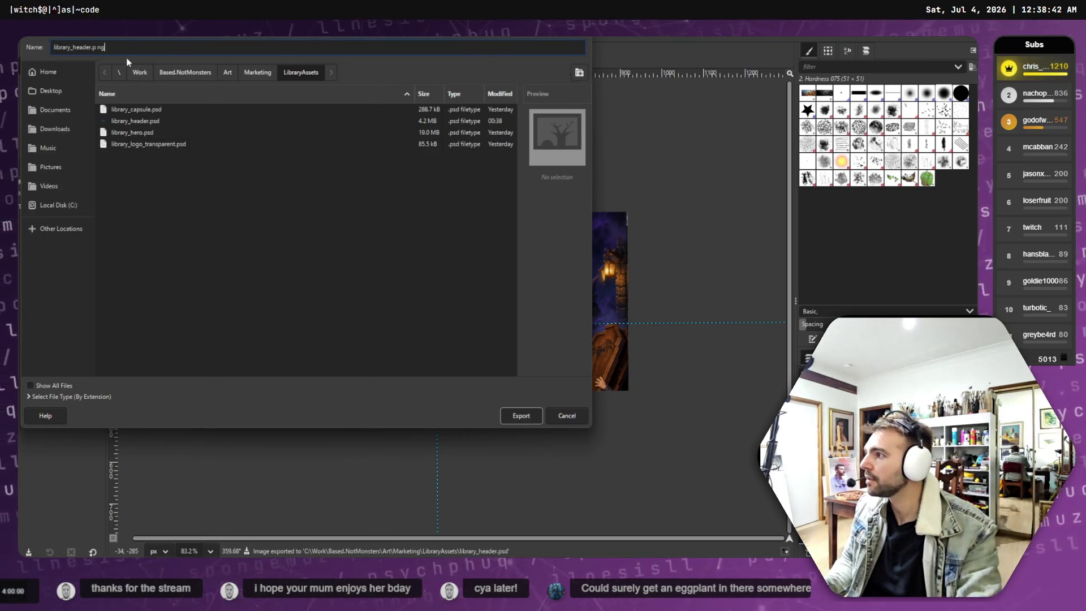
pyautogui.press('Left')
pyautogui.press('Left')
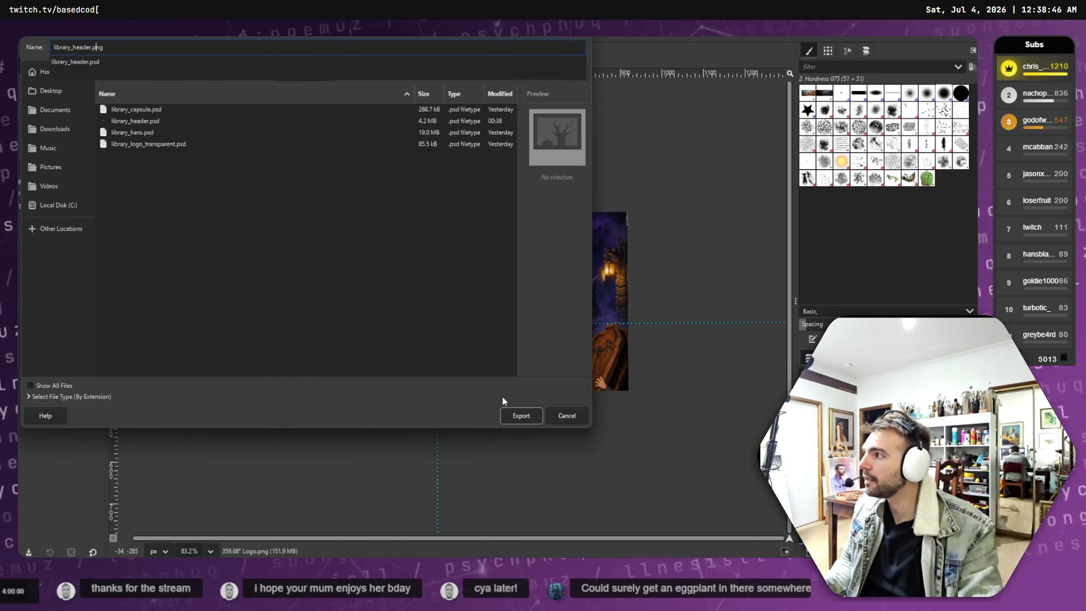
pyautogui.click(525, 419)
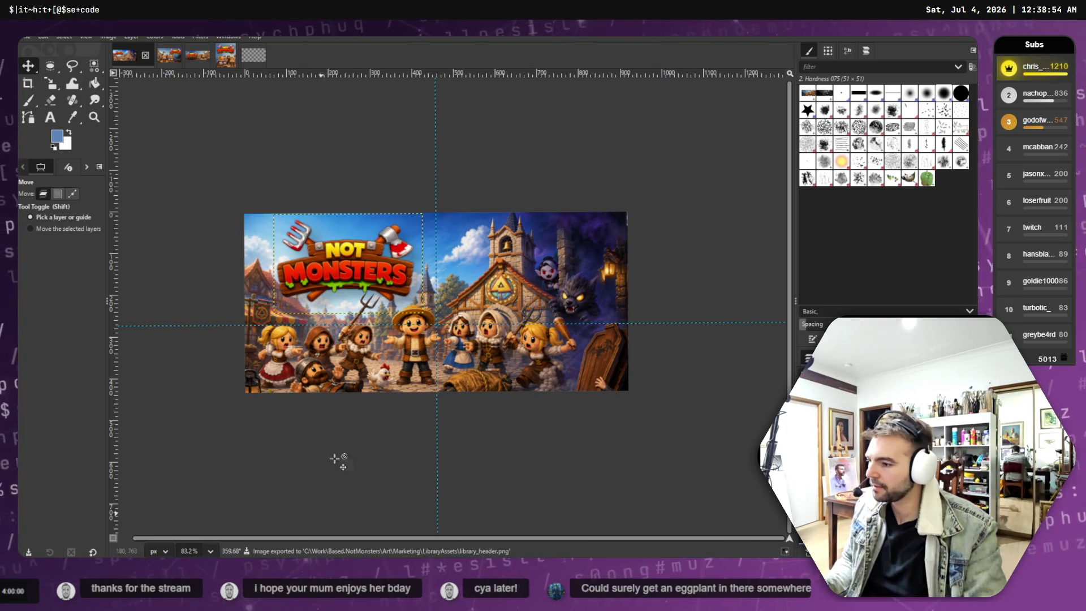
pyautogui.hotkey('alt', 'Tab')
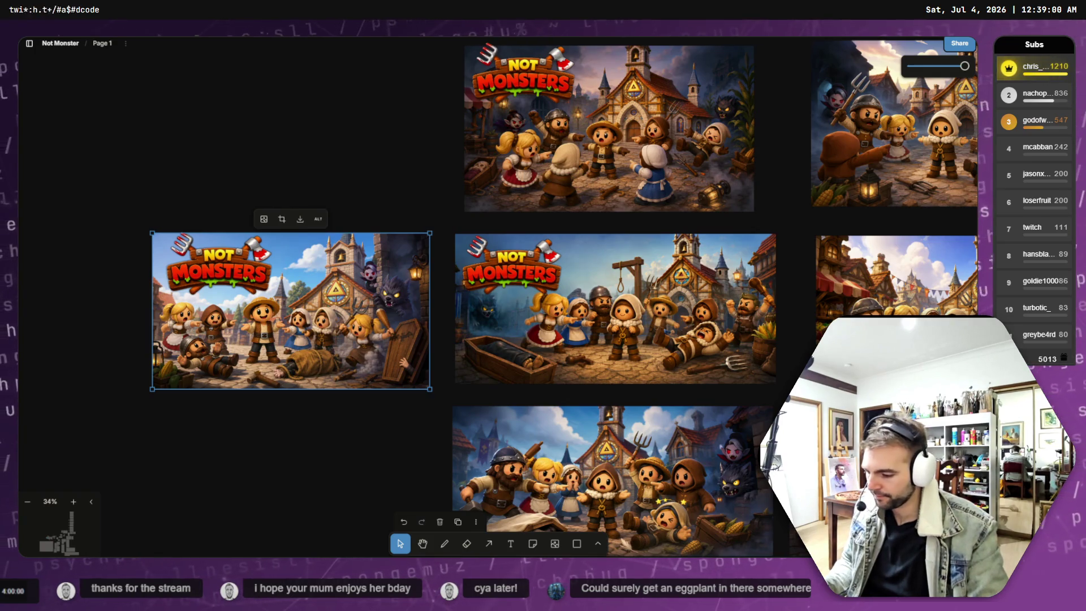
# Review the Steamworks Store assets: the uploaded header, small capsule and main capsule images.
pyautogui.hotkey('alt', 'Tab')
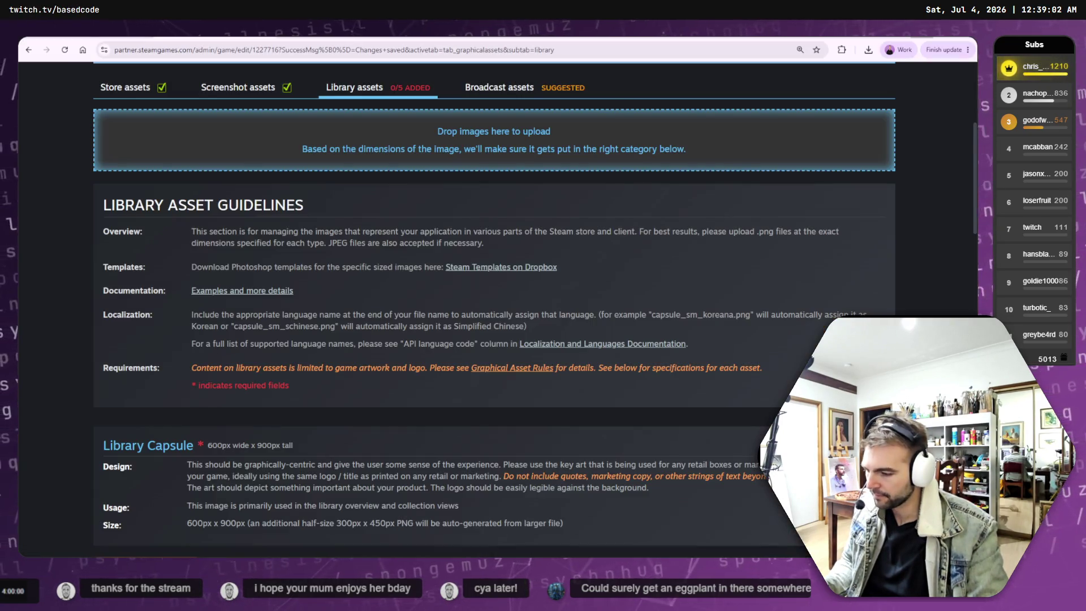
pyautogui.scroll(4, 401, 321)
pyautogui.click(255, 288)
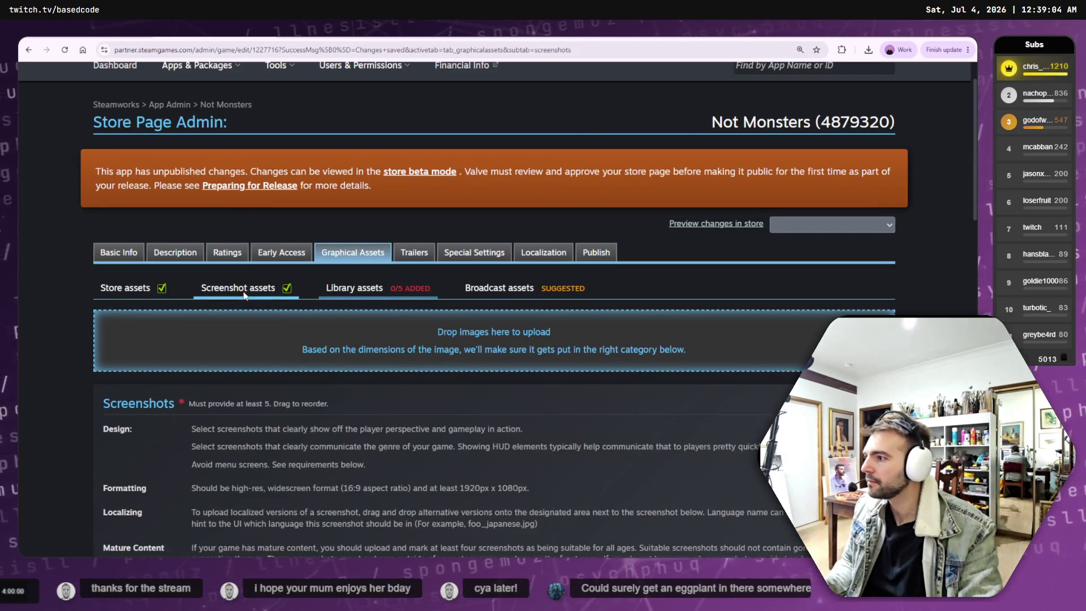
pyautogui.click(163, 288)
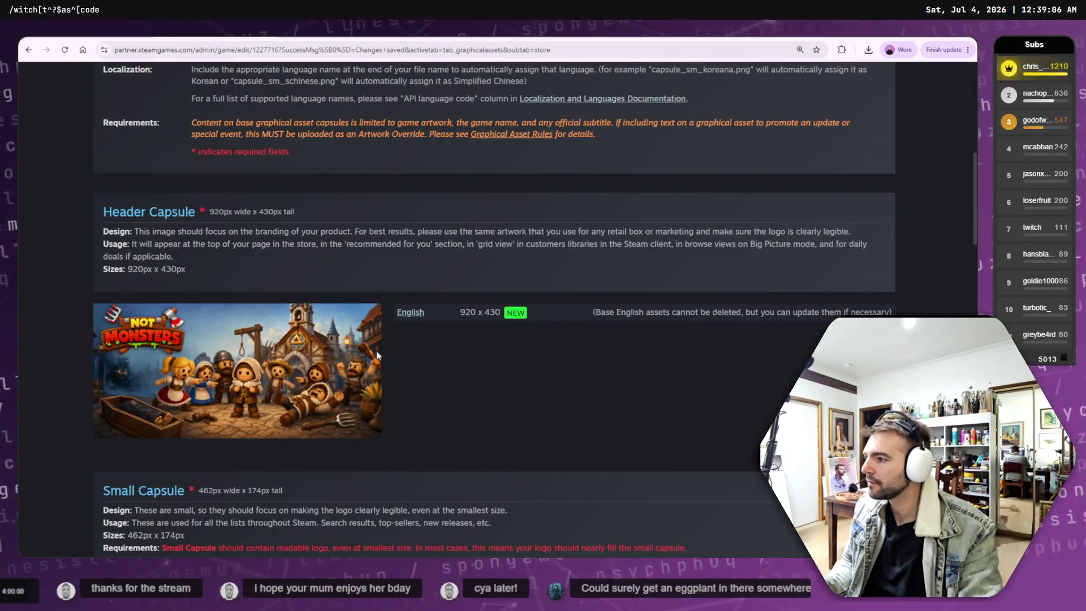
pyautogui.scroll(-3, 395, 343)
pyautogui.scroll(2, 260, 251)
pyautogui.scroll(-8, 355, 297)
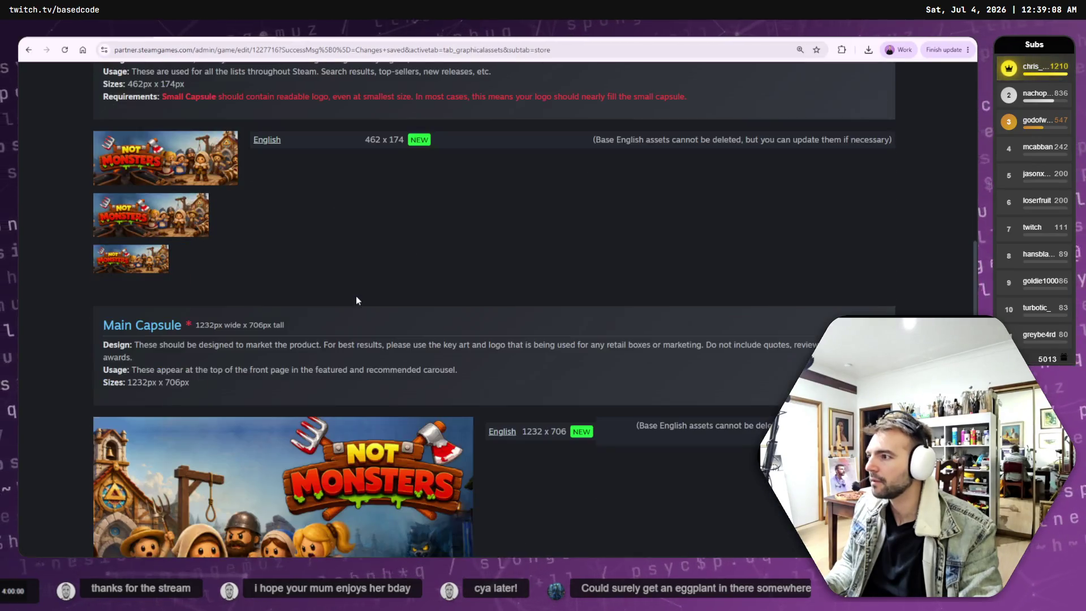
pyautogui.scroll(14, 375, 304)
pyautogui.scroll(-1, 376, 304)
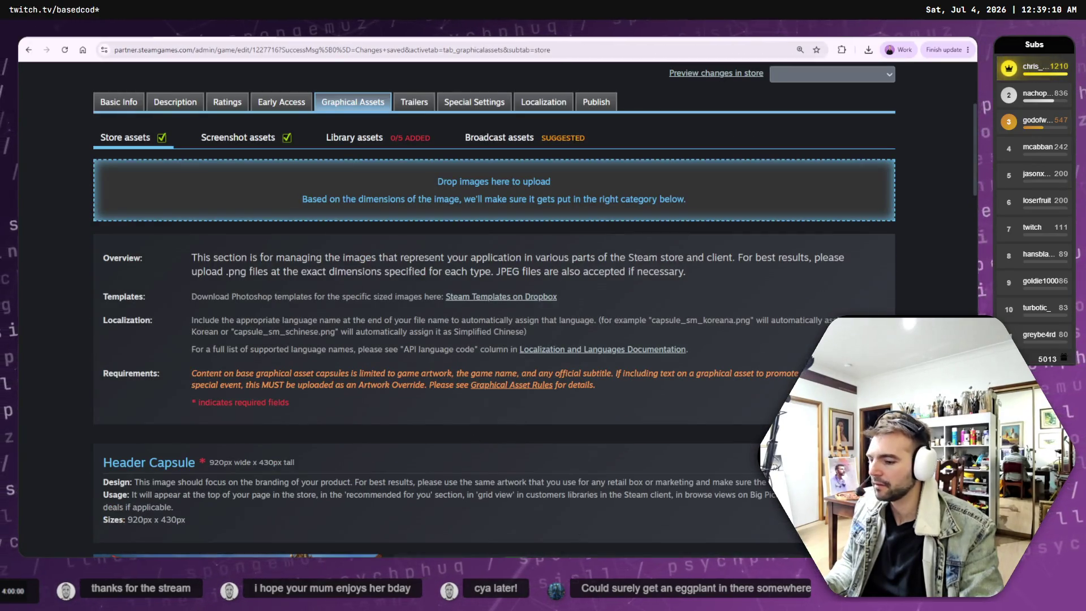
pyautogui.press('super+e')
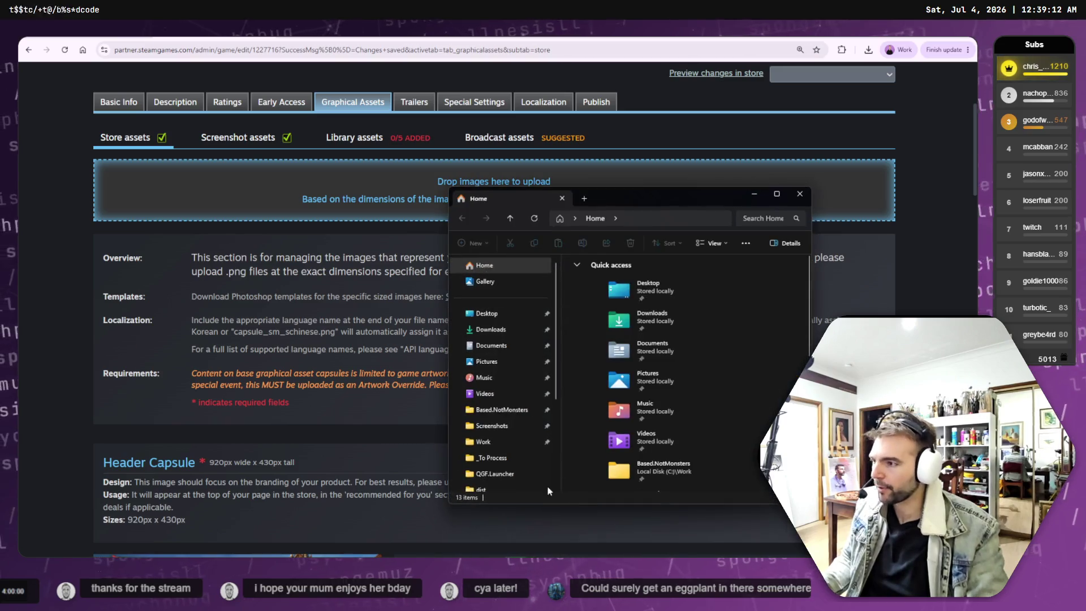
# Delete store_capsule_header-outpaintleft.png from the Based.NotMonsters > Art > Marketing folder.
pyautogui.click(498, 409)
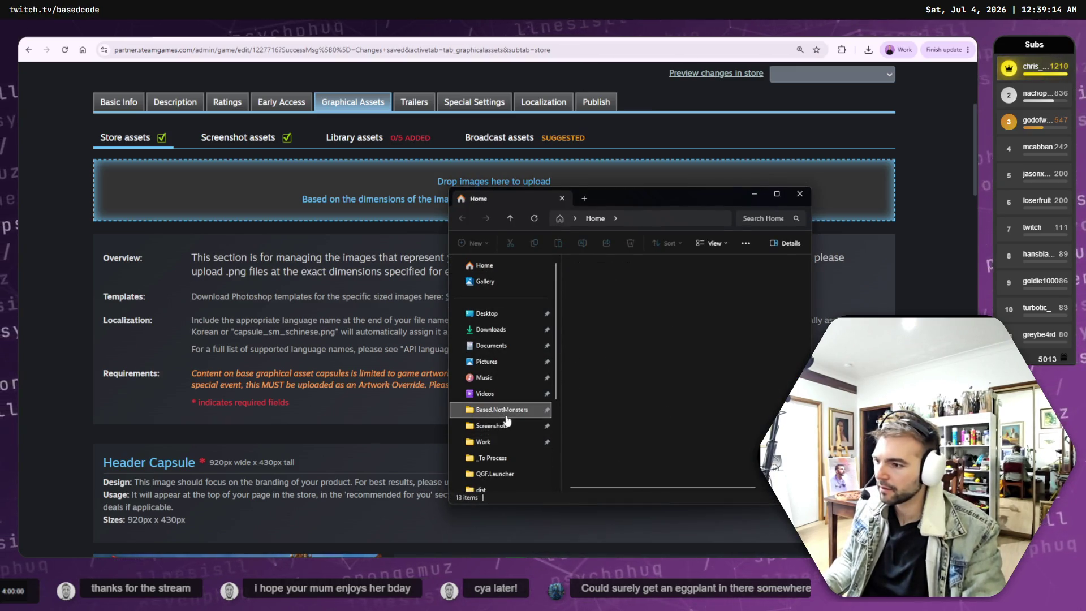
pyautogui.doubleClick(599, 304)
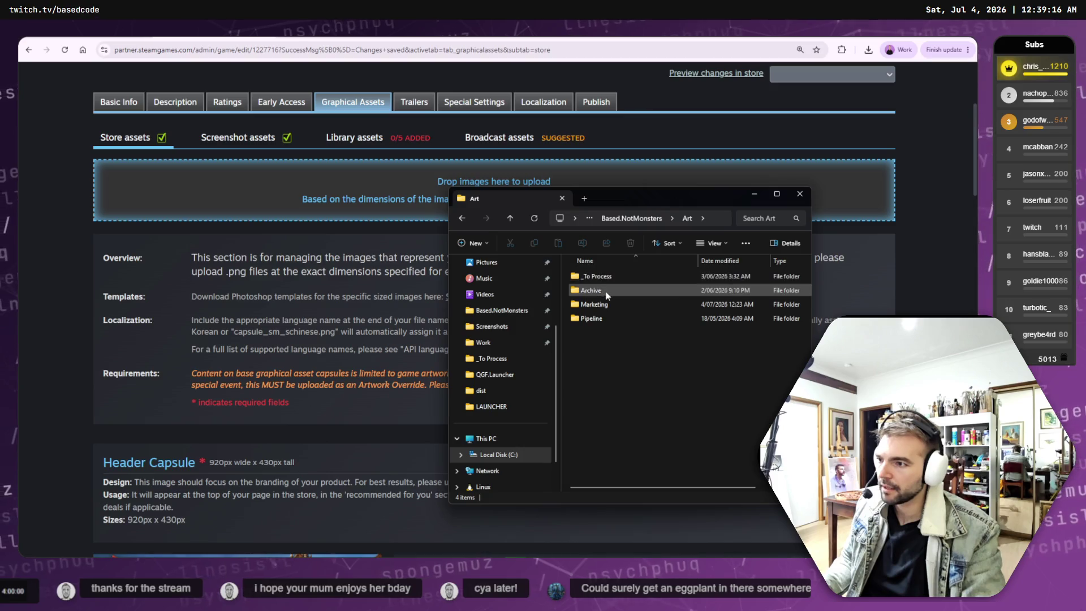
pyautogui.doubleClick(594, 304)
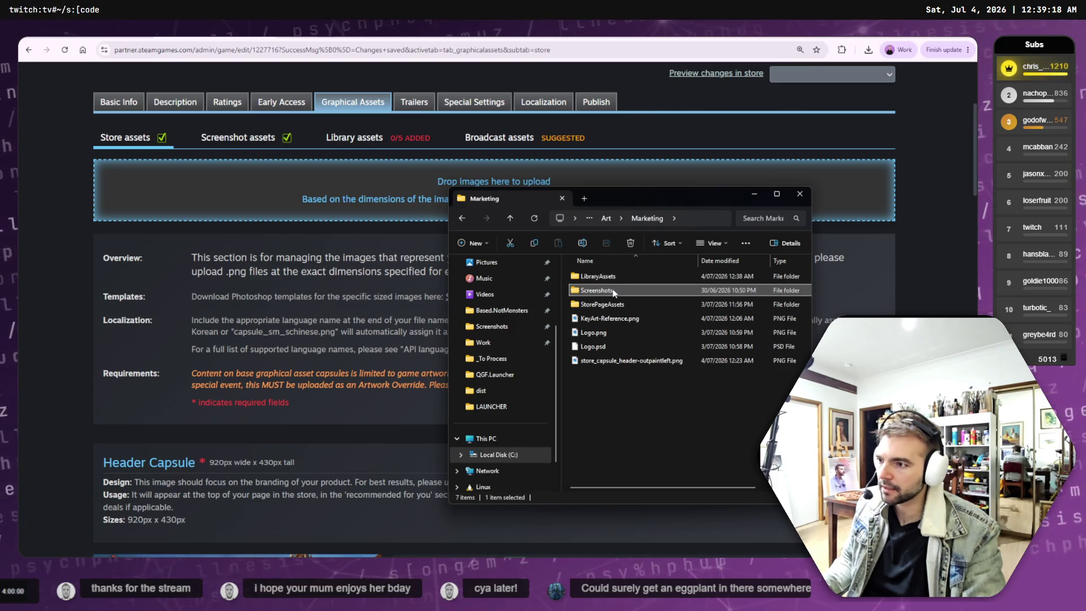
pyautogui.click(610, 294)
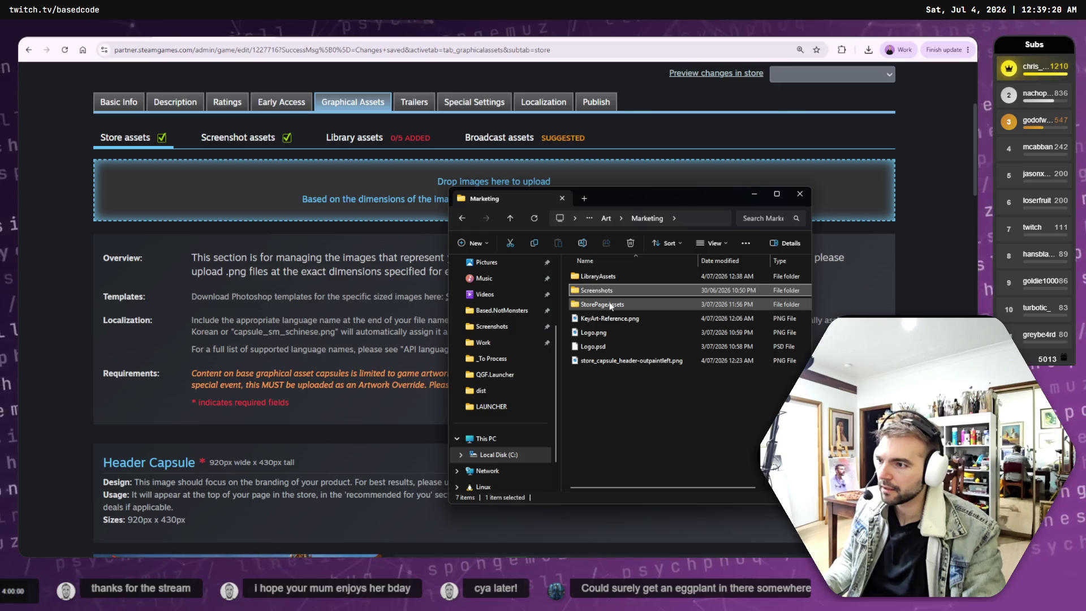
pyautogui.click(640, 307)
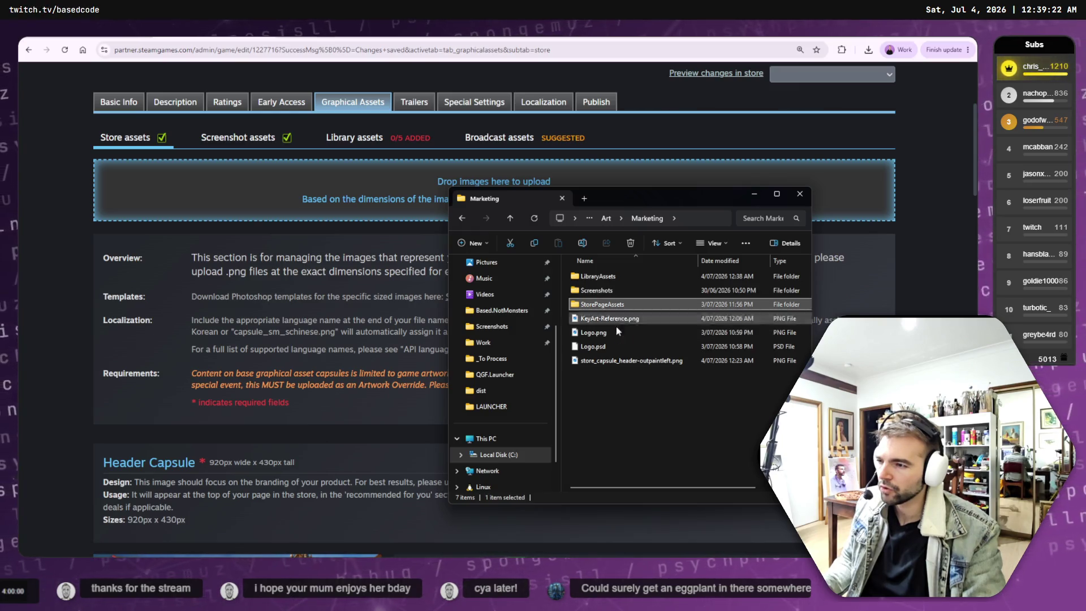
pyautogui.click(619, 366)
pyautogui.hotkey('alt', 'Left')
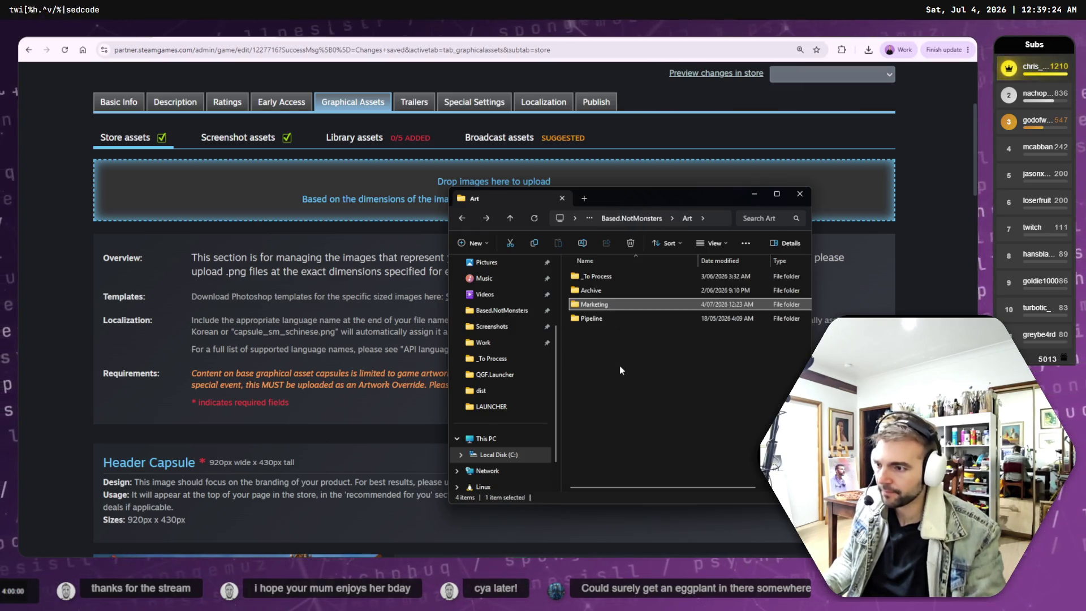
pyautogui.hotkey('alt', 'Right')
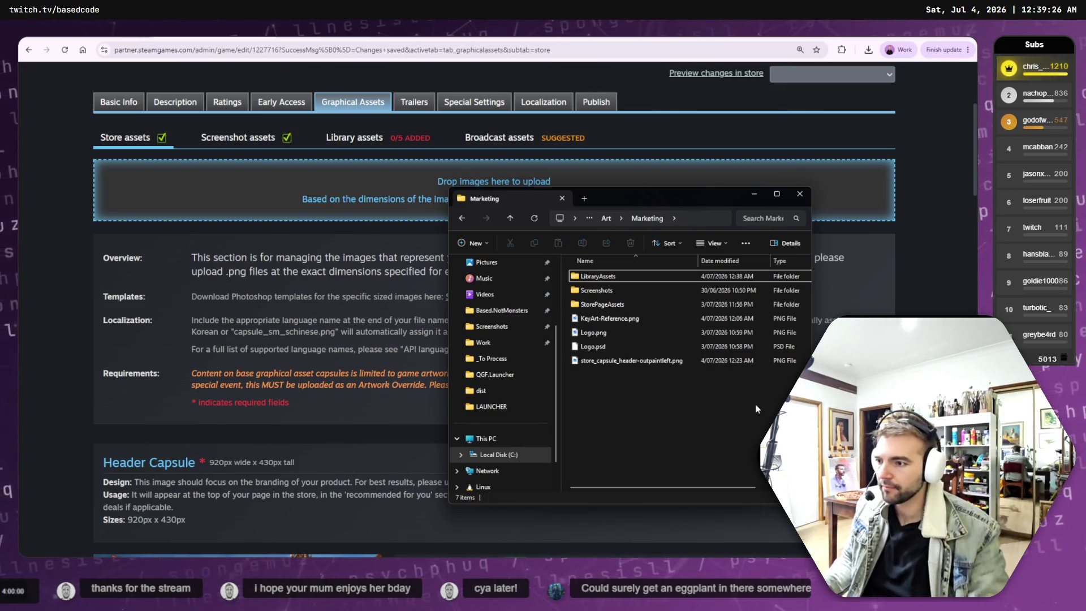
pyautogui.rightClick(645, 361)
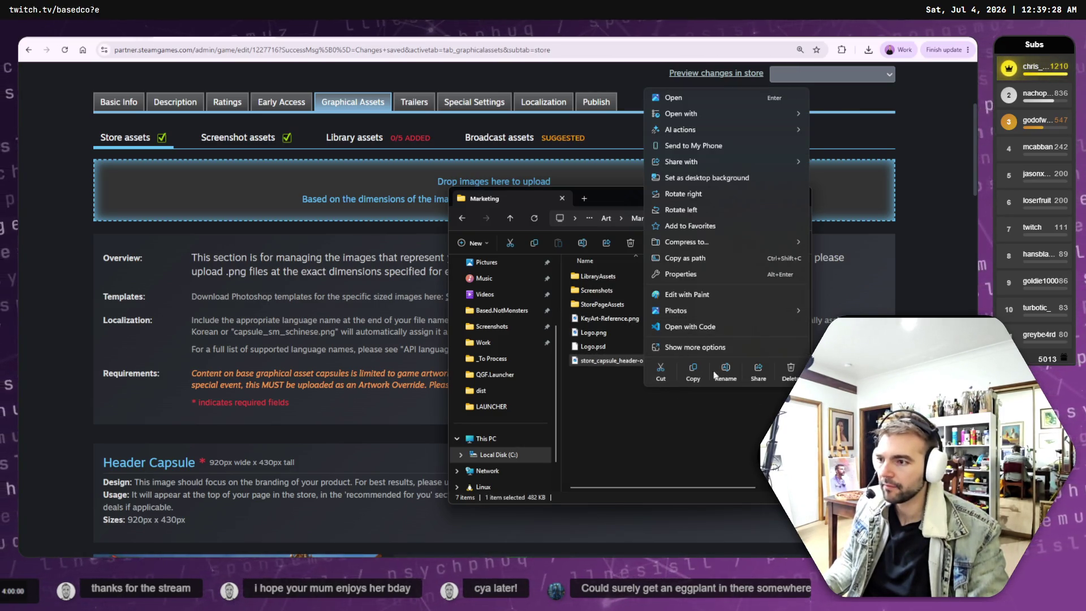
pyautogui.click(755, 373)
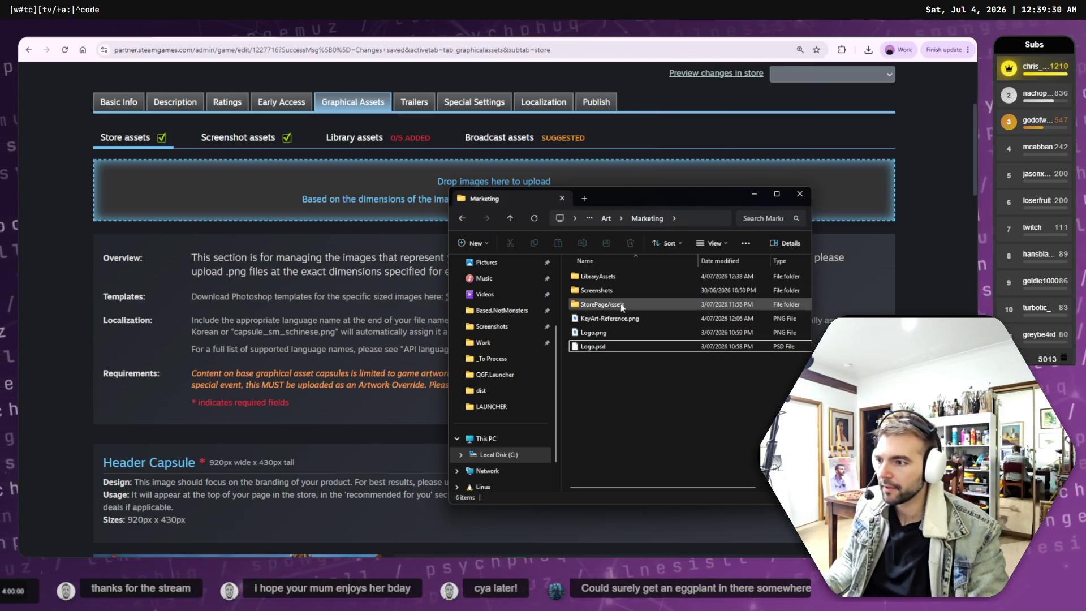
# Open StorePageAssets, select store_capsule_header.png, and return to GIMP.
pyautogui.doubleClick(621, 305)
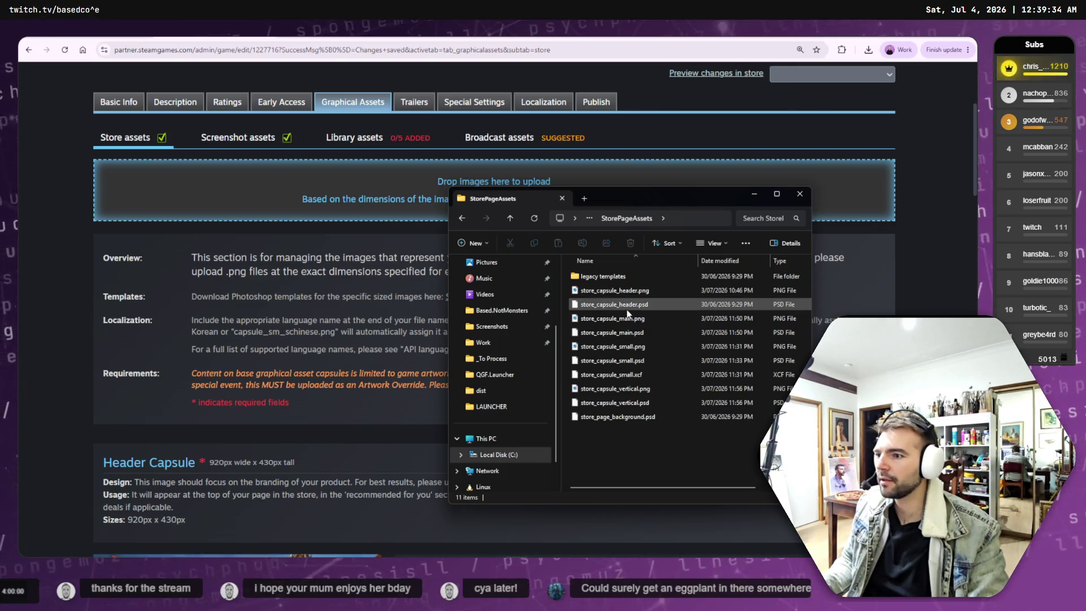
pyautogui.click(633, 294)
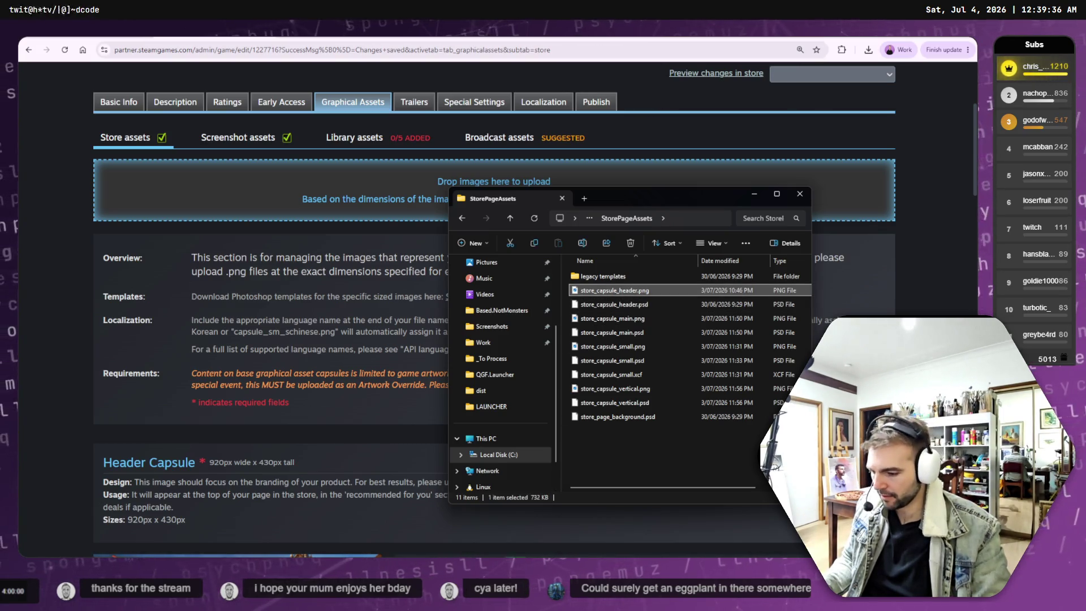
pyautogui.hotkey('alt', 'Tab')
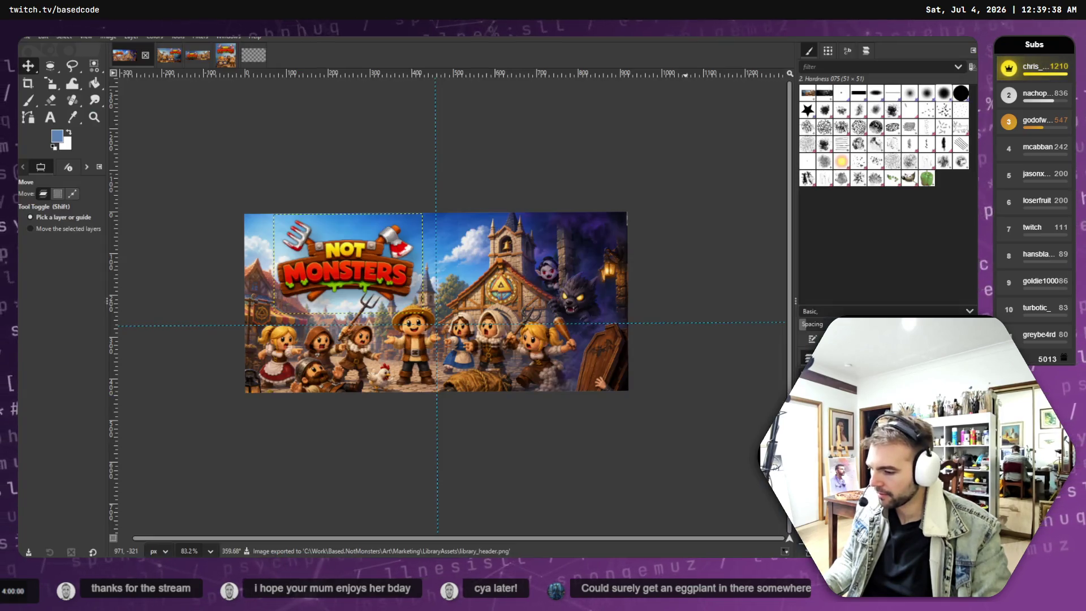
# Compare the GIMP header with the second open image and the ChatGPT village artwork.
pyautogui.hotkey('alt', 'Tab')
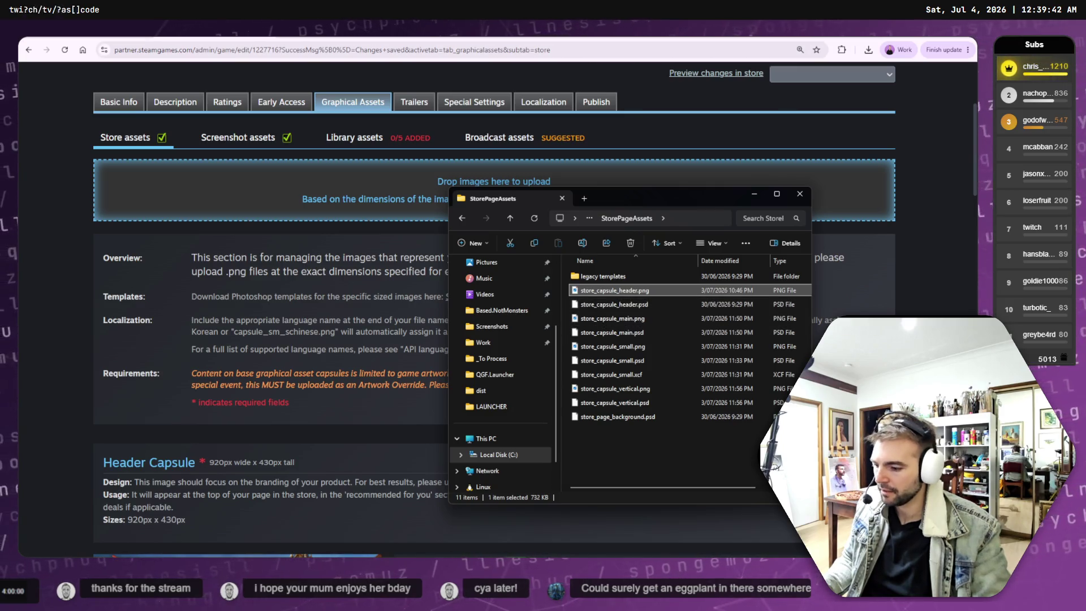
pyautogui.hotkey('alt', 'Tab')
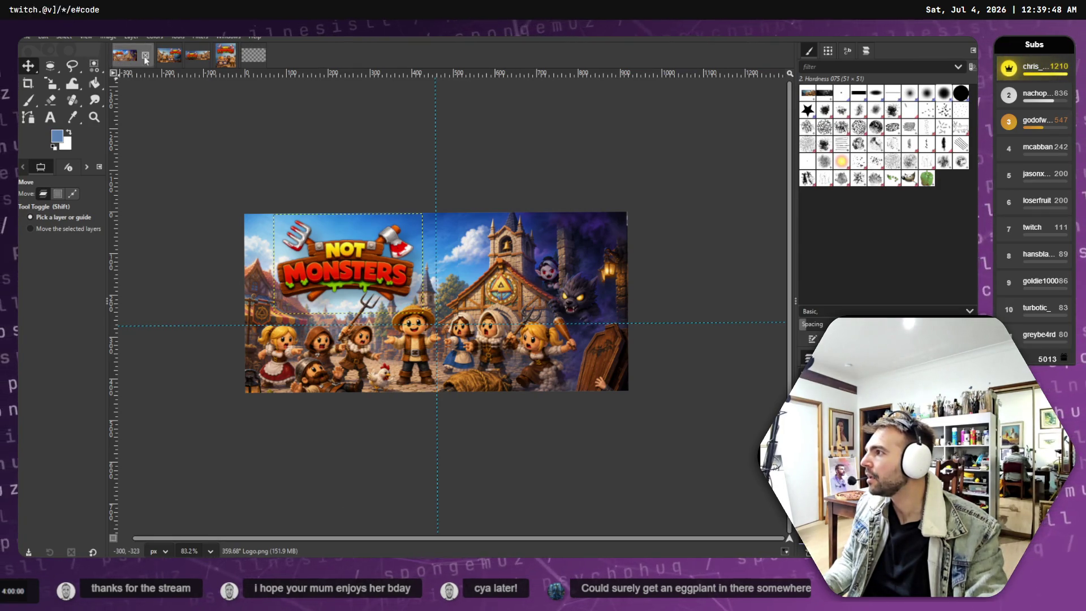
pyautogui.click(170, 54)
pyautogui.click(125, 57)
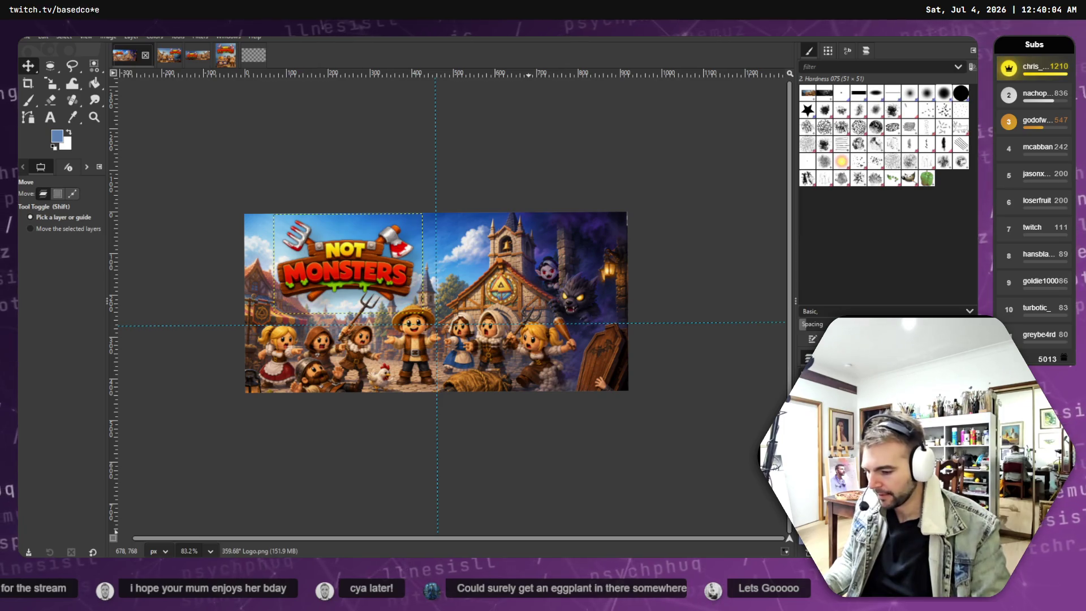
pyautogui.hotkey('alt', 'Tab')
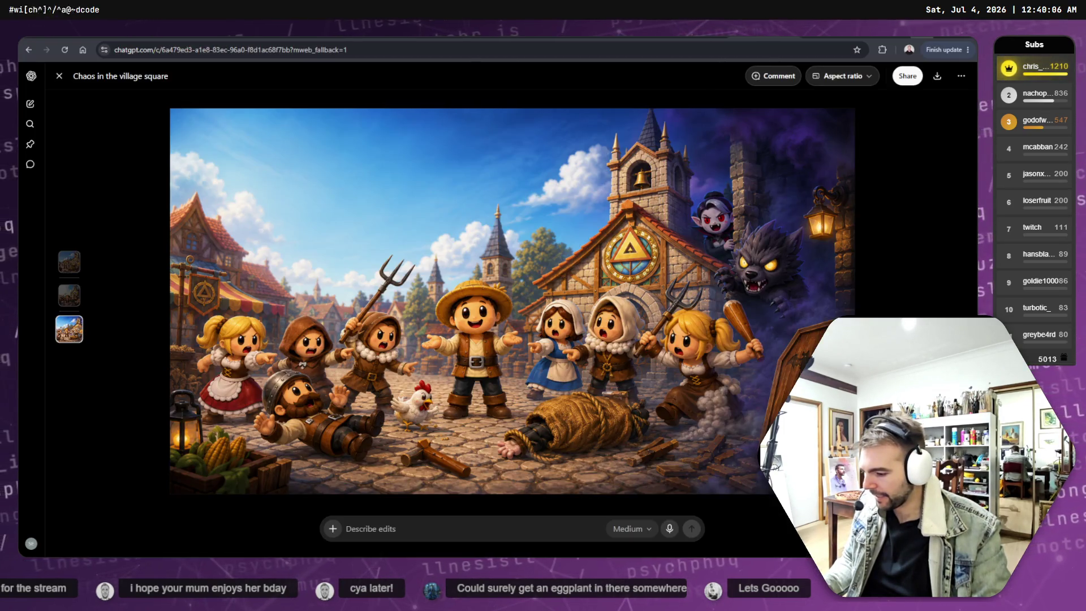
pyautogui.hotkey('alt', 'Tab')
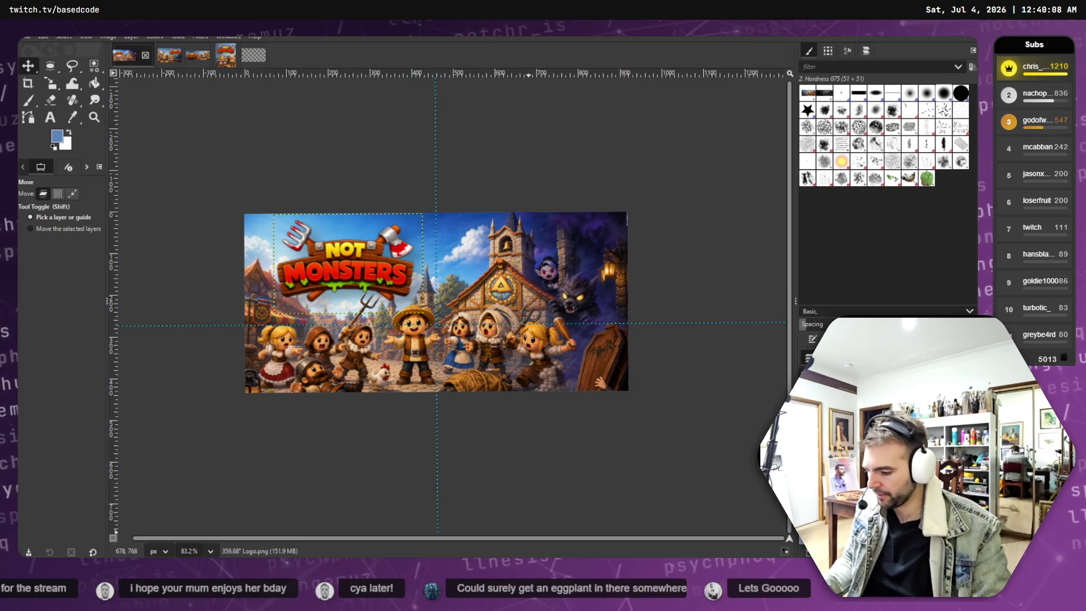
# Show the Library assets requirements on the Steamworks page, then come back to GIMP.
pyautogui.hotkey('alt', 'Tab')
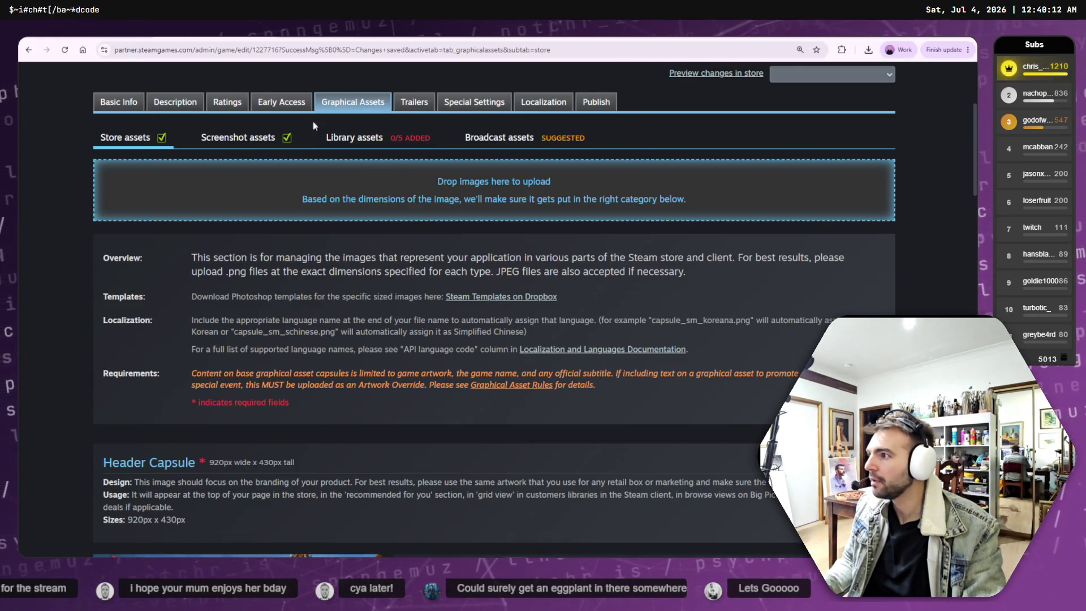
pyautogui.click(348, 138)
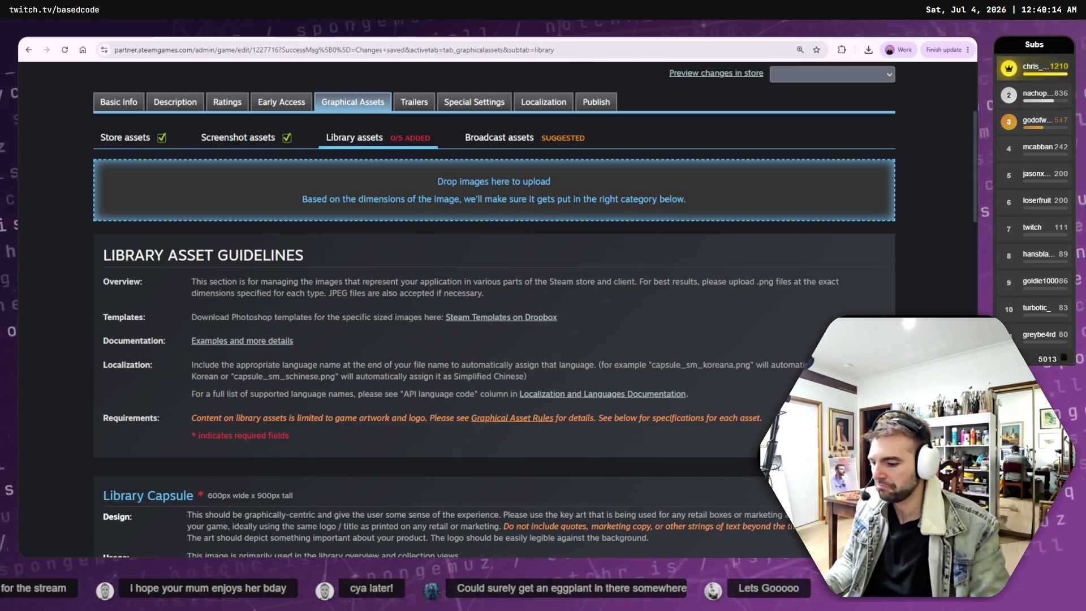
pyautogui.hotkey('alt', 'Tab')
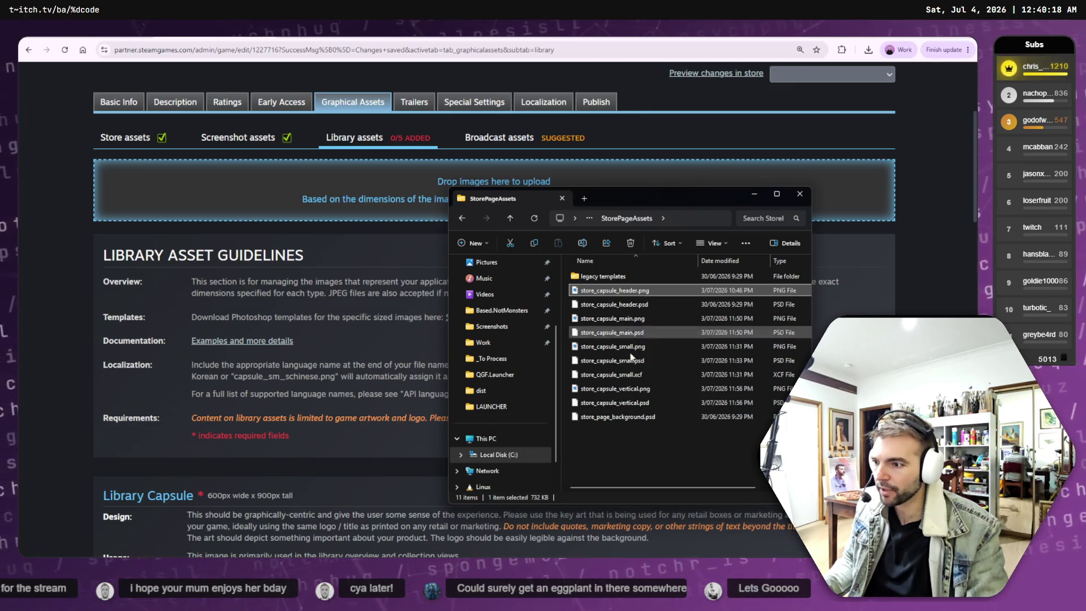
pyautogui.hotkey('alt', 'Tab')
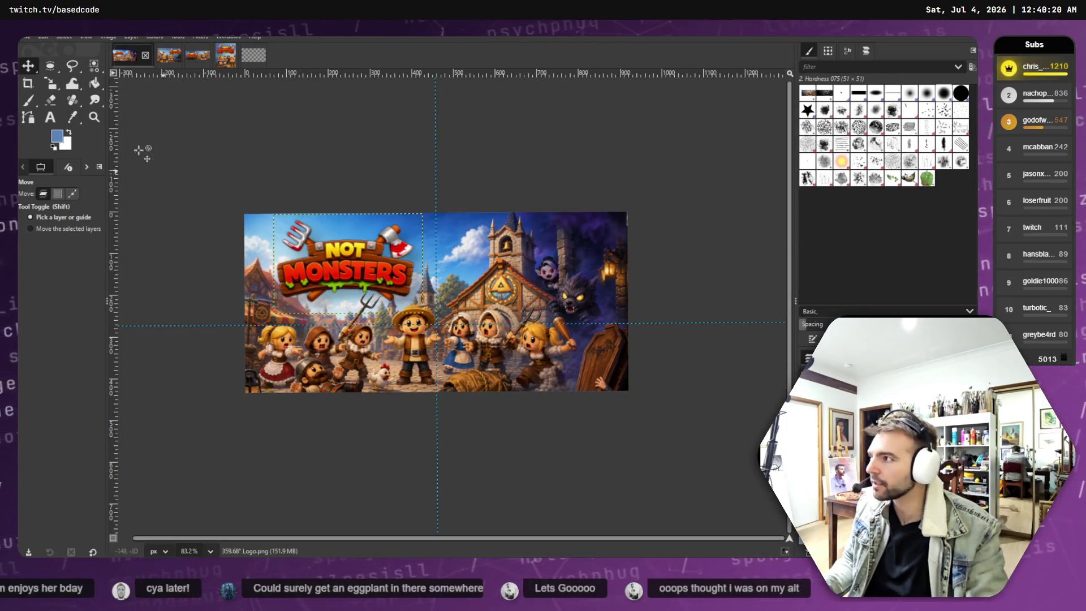
pyautogui.click(27, 40)
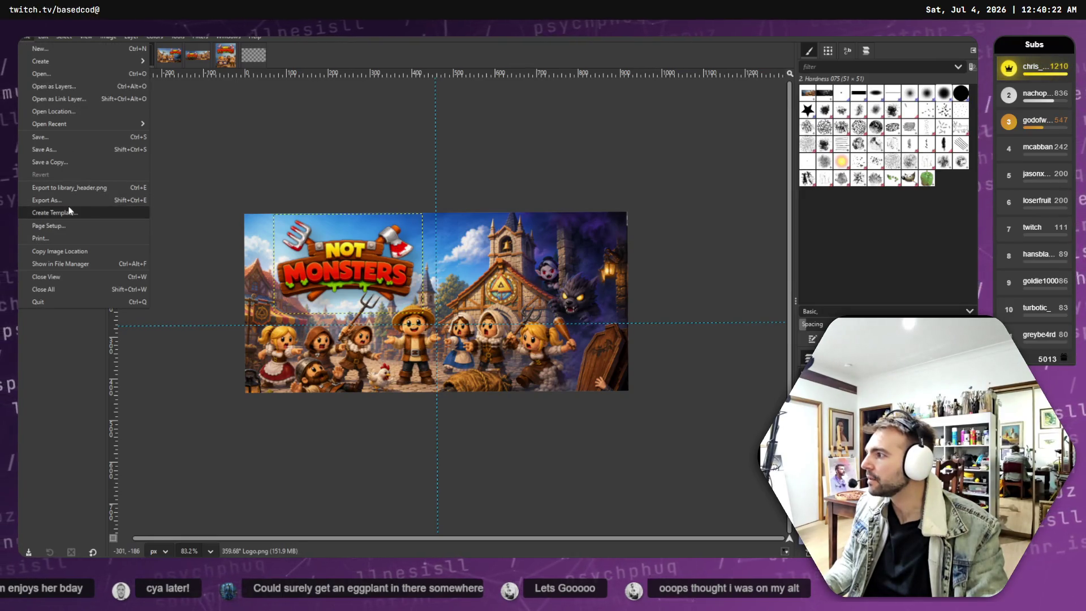
# Try exporting the header under a new name, then go up to Marketing and pick LibraryAssets.
pyautogui.click(70, 205)
pyautogui.click(563, 414)
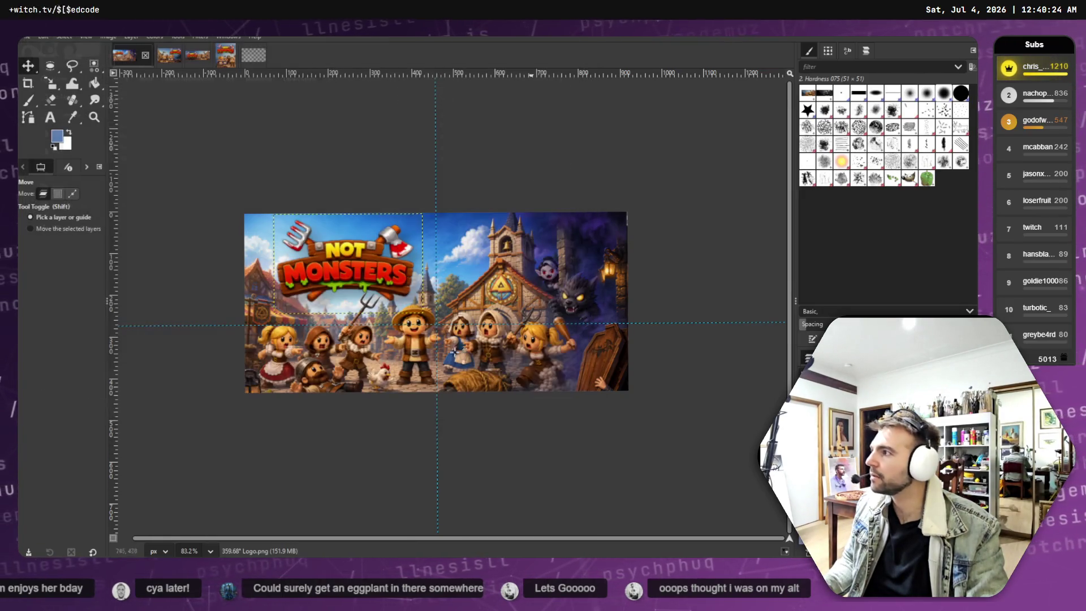
pyautogui.click(28, 38)
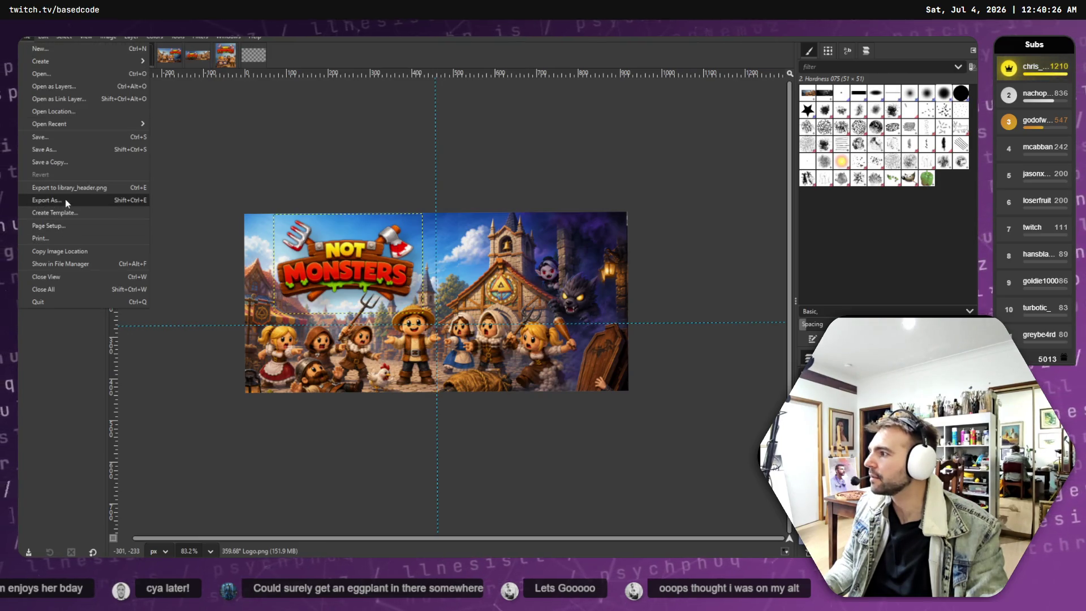
pyautogui.click(67, 204)
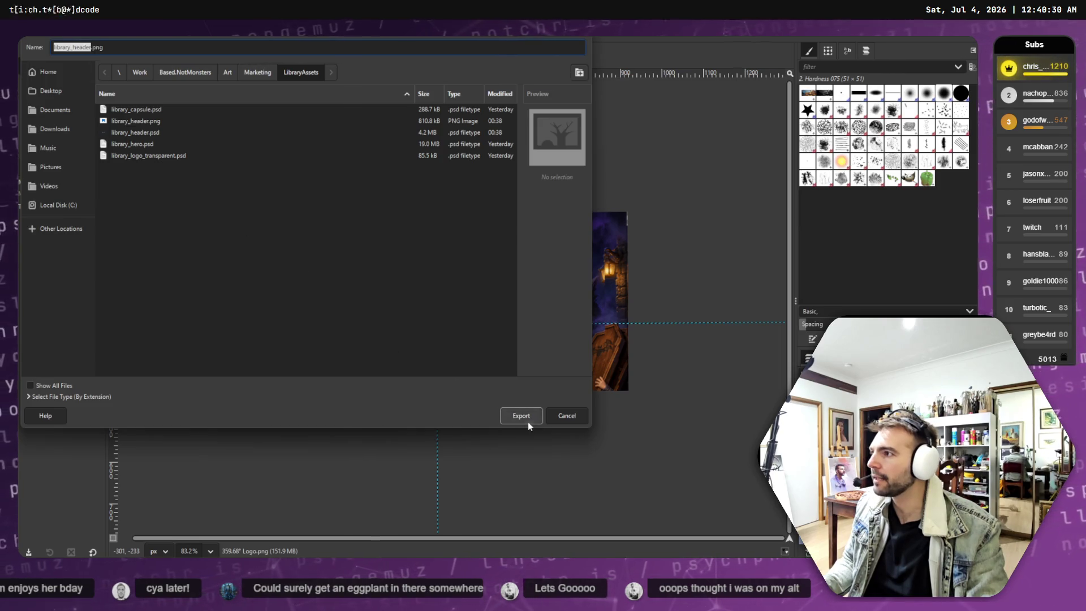
pyautogui.click(556, 418)
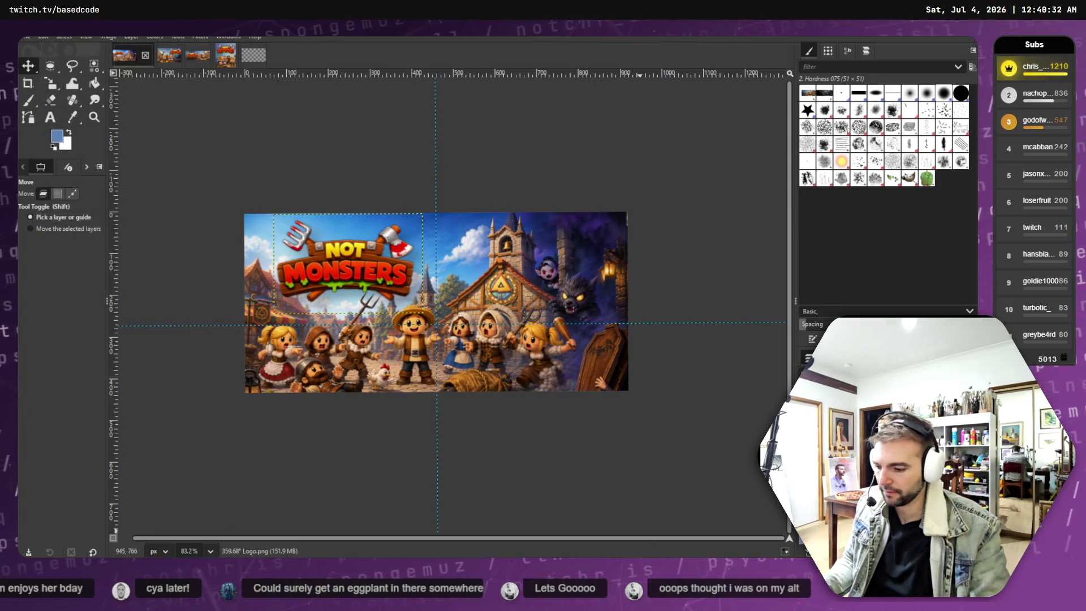
pyautogui.click(511, 219)
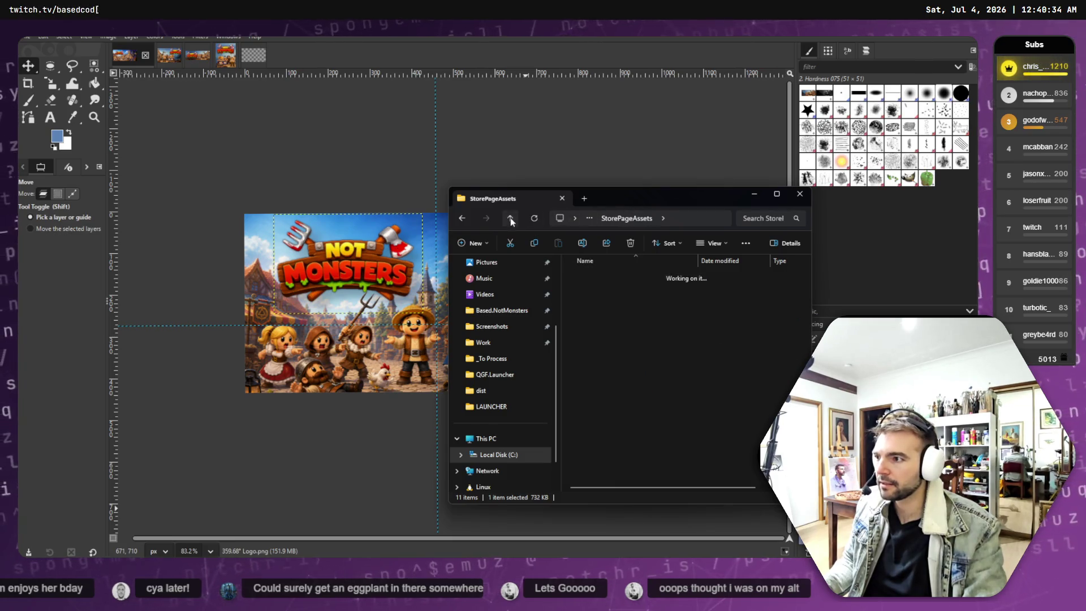
pyautogui.click(603, 282)
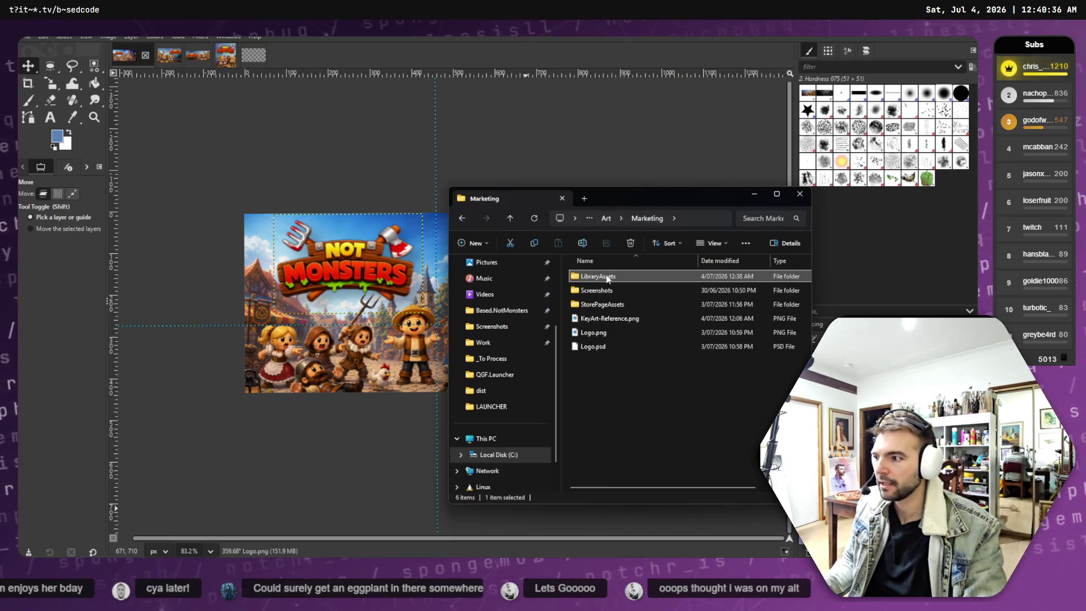
# Open LibraryAssets and drag library_header.png into the Steamworks Library assets upload area.
pyautogui.doubleClick(607, 278)
pyautogui.click(615, 292)
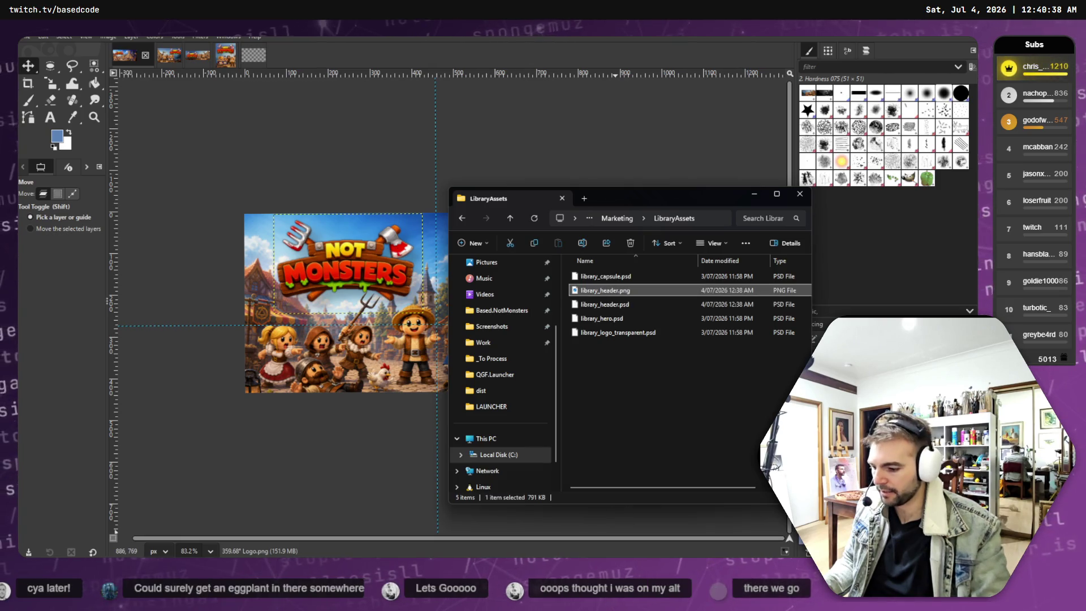
pyautogui.hotkey('alt', 'Tab')
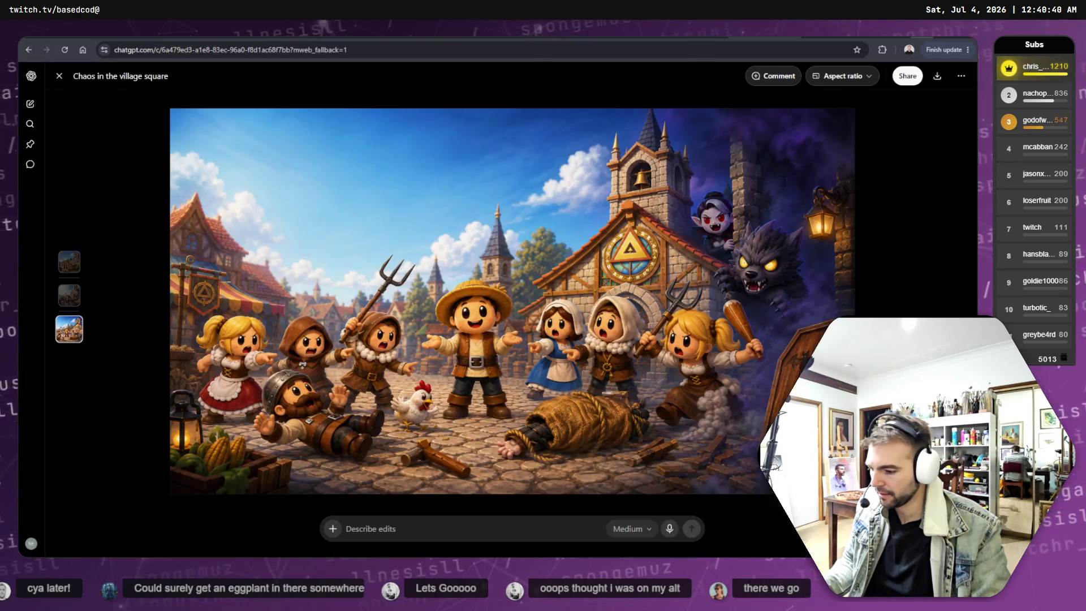
pyautogui.hotkey('alt', 'Tab')
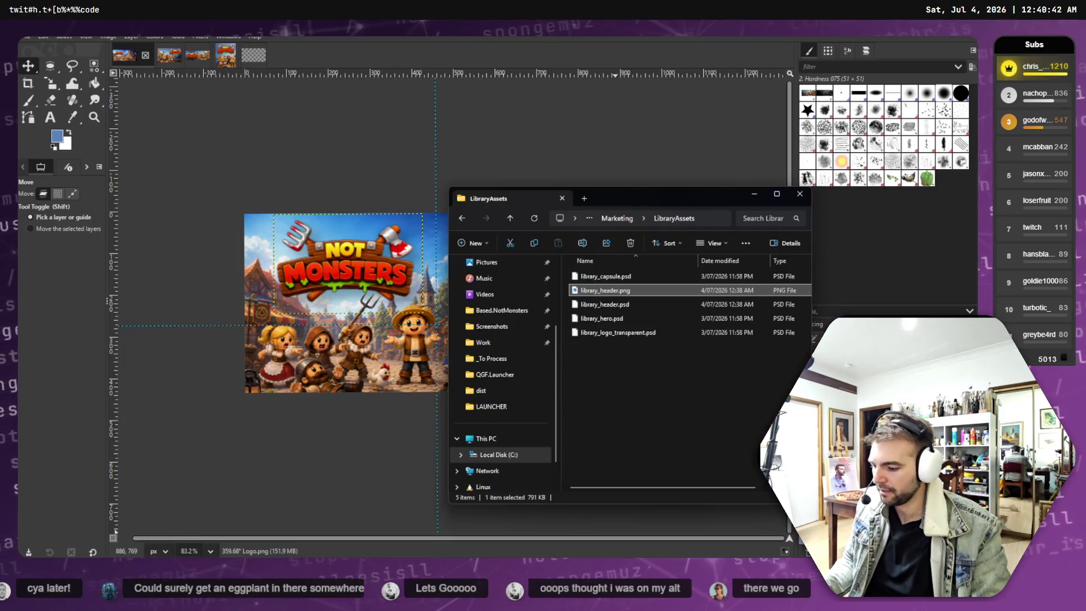
pyautogui.hotkey('alt', 'Tab')
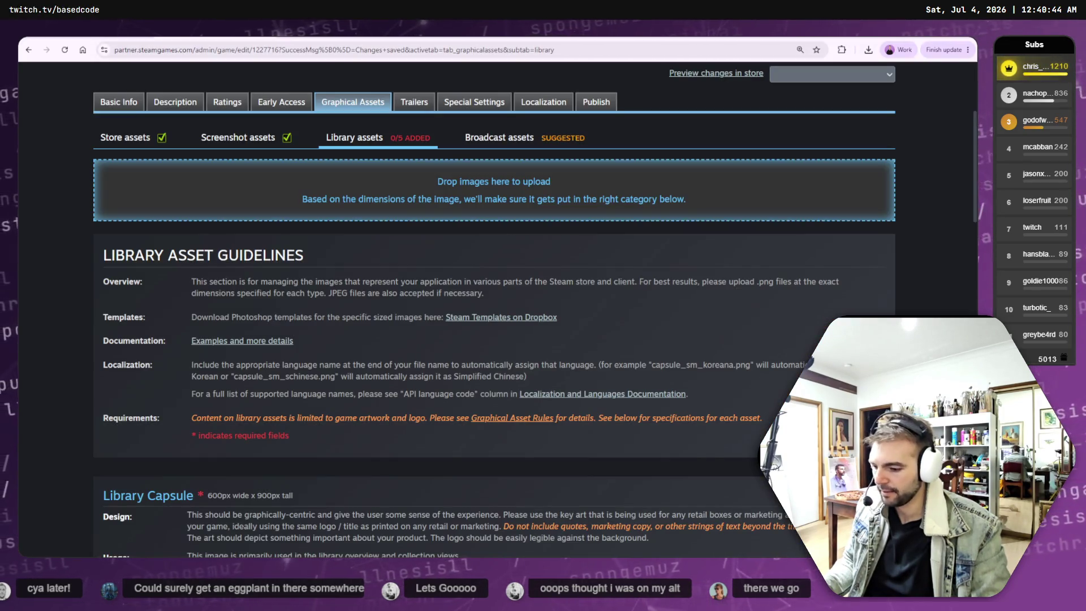
pyautogui.hotkey('alt', 'Tab')
pyautogui.moveTo(604, 290)
pyautogui.mouseDown()
pyautogui.moveTo(317, 162)
pyautogui.moveTo(323, 177)
pyautogui.mouseUp()
# Set library_header.png as Library Header, tick legible-logo and no-extra-text, and upload it.
pyautogui.click(215, 288)
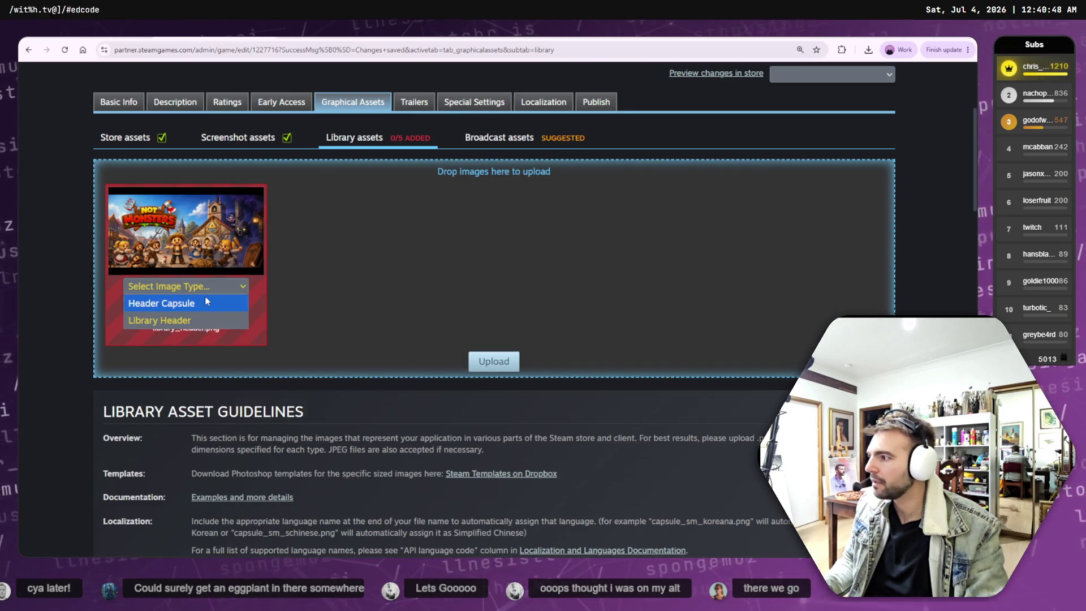
pyautogui.click(195, 320)
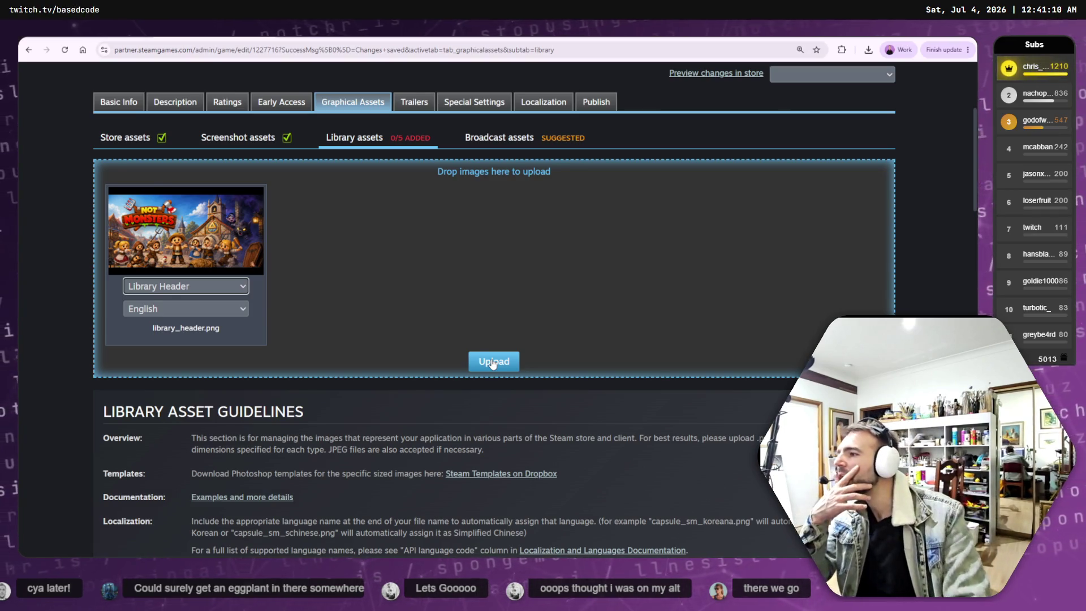
pyautogui.click(493, 362)
pyautogui.click(488, 277)
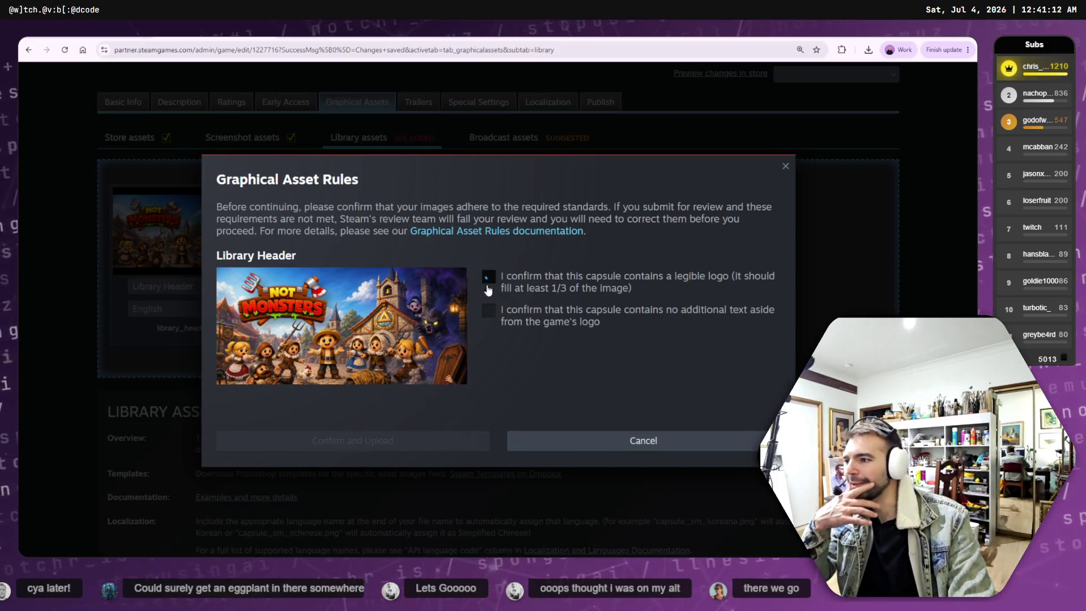
pyautogui.click(497, 318)
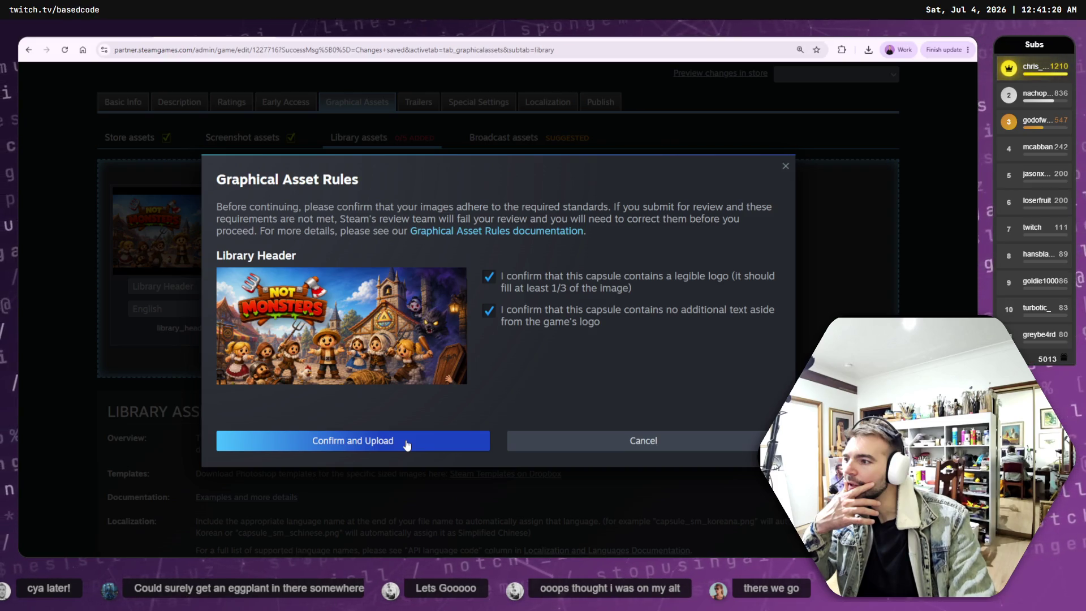
pyautogui.click(405, 440)
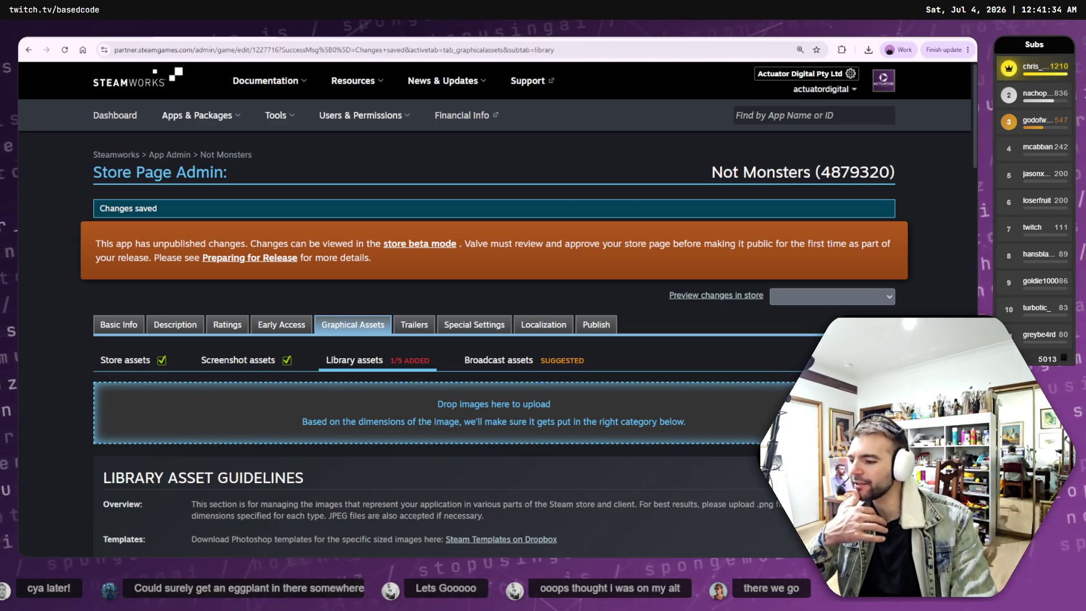
# Scroll through the Library assets sections to check the new Library Header and remaining requirements.
pyautogui.scroll(-3, 497, 498)
pyautogui.scroll(-7, 497, 498)
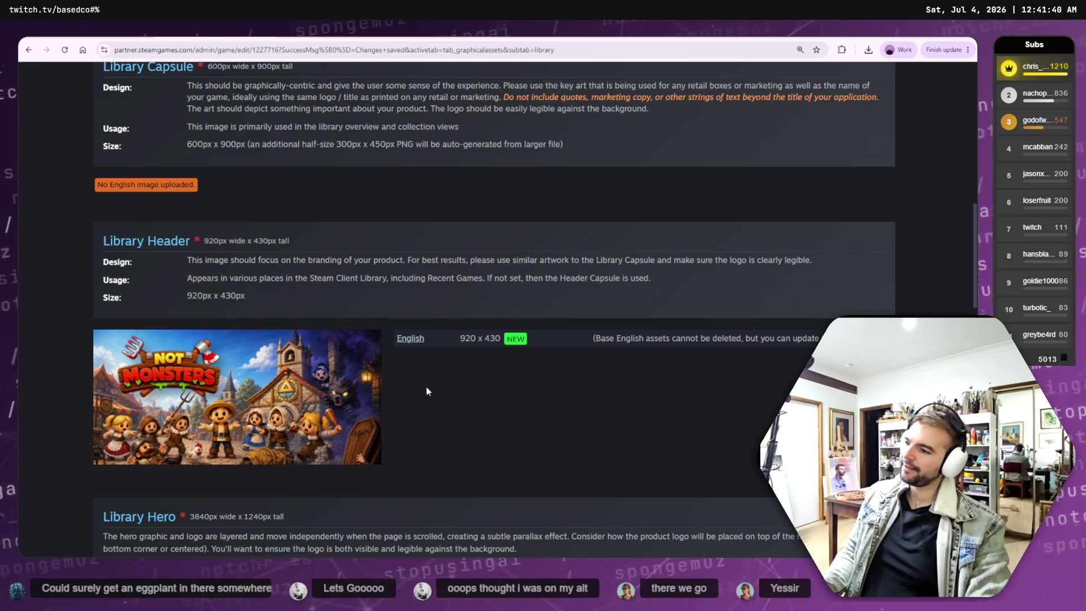
pyautogui.scroll(-2, 433, 390)
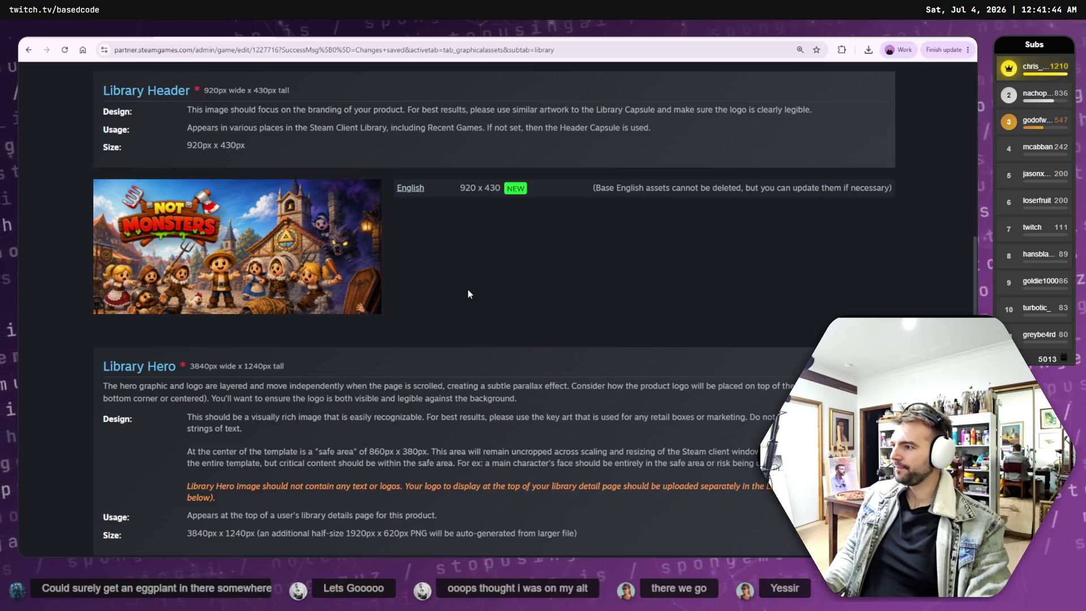
pyautogui.scroll(-3, 323, 263)
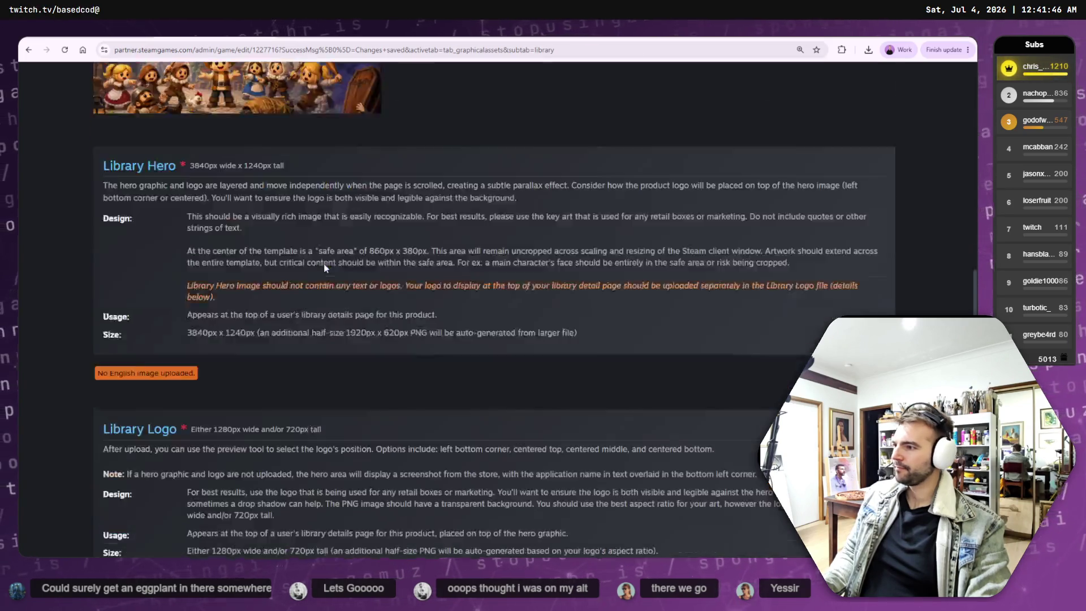
pyautogui.scroll(3, 333, 262)
pyautogui.scroll(1, 334, 262)
pyautogui.scroll(7, 338, 305)
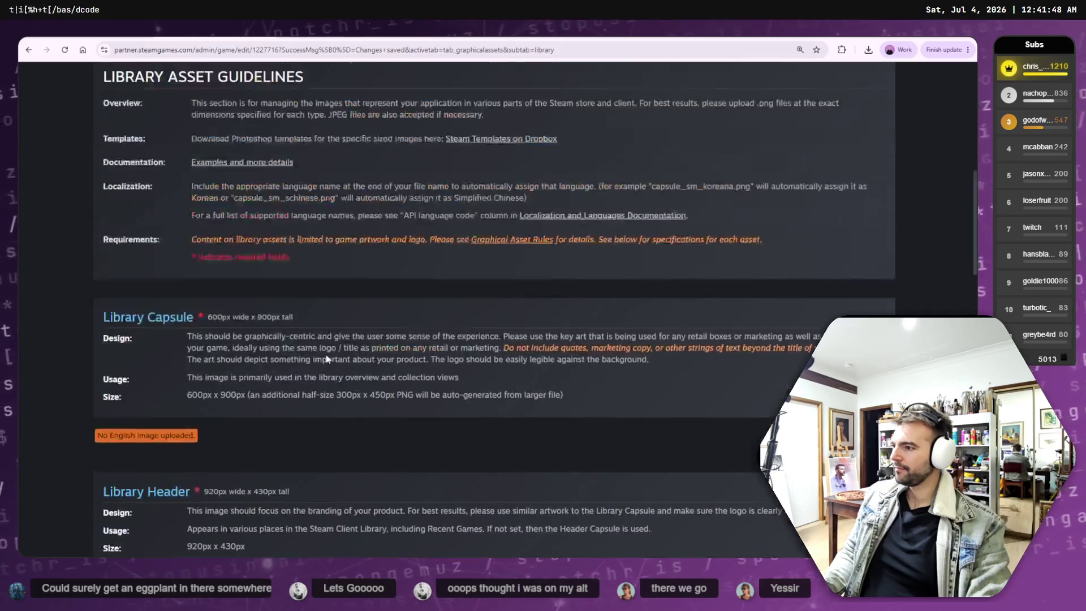
pyautogui.scroll(-9, 339, 339)
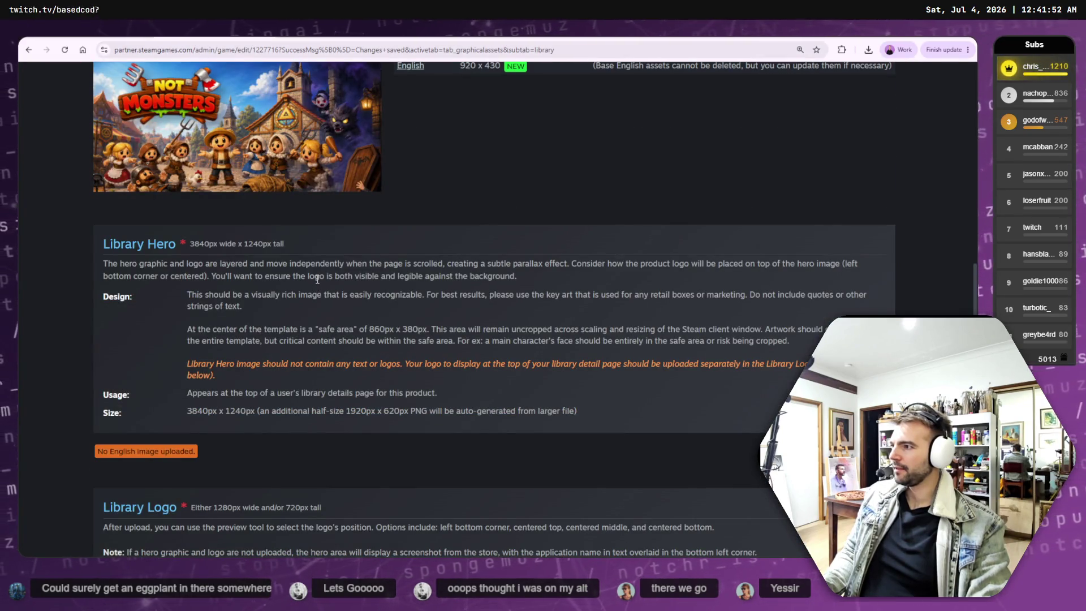
pyautogui.scroll(-12, 318, 279)
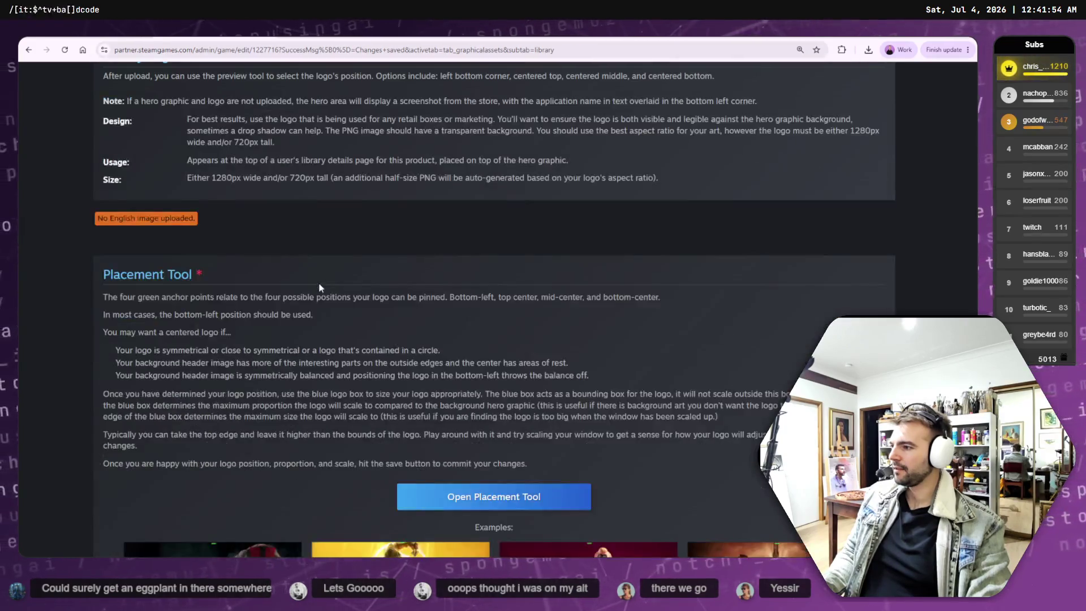
pyautogui.scroll(14, 322, 288)
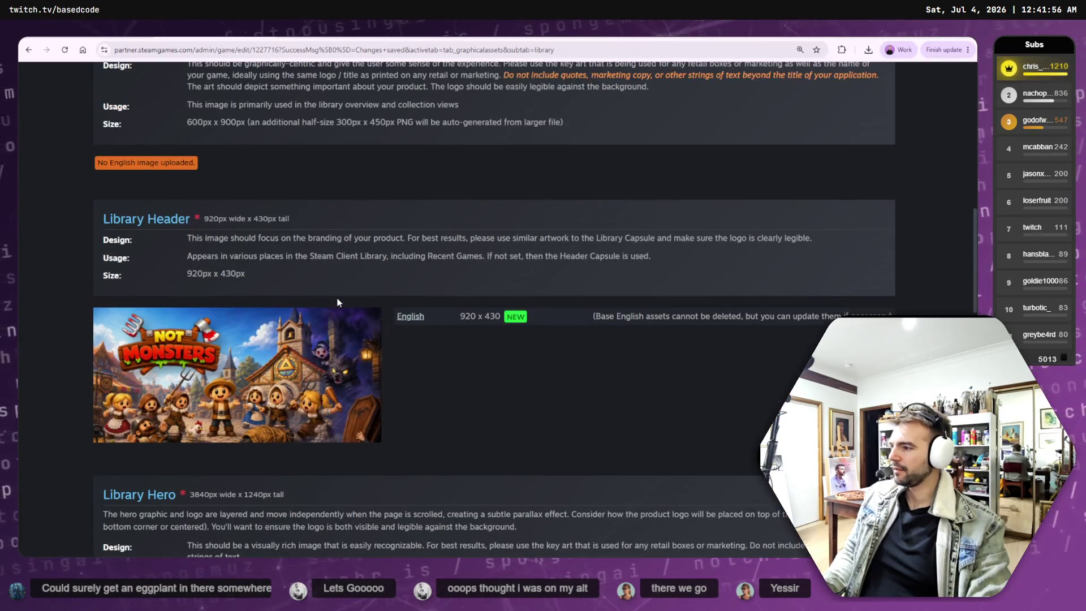
pyautogui.scroll(10, 337, 303)
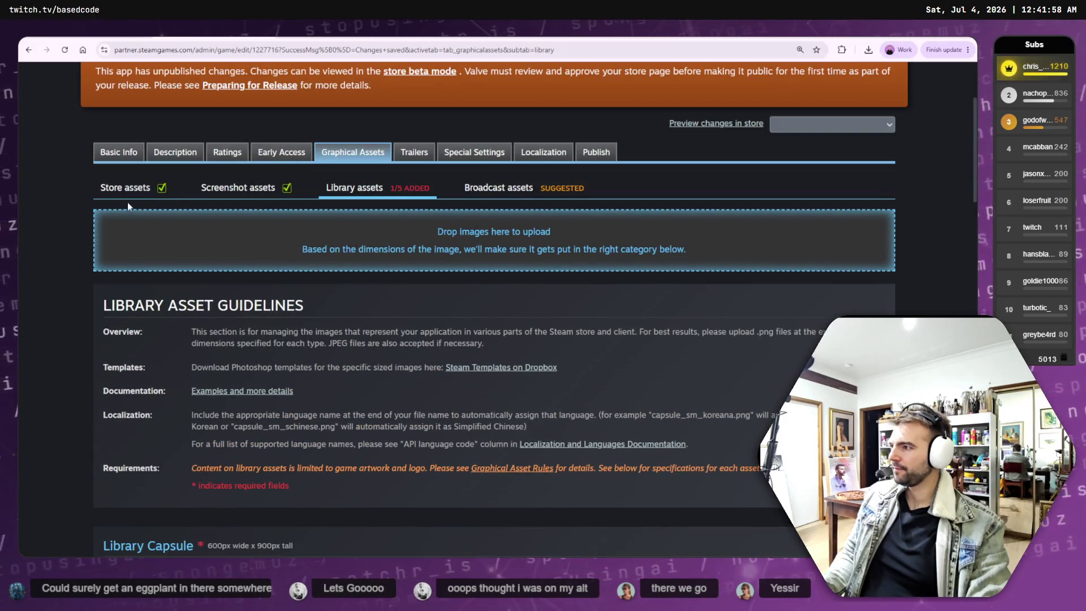
# Show the Store assets section, then switch to the ChatGPT village image.
pyautogui.click(142, 193)
pyautogui.scroll(-1, 142, 193)
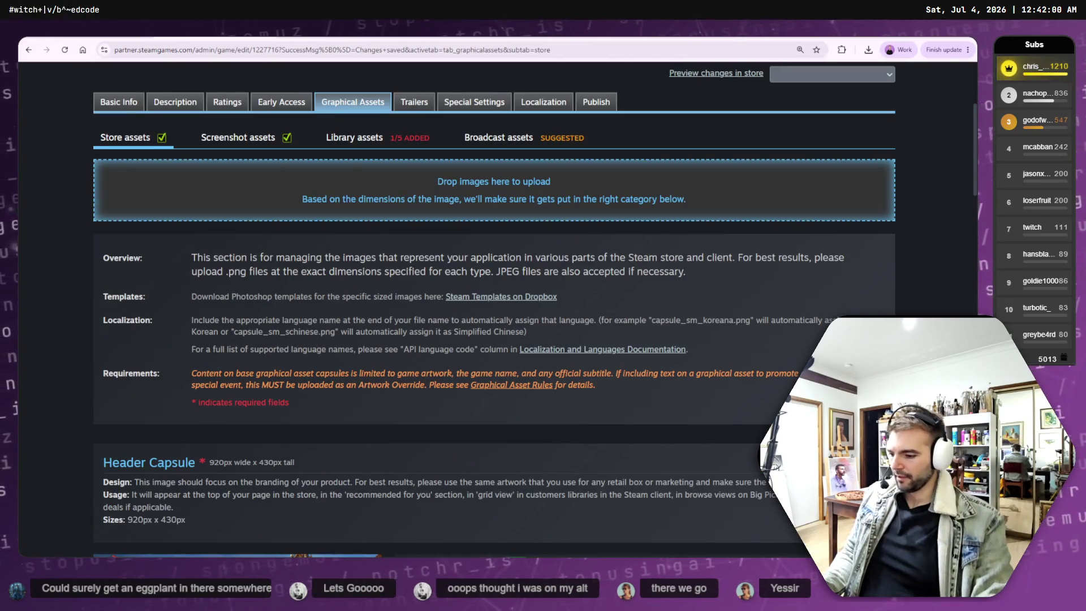
pyautogui.hotkey('alt', 'Tab')
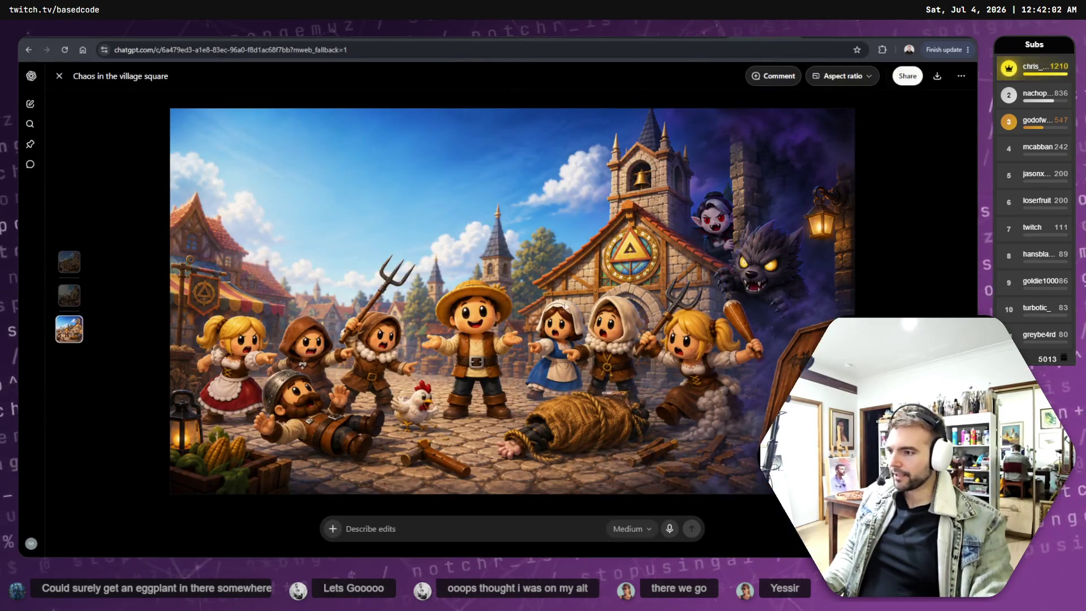
# Close the current image, scroll the chat, and open 'The village stands against the creatures' full-size.
pyautogui.press('Escape')
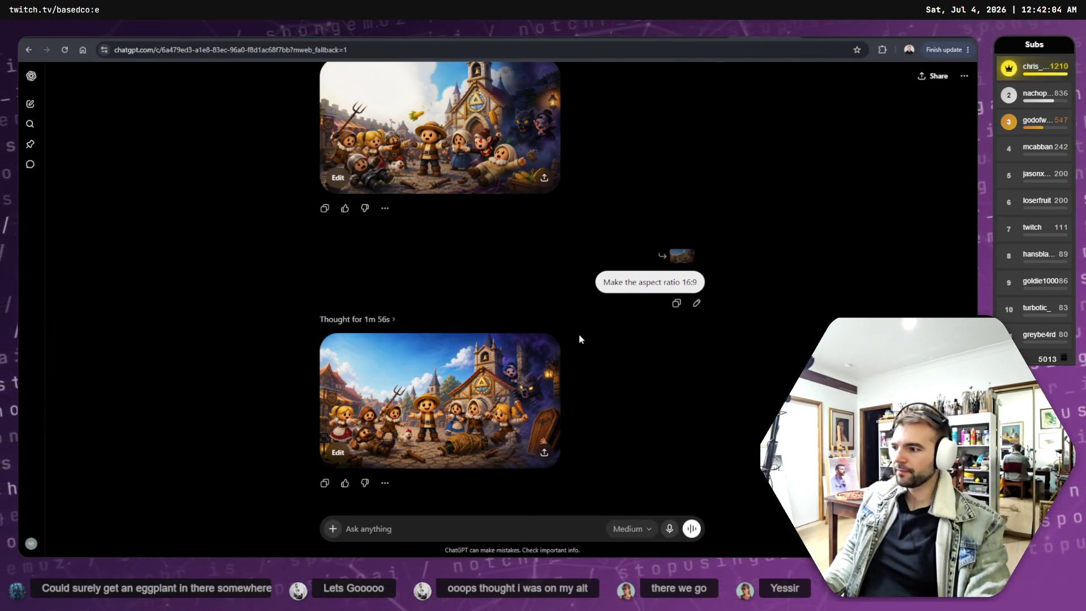
pyautogui.scroll(2, 490, 408)
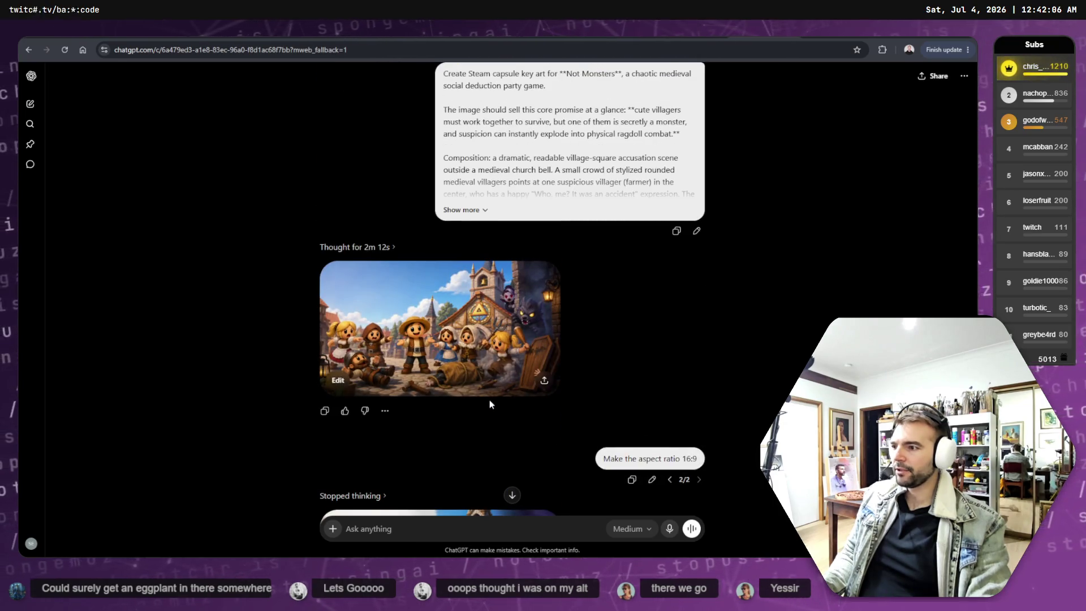
pyautogui.scroll(-1, 489, 399)
pyautogui.scroll(-5, 491, 399)
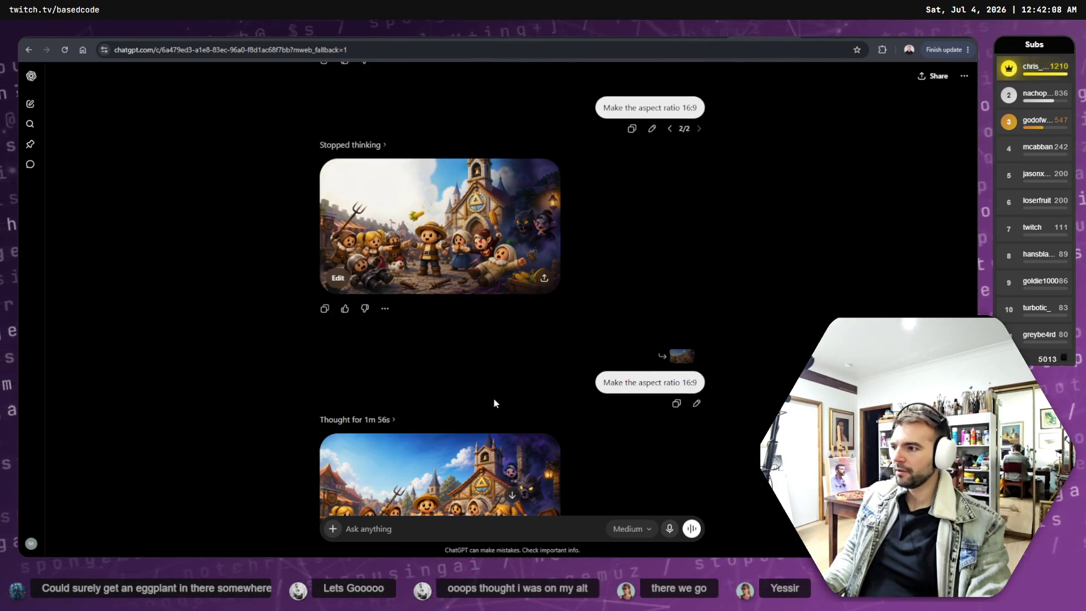
pyautogui.scroll(-2, 493, 398)
pyautogui.scroll(5, 439, 411)
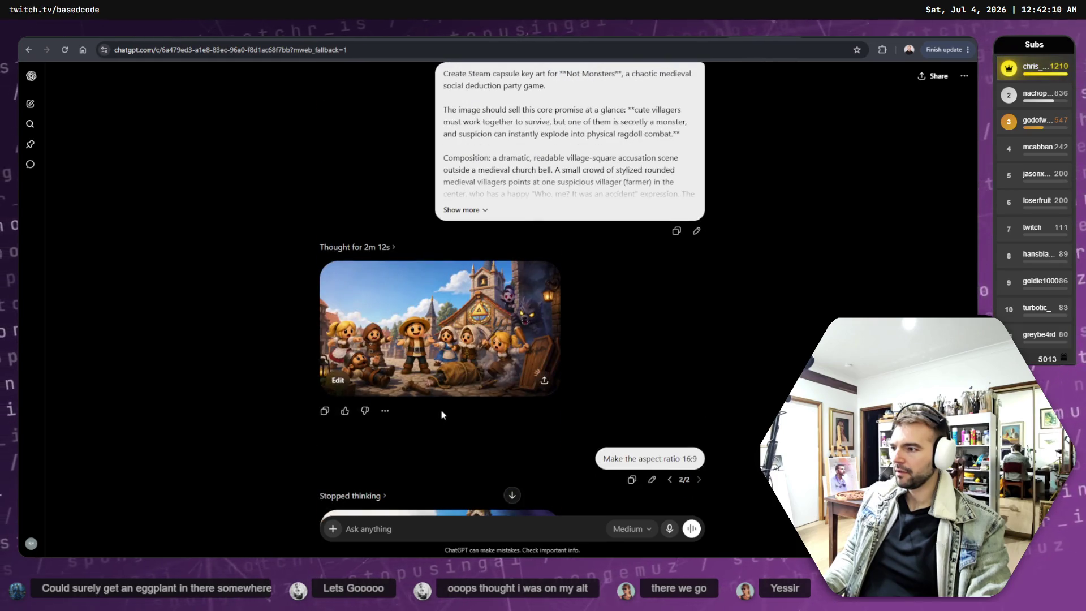
pyautogui.scroll(3, 441, 409)
pyautogui.scroll(-1, 462, 403)
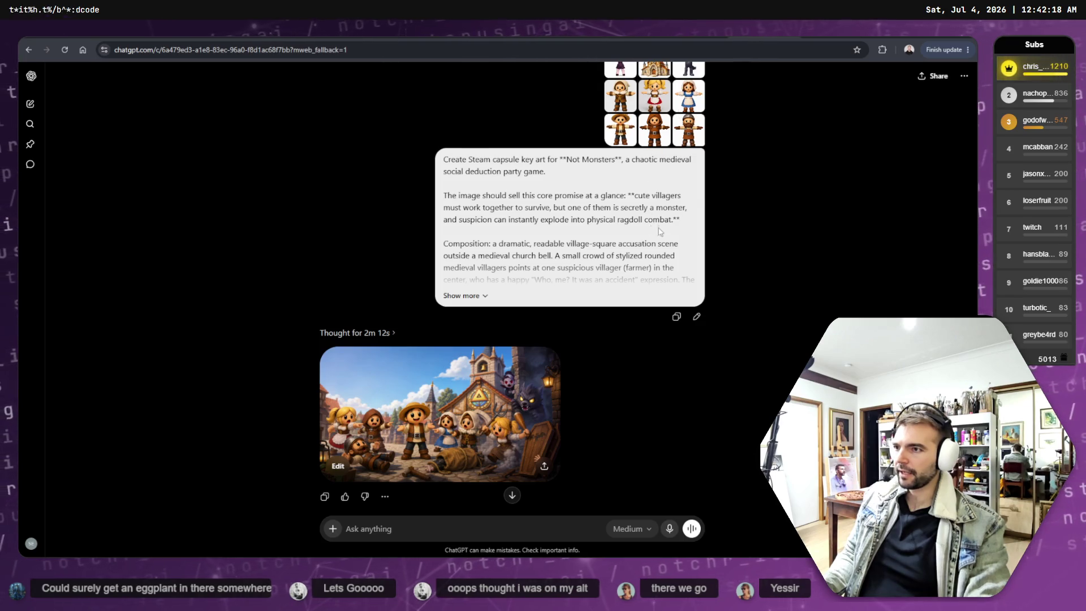
pyautogui.scroll(1, 655, 228)
pyautogui.scroll(-10, 663, 155)
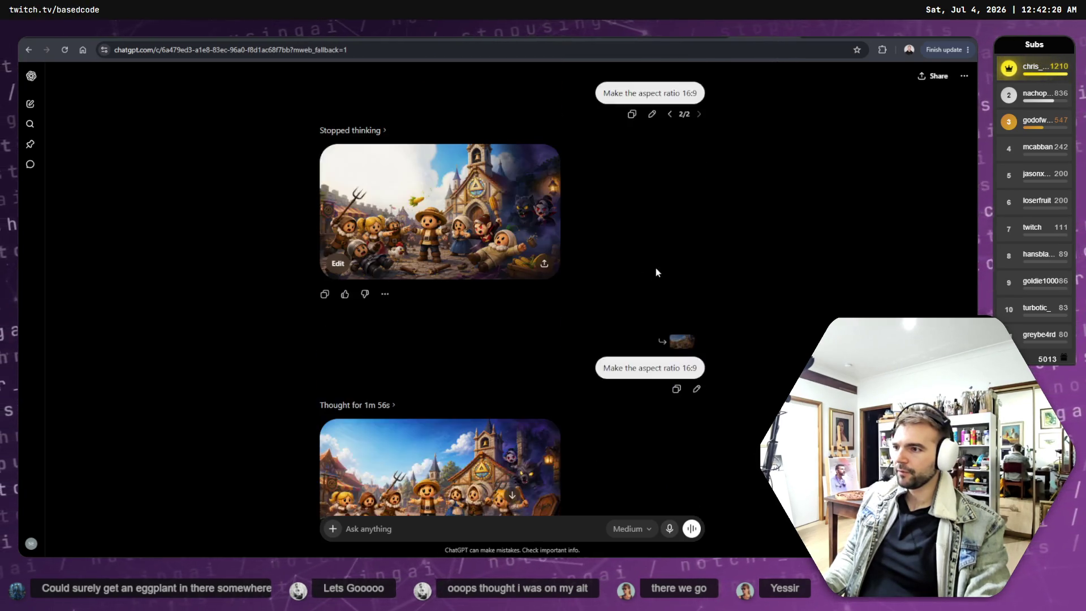
pyautogui.scroll(5, 519, 436)
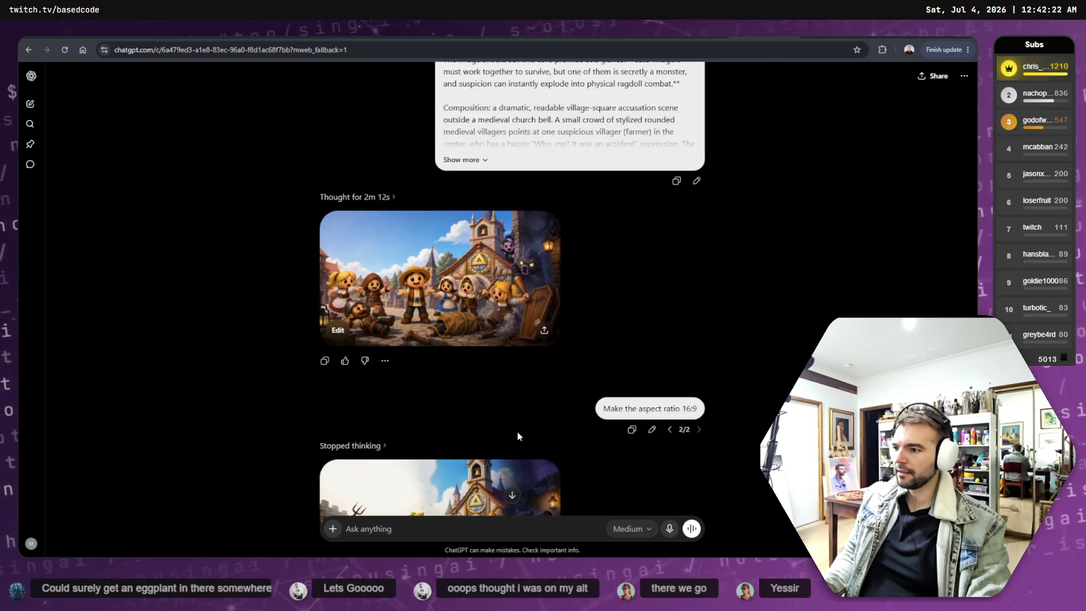
pyautogui.click(518, 433)
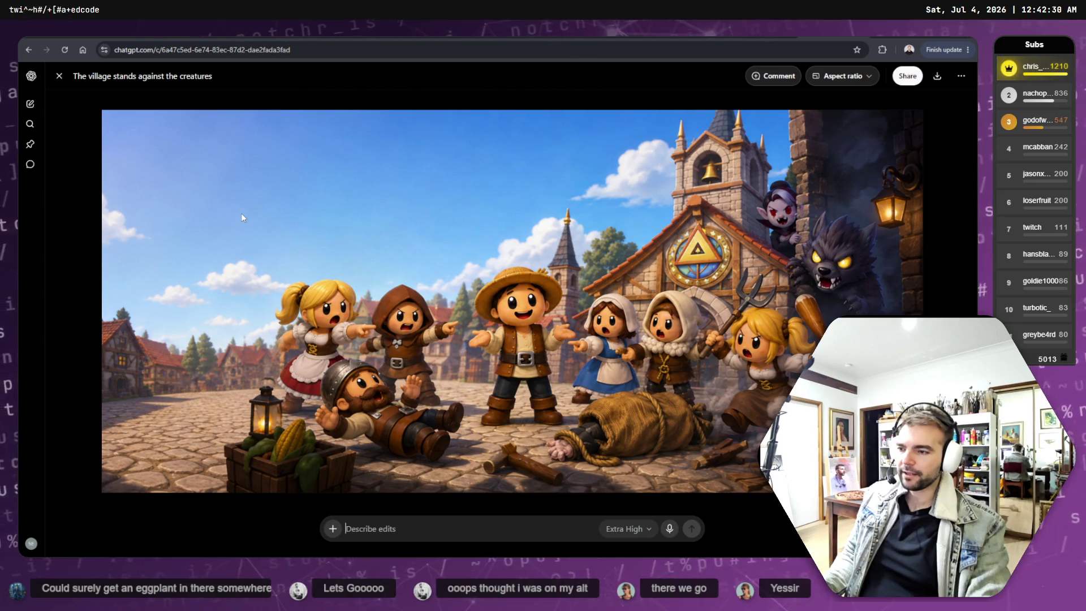
pyautogui.click(60, 77)
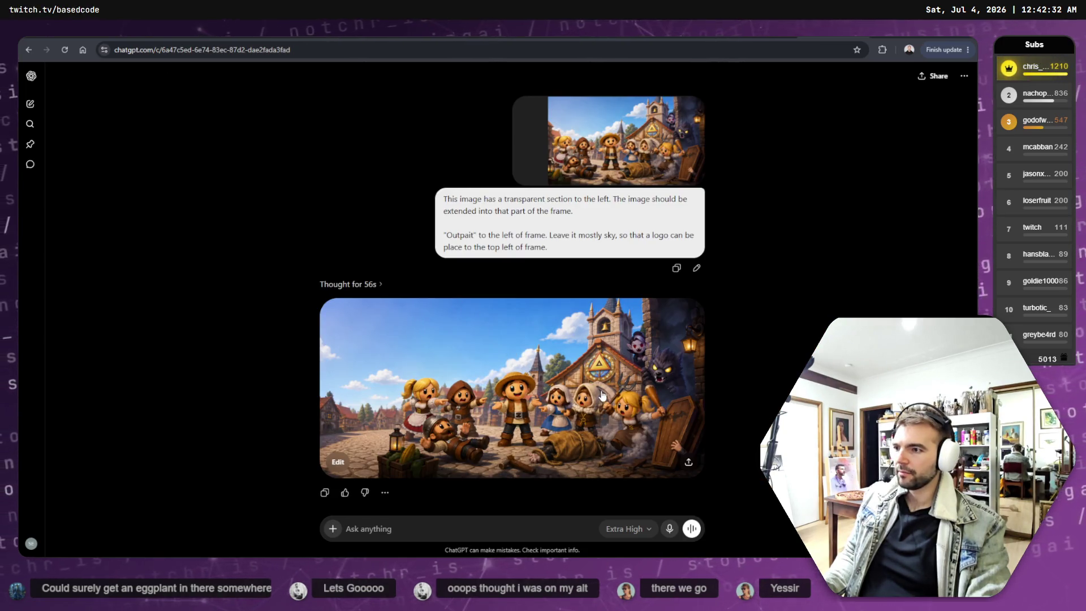
pyautogui.click(591, 399)
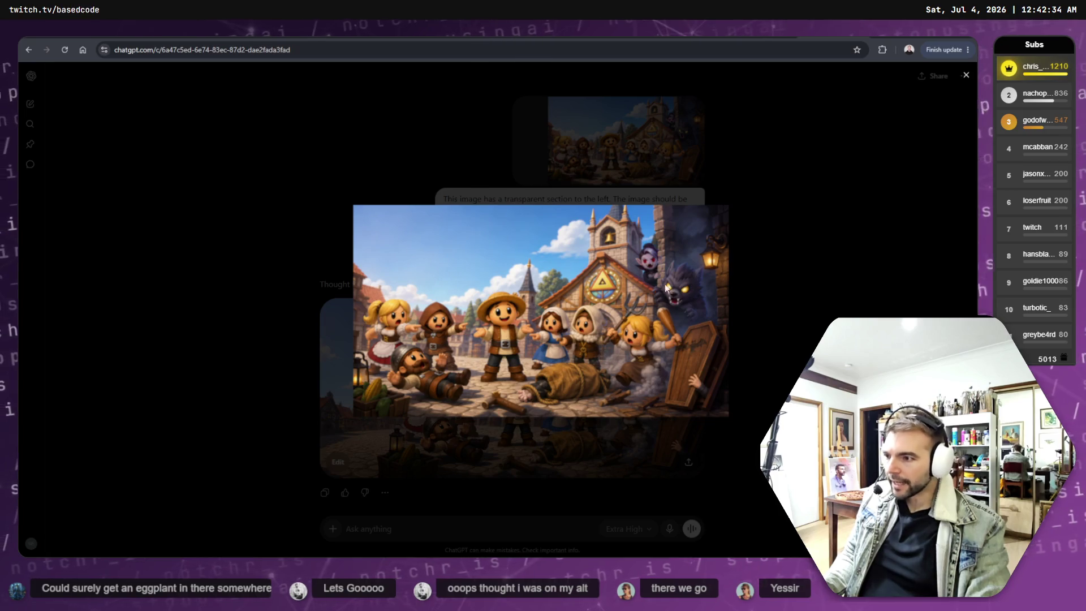
pyautogui.click(779, 247)
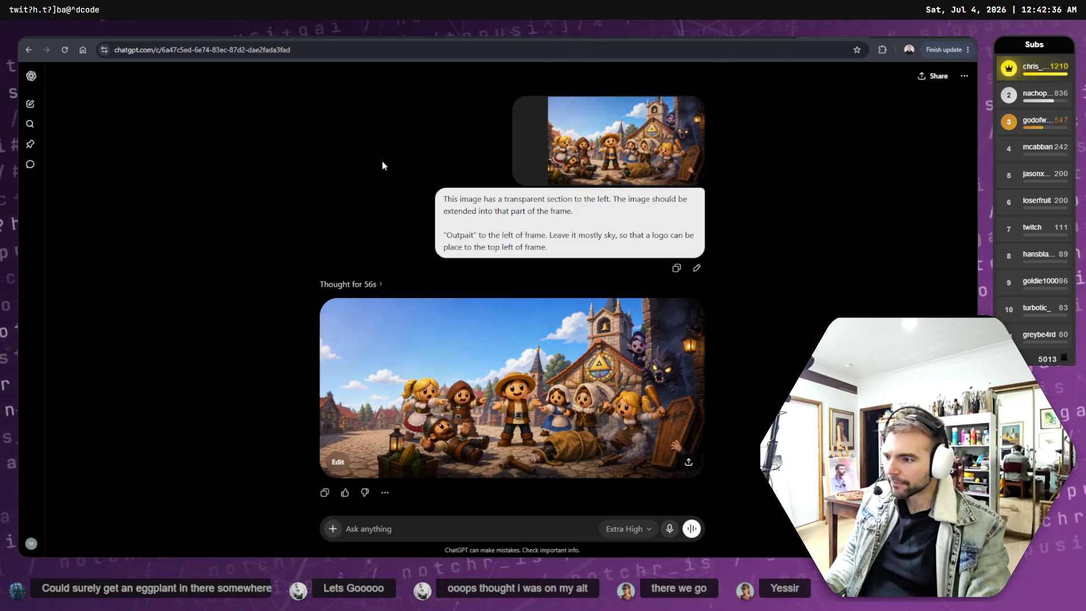
pyautogui.click(592, 171)
pyautogui.click(829, 283)
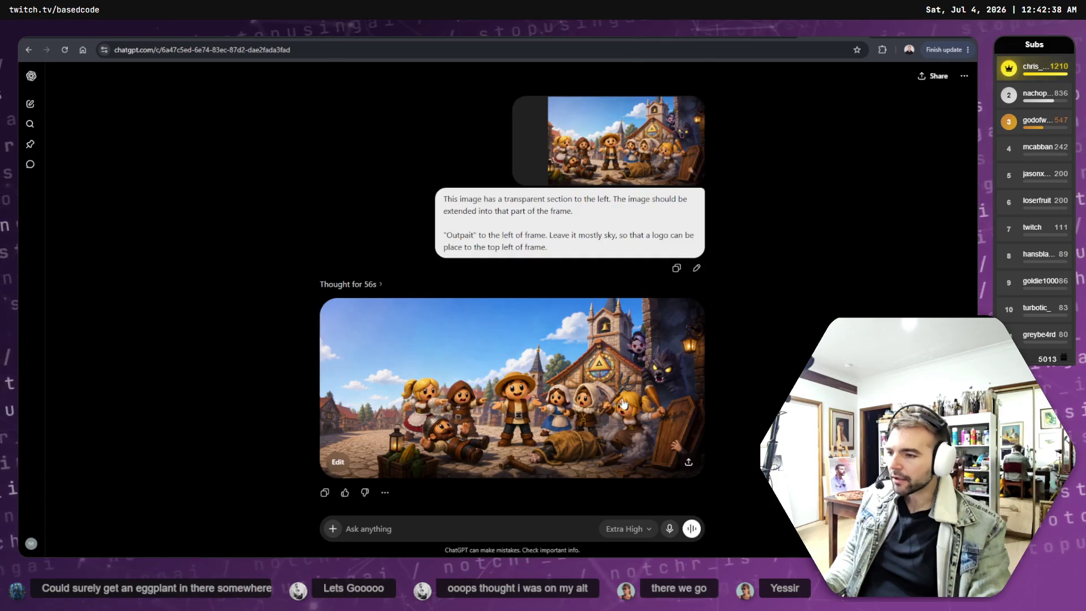
pyautogui.click(662, 333)
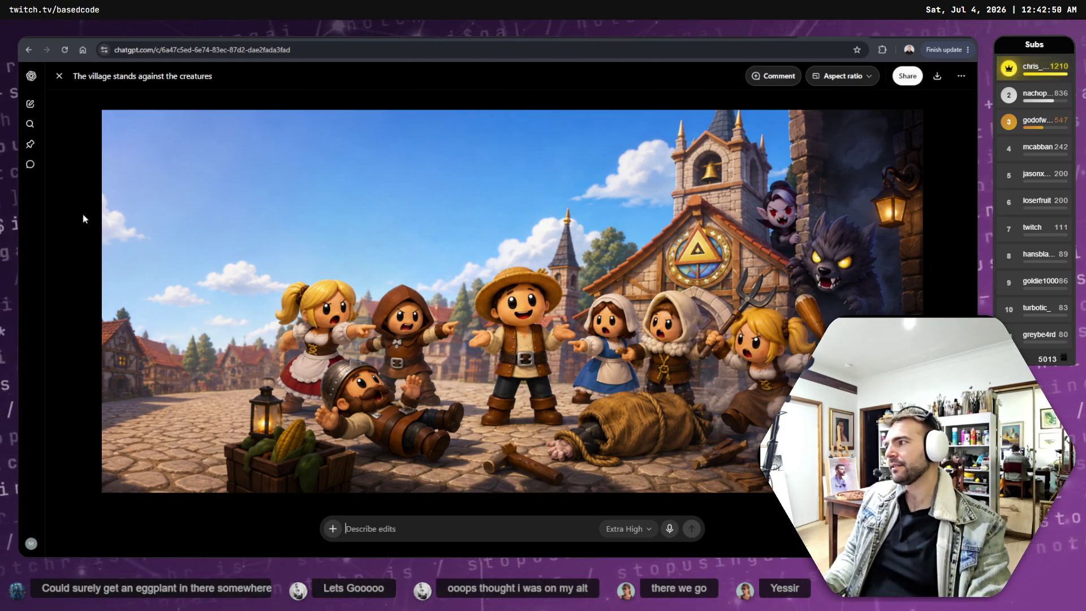
pyautogui.rightClick(383, 230)
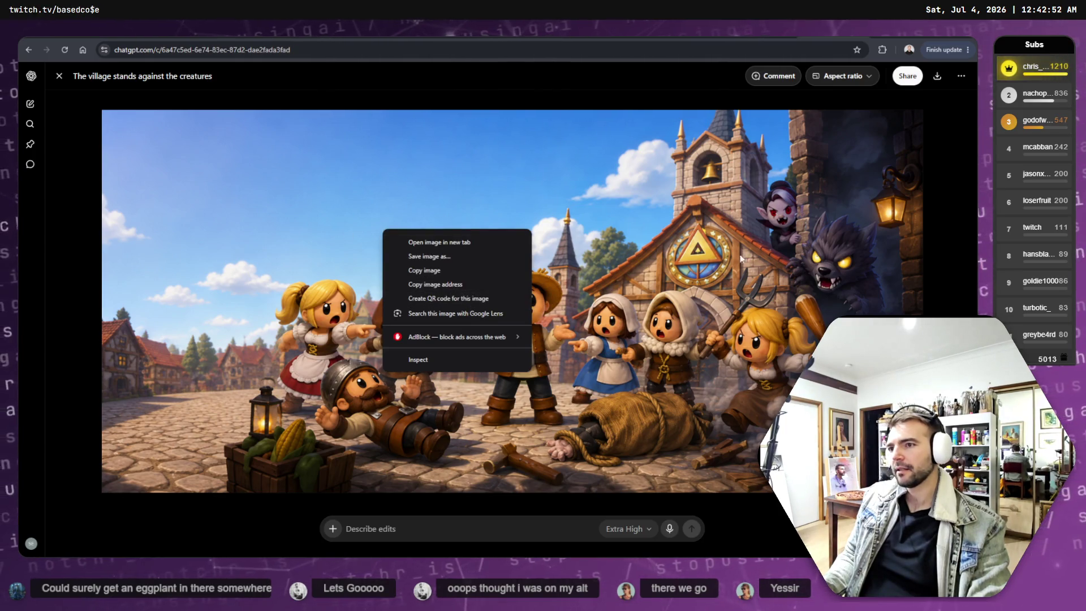
pyautogui.click(75, 229)
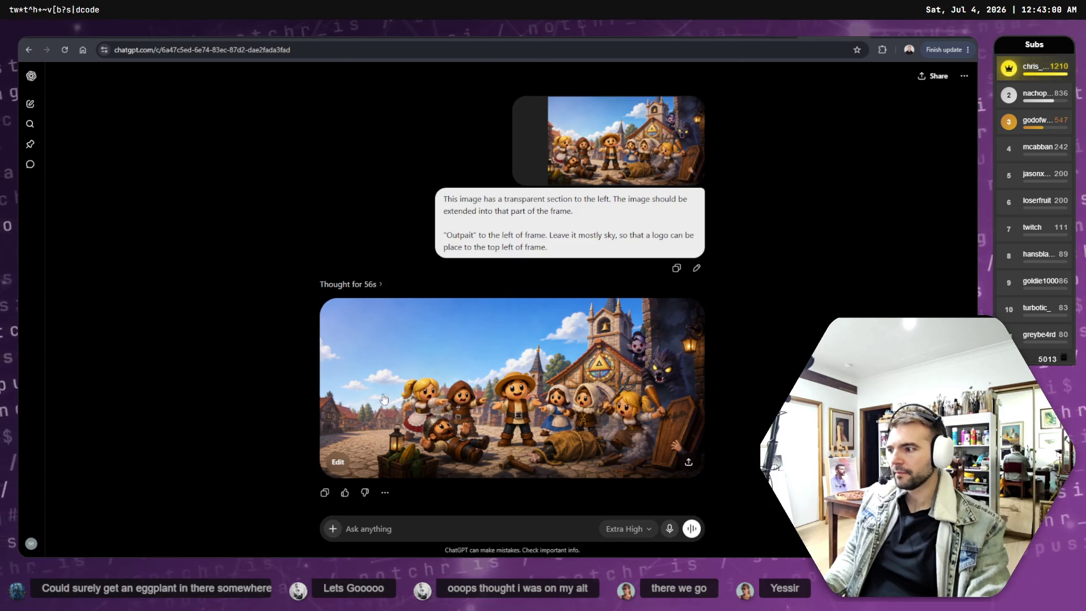
pyautogui.write('w')
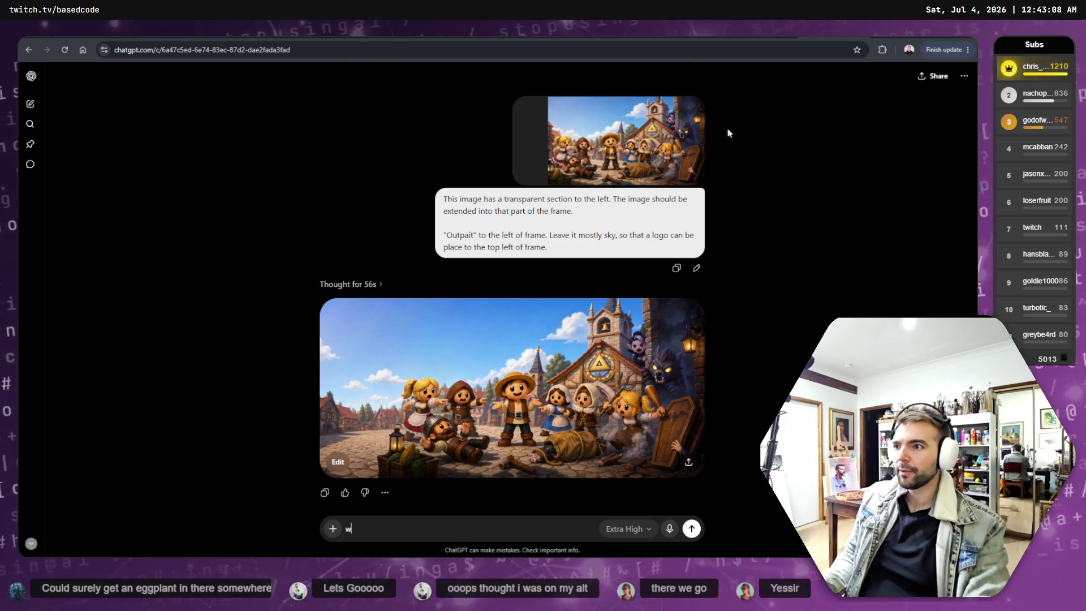
pyautogui.click(679, 38)
# Scroll the chat and briefly view an earlier generated village image full-size.
pyautogui.scroll(-6, 657, 356)
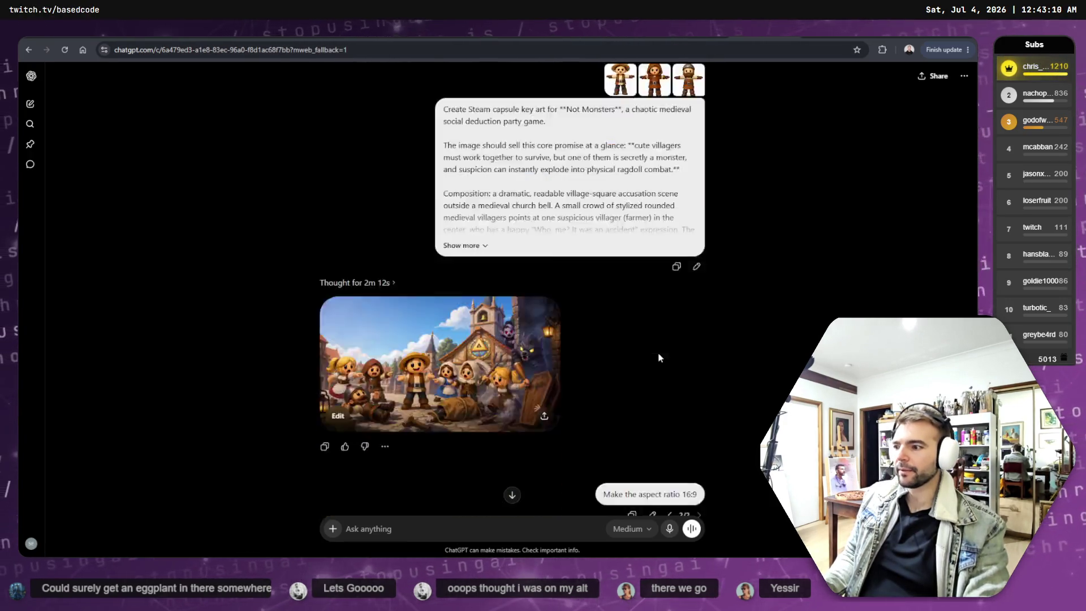
pyautogui.scroll(2, 541, 232)
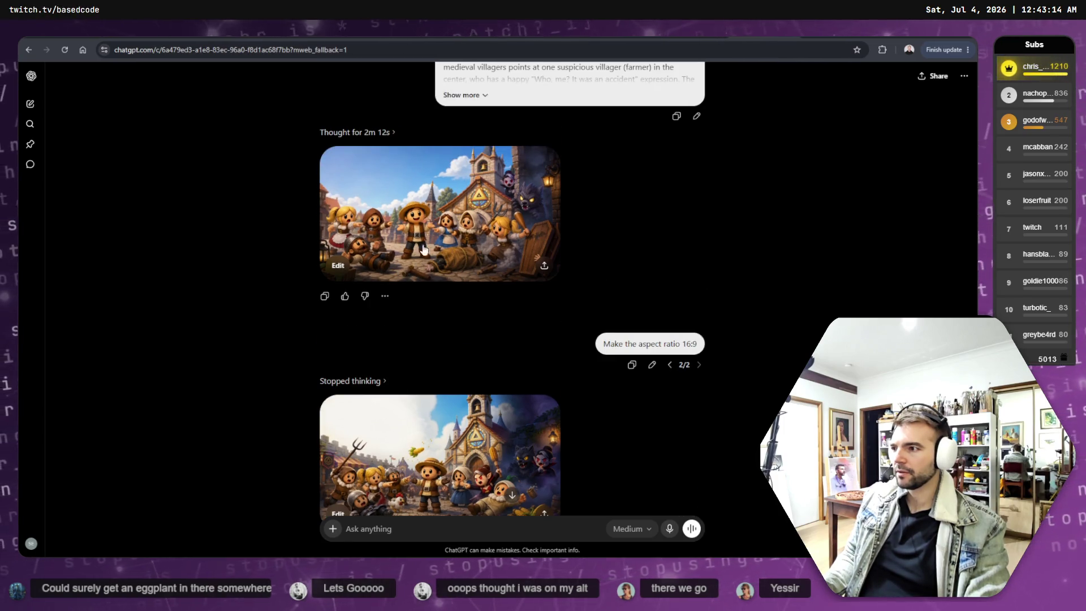
pyautogui.scroll(-6, 447, 380)
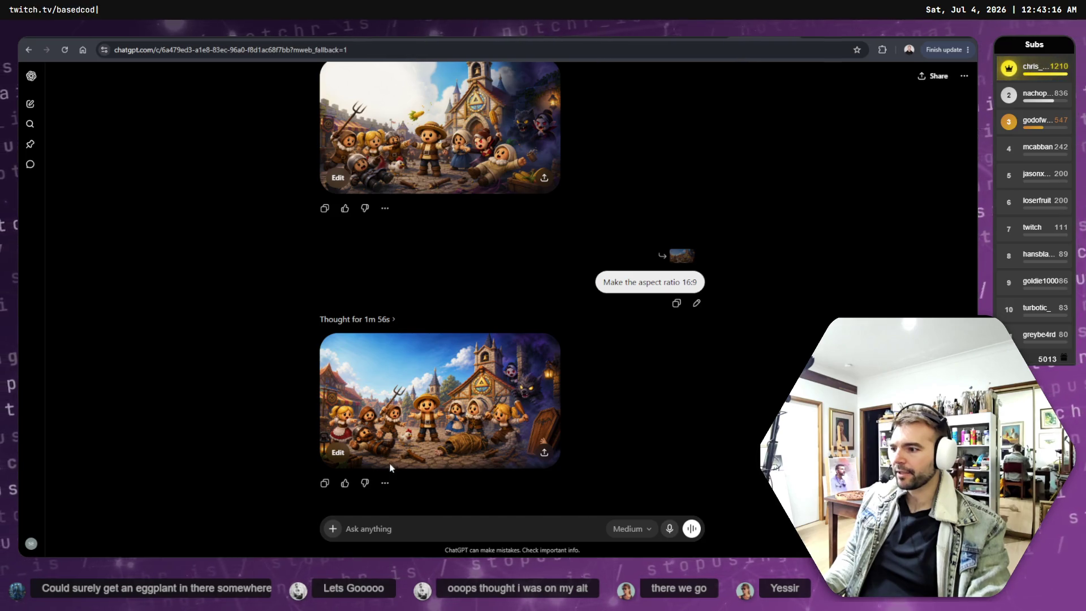
pyautogui.scroll(6, 502, 403)
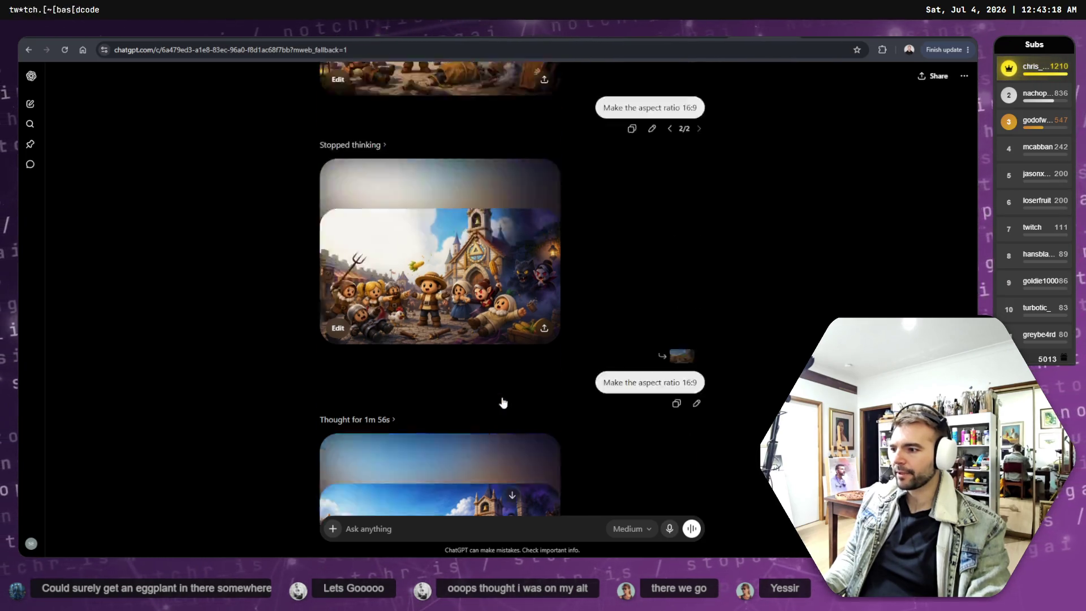
pyautogui.click(501, 436)
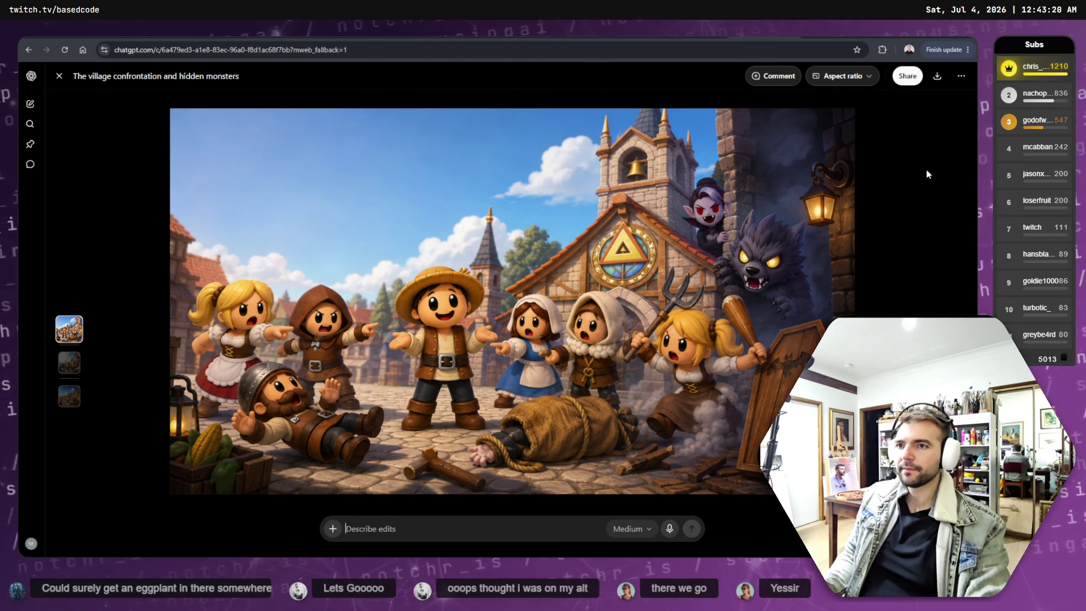
pyautogui.click(969, 228)
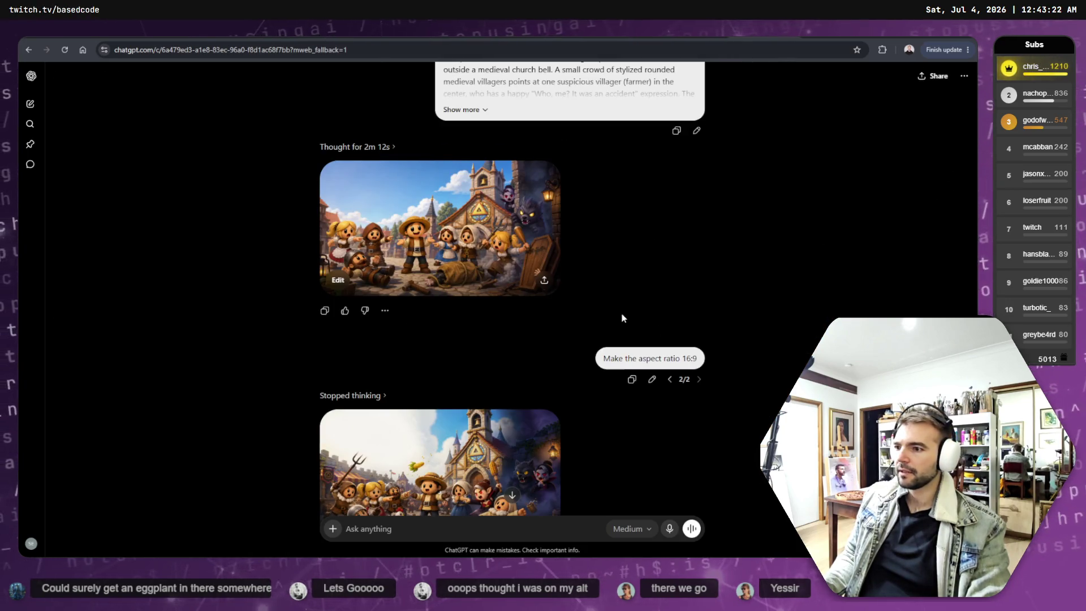
# Branch Steam Capsule Key Art from its first image reply into a new chat and attach a file.
pyautogui.click(385, 312)
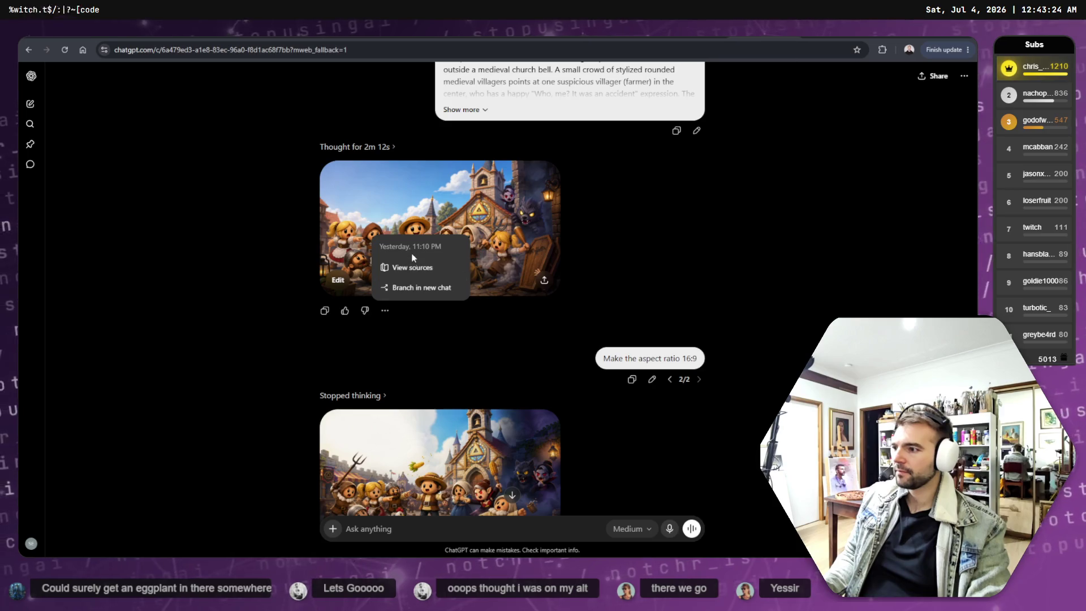
pyautogui.hotkey('alt', 'Left')
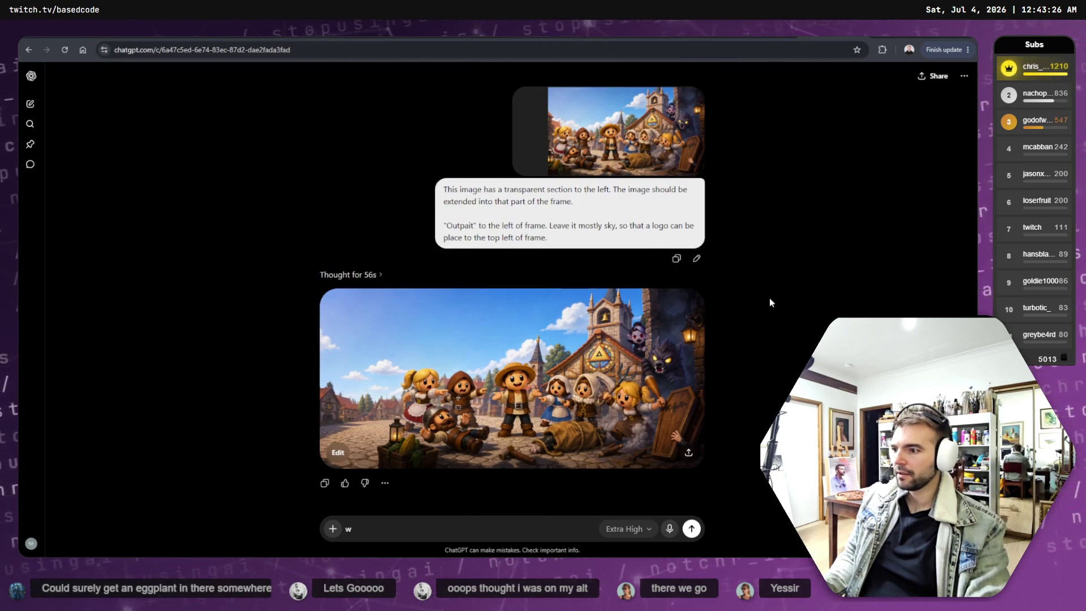
pyautogui.hotkey('alt', 'Left')
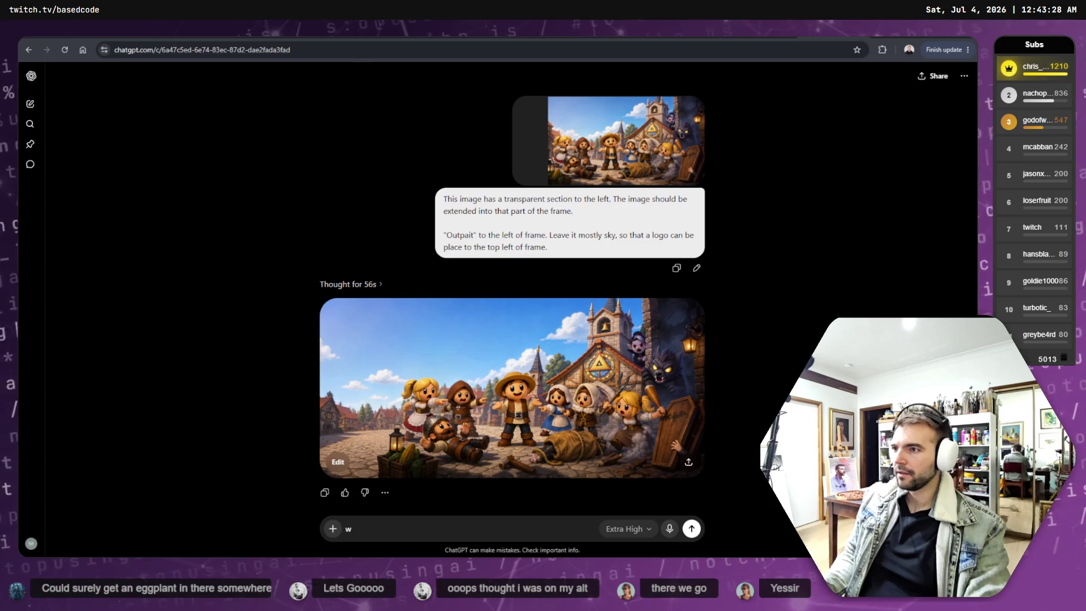
pyautogui.click(384, 310)
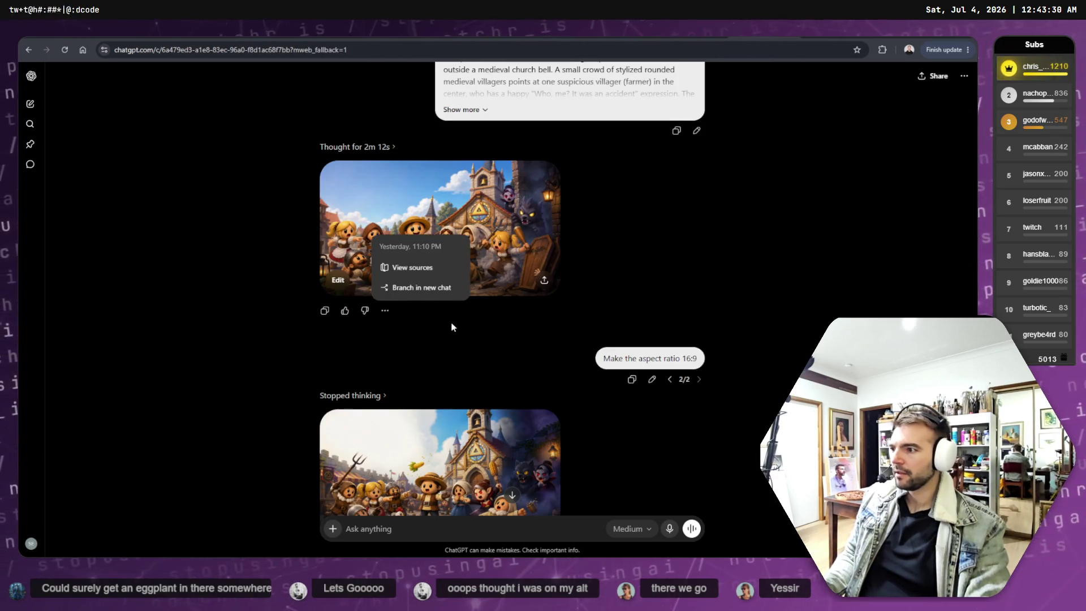
pyautogui.click(418, 286)
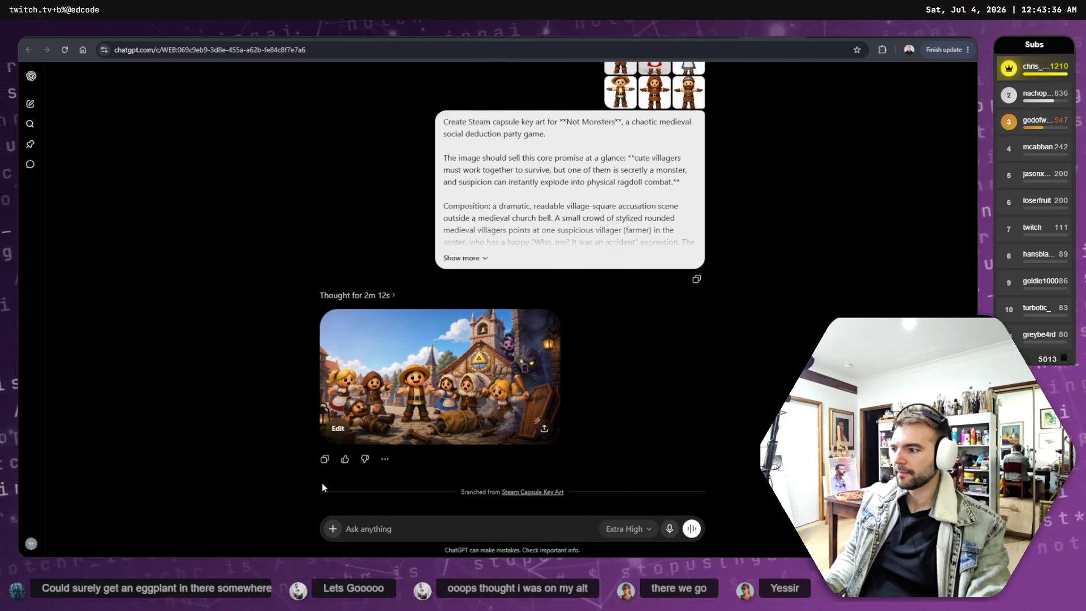
pyautogui.click(333, 528)
pyautogui.click(375, 402)
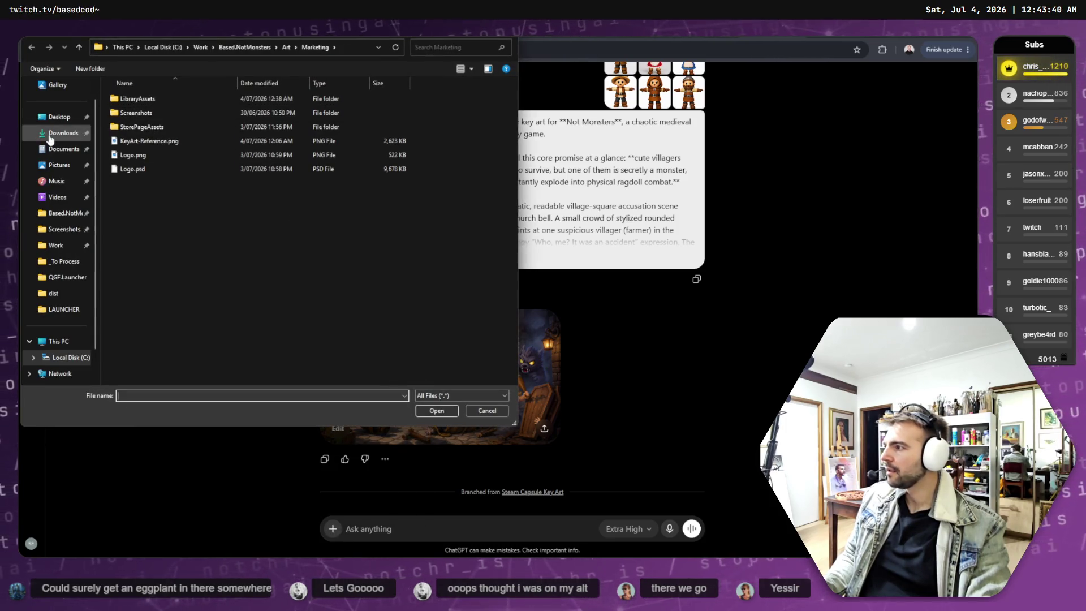
# Show Downloads in the file picker, then view the village variants on the tldraw Not Monster board.
pyautogui.click(63, 133)
pyautogui.scroll(-5, 314, 289)
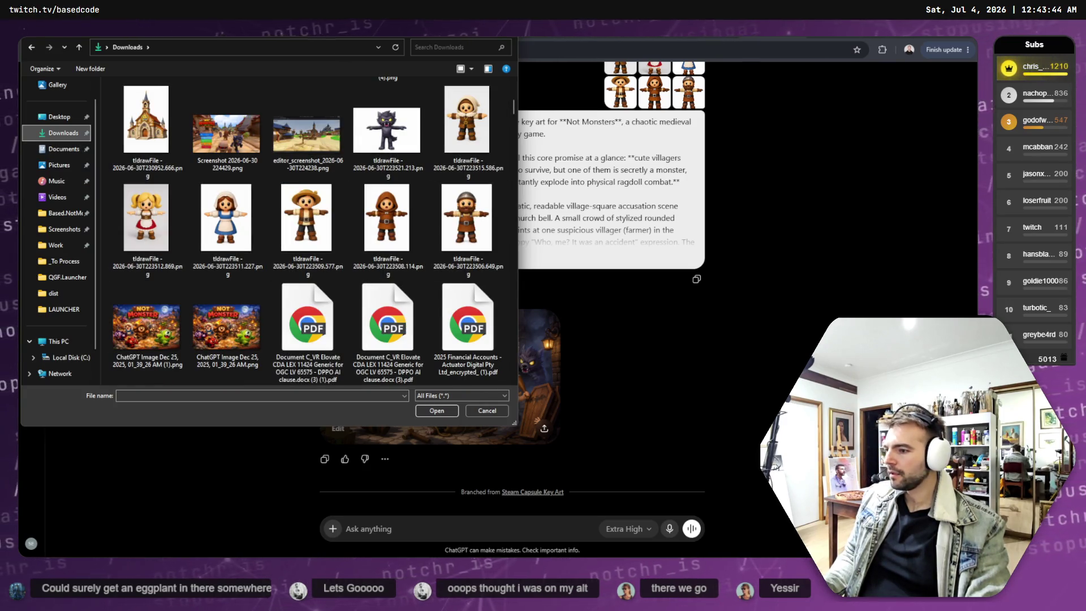
pyautogui.hotkey('alt', 'Tab')
pyautogui.scroll(-10, 674, 348)
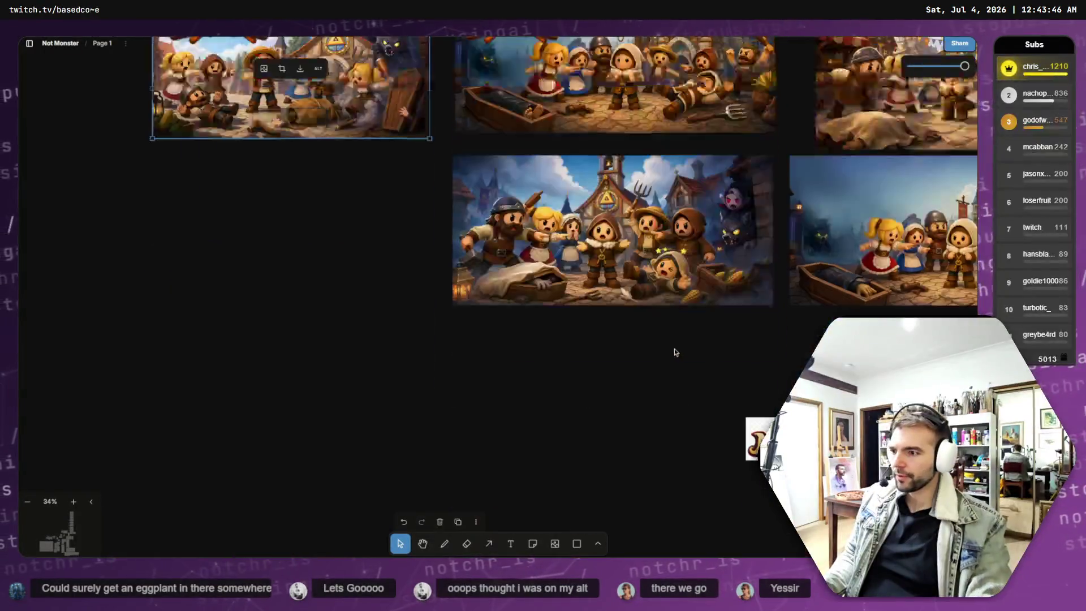
# Browse the tldraw board's Not Monster character images to find the long-haired girl in the tan dress.
pyautogui.hscroll(15, 728, 261)
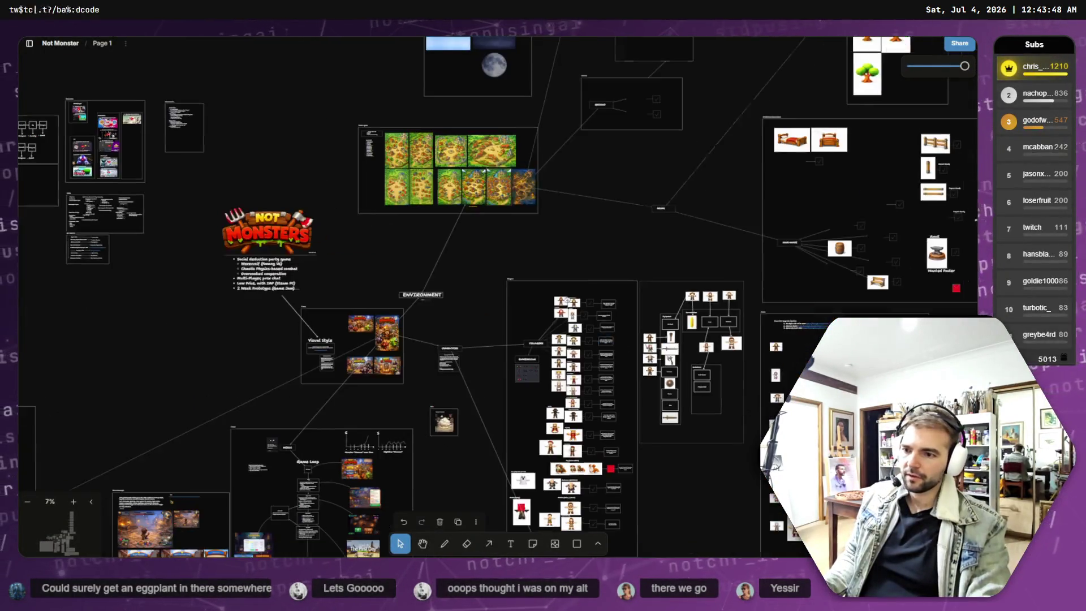
pyautogui.scroll(5, 331, 158)
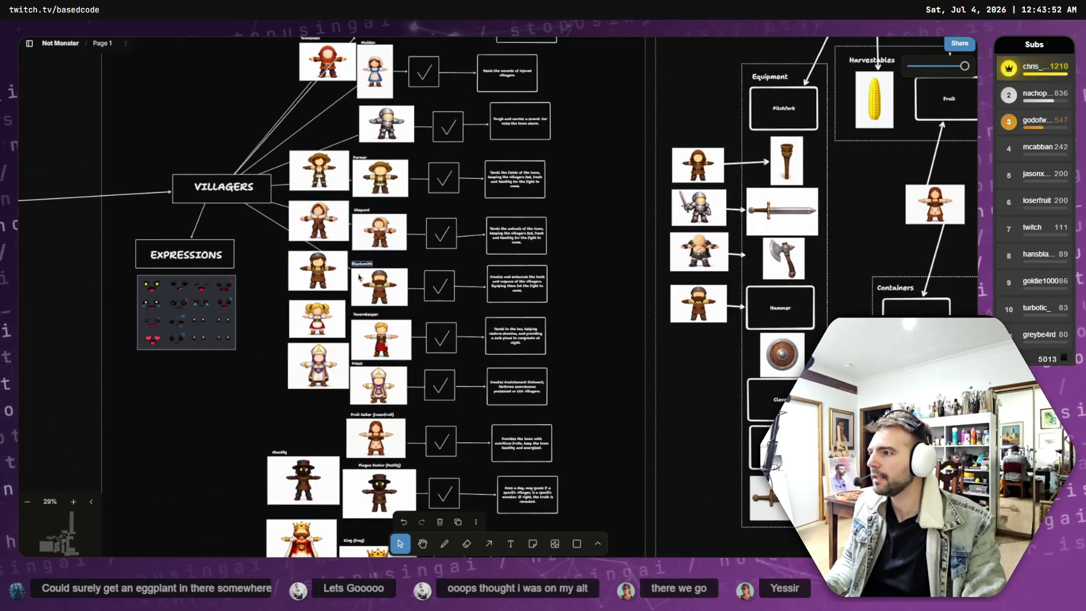
pyautogui.scroll(2, 380, 246)
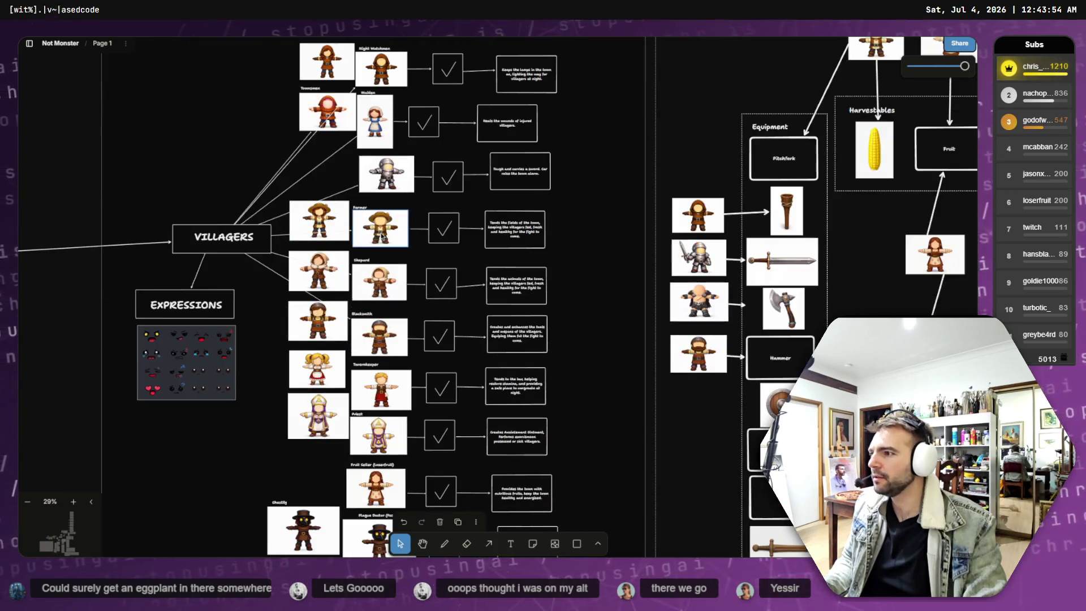
pyautogui.click(386, 172)
pyautogui.scroll(-10, 400, 209)
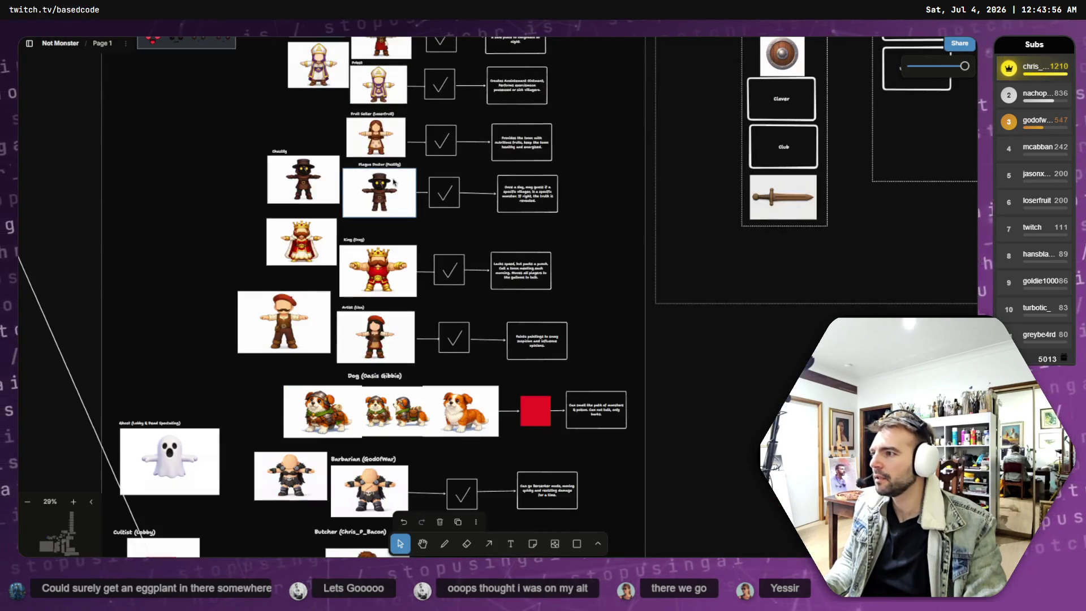
pyautogui.scroll(-5, 507, 277)
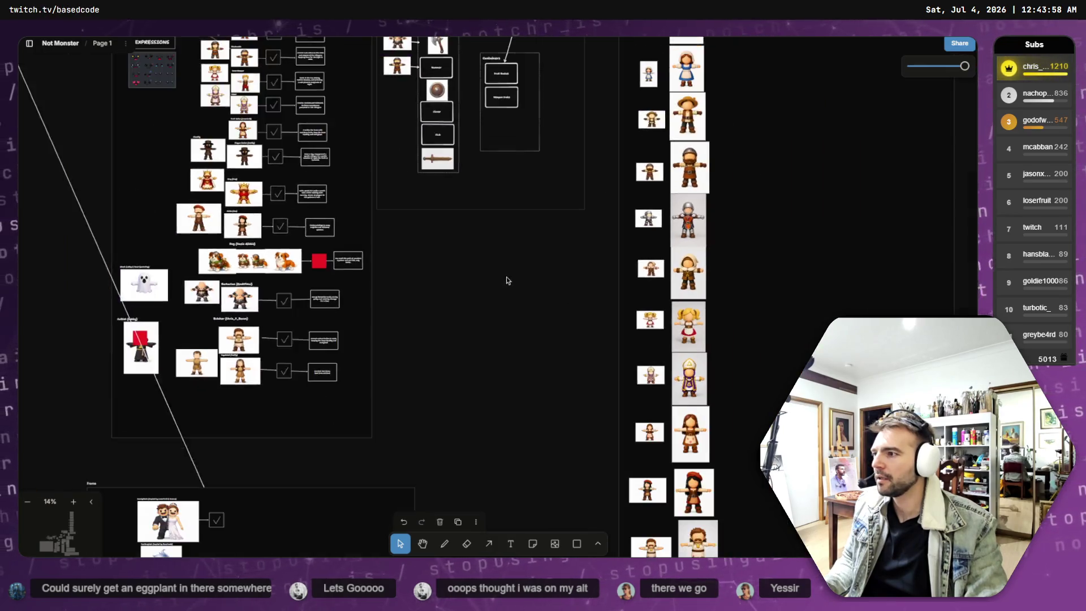
pyautogui.hscroll(10, 507, 277)
pyautogui.scroll(4, 477, 304)
pyautogui.scroll(2, 477, 304)
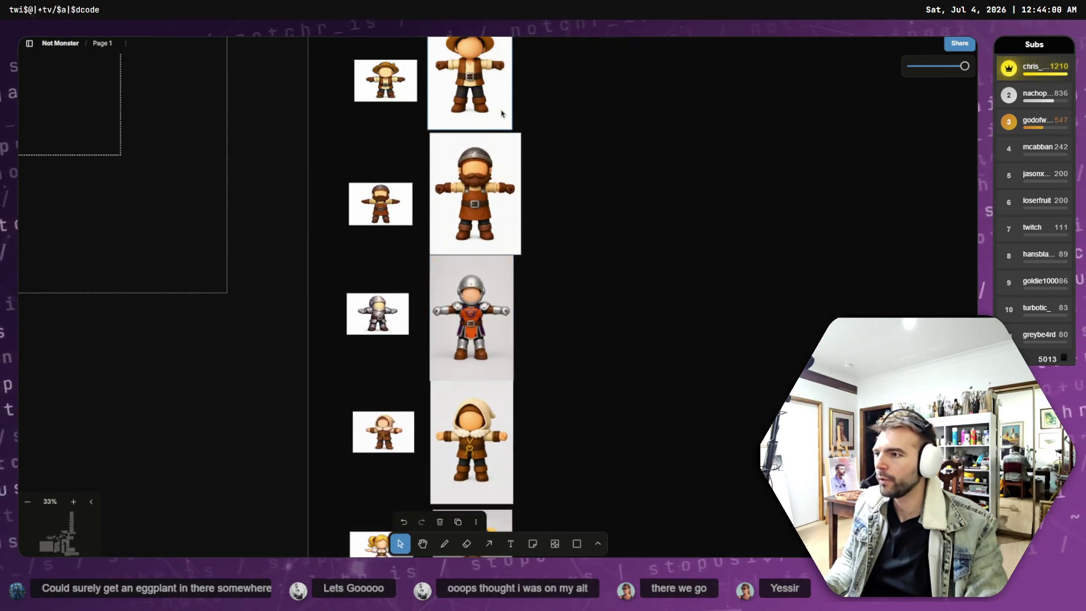
pyautogui.scroll(4, 531, 371)
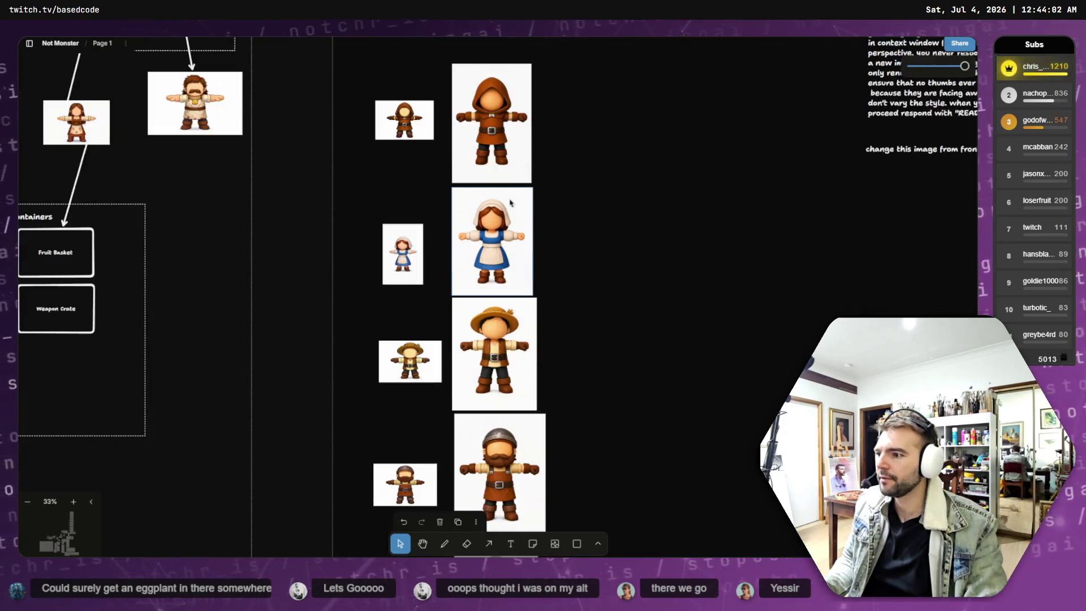
pyautogui.scroll(-3, 496, 148)
pyautogui.scroll(-10, 496, 149)
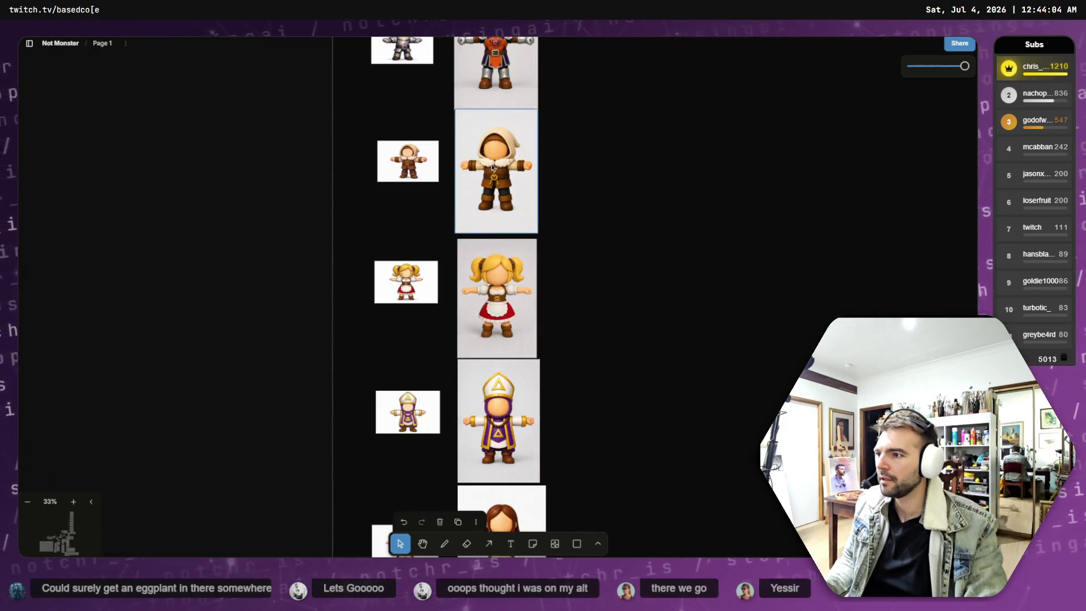
pyautogui.scroll(-4, 491, 196)
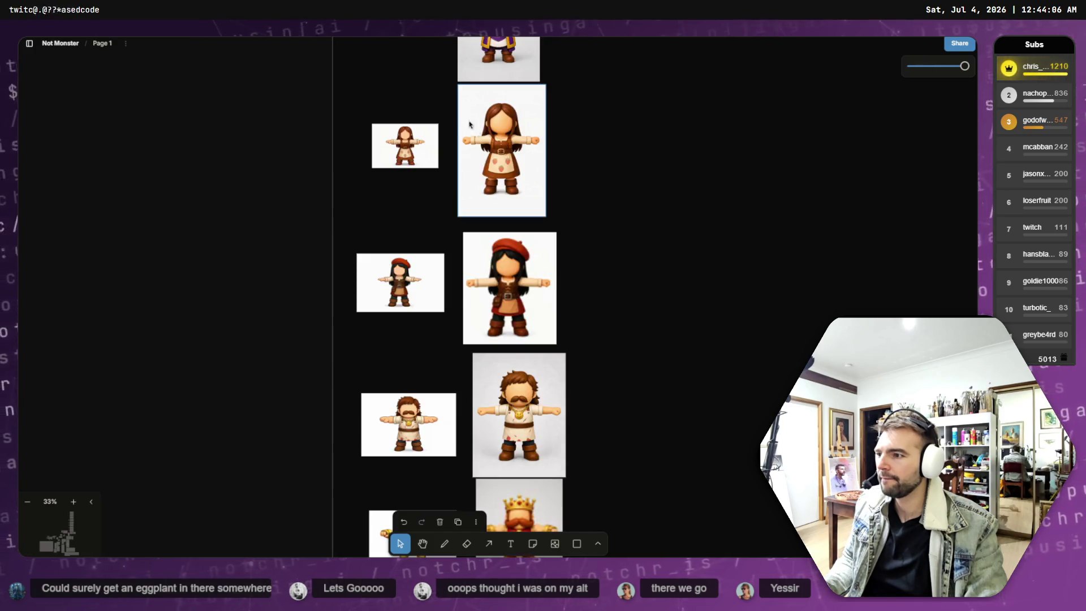
pyautogui.scroll(-6, 509, 204)
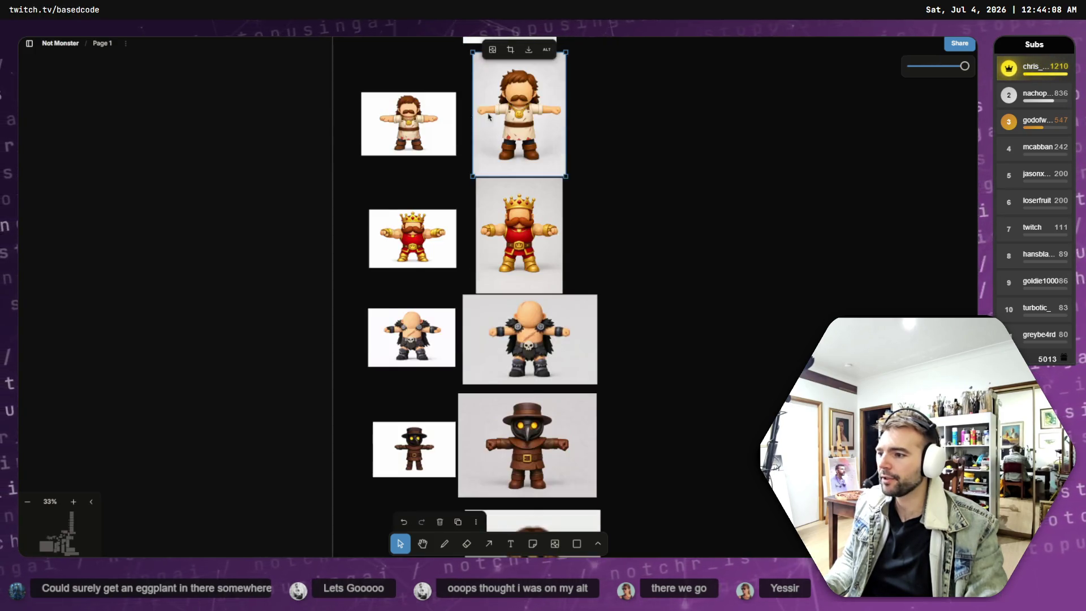
# Download the long-haired girl's image and return to ChatGPT's file picker.
pyautogui.click(513, 305)
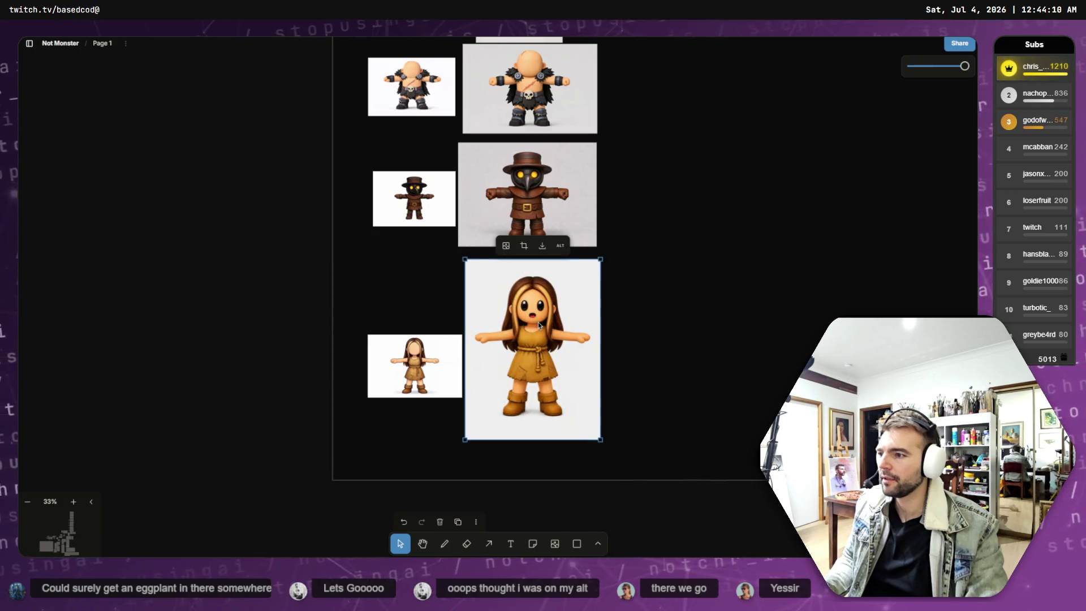
pyautogui.click(542, 246)
pyautogui.hotkey('alt', 'Tab')
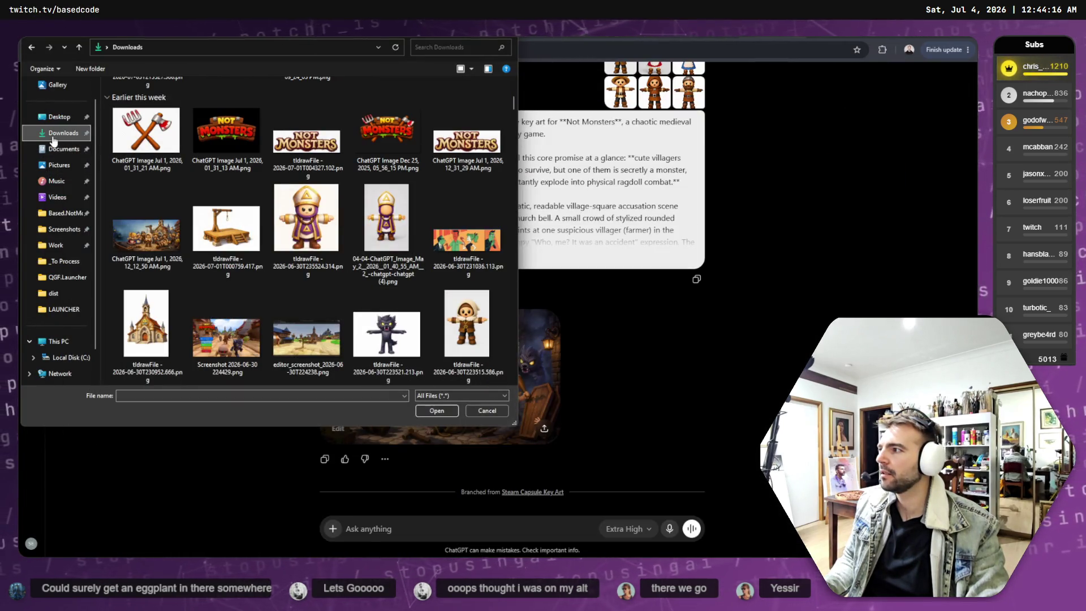
# Attach today's tldrawFile PNG of the girl to the chat message, then remove the attachment.
pyautogui.scroll(3, 300, 198)
pyautogui.click(146, 131)
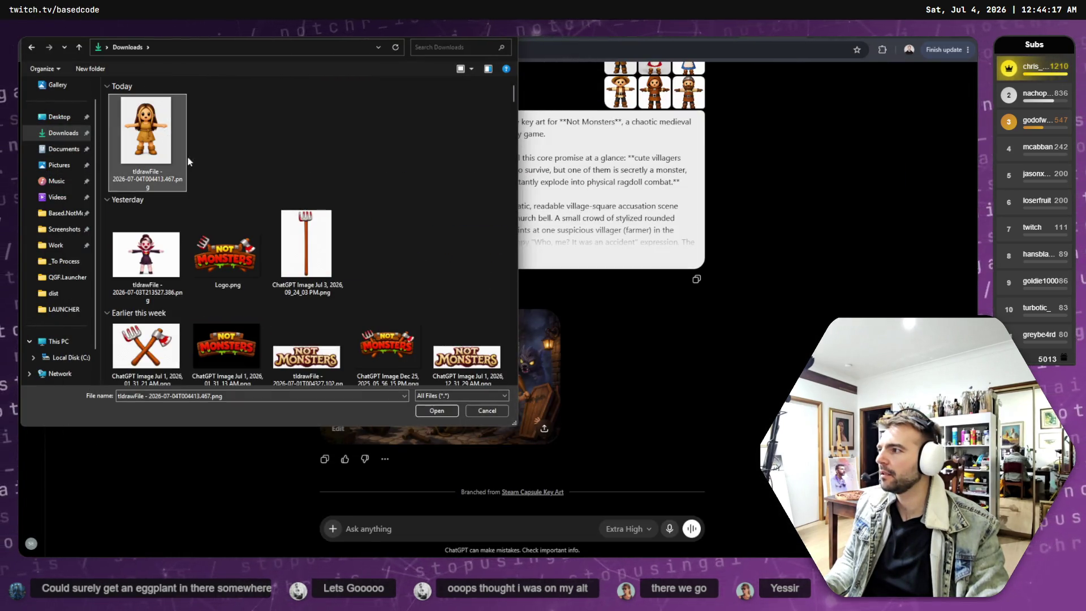
pyautogui.click(451, 411)
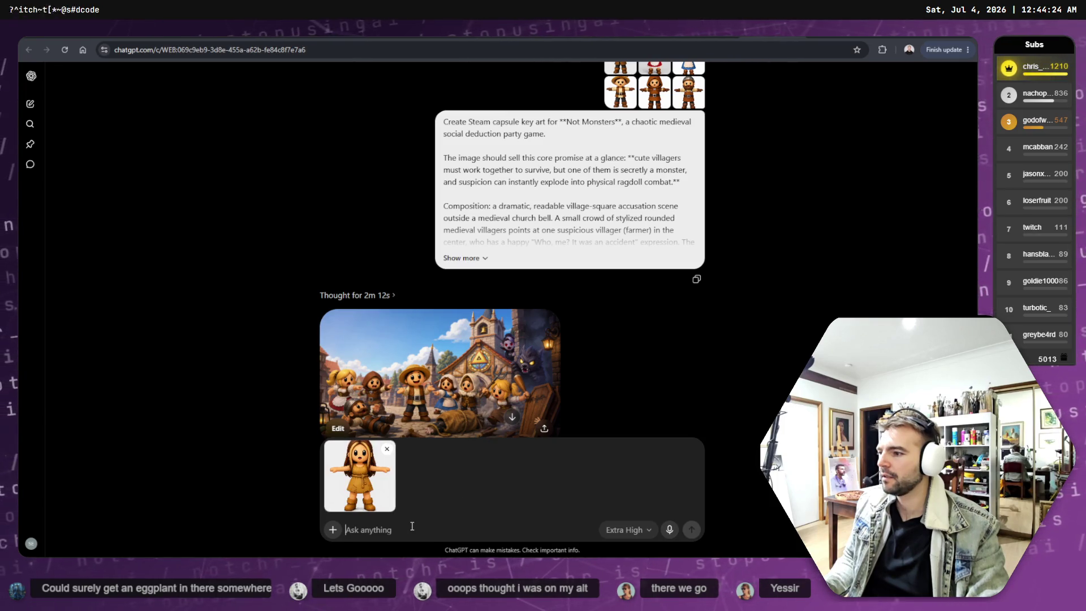
pyautogui.scroll(-2, 551, 341)
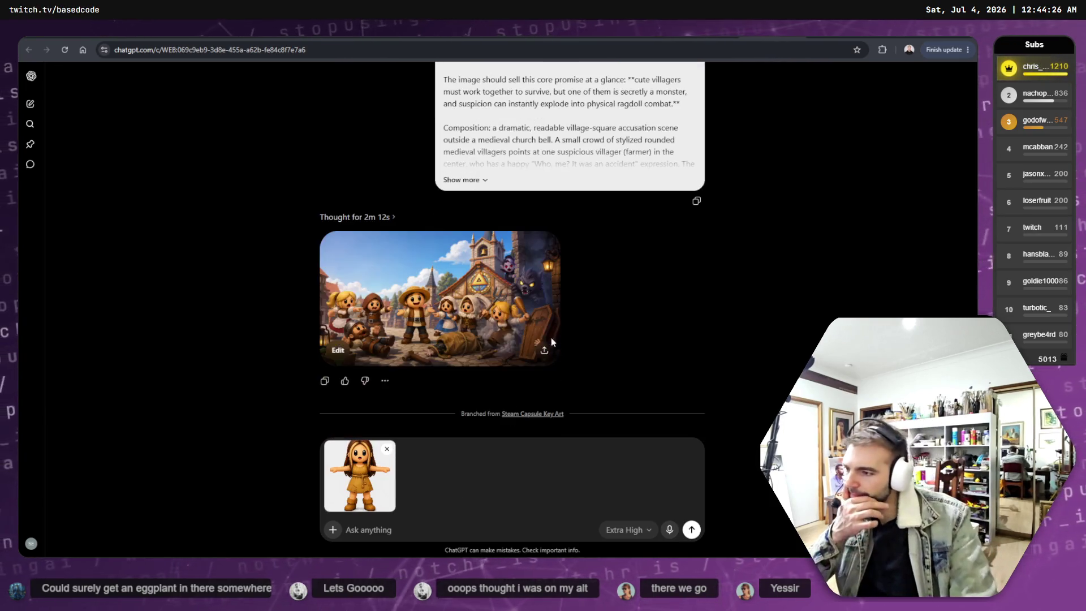
pyautogui.click(387, 450)
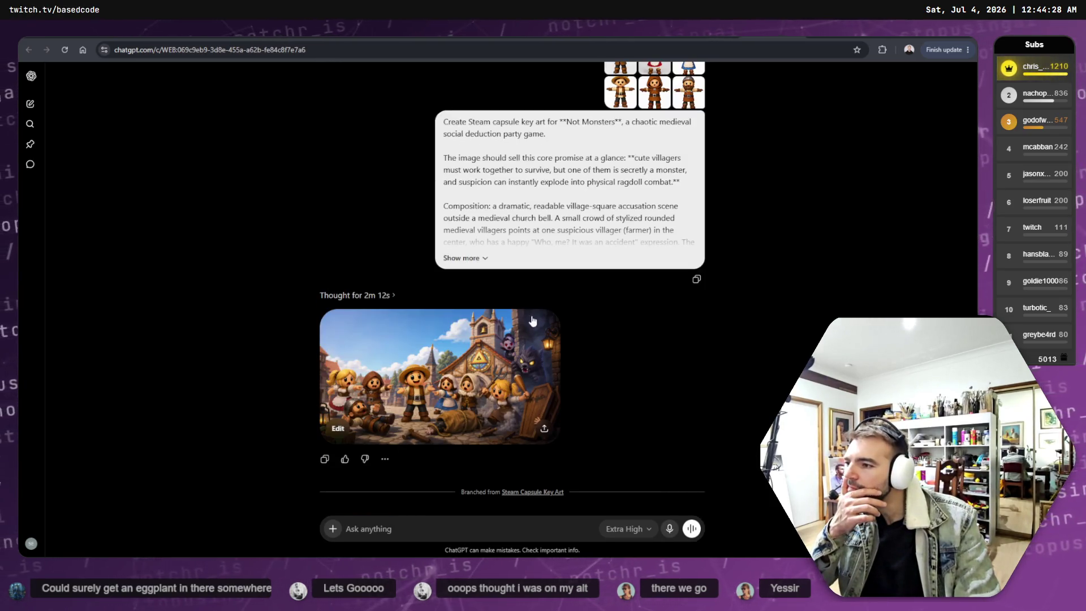
# Open the village image's editor and start a comment on the blonde club-wielding girl about replacing her.
pyautogui.click(539, 403)
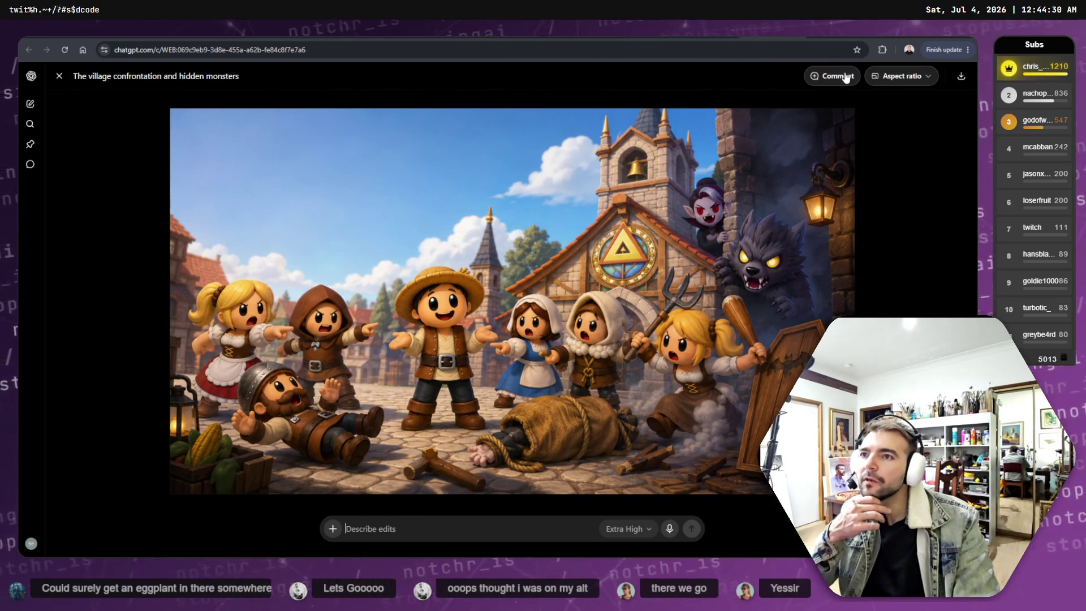
pyautogui.click(847, 78)
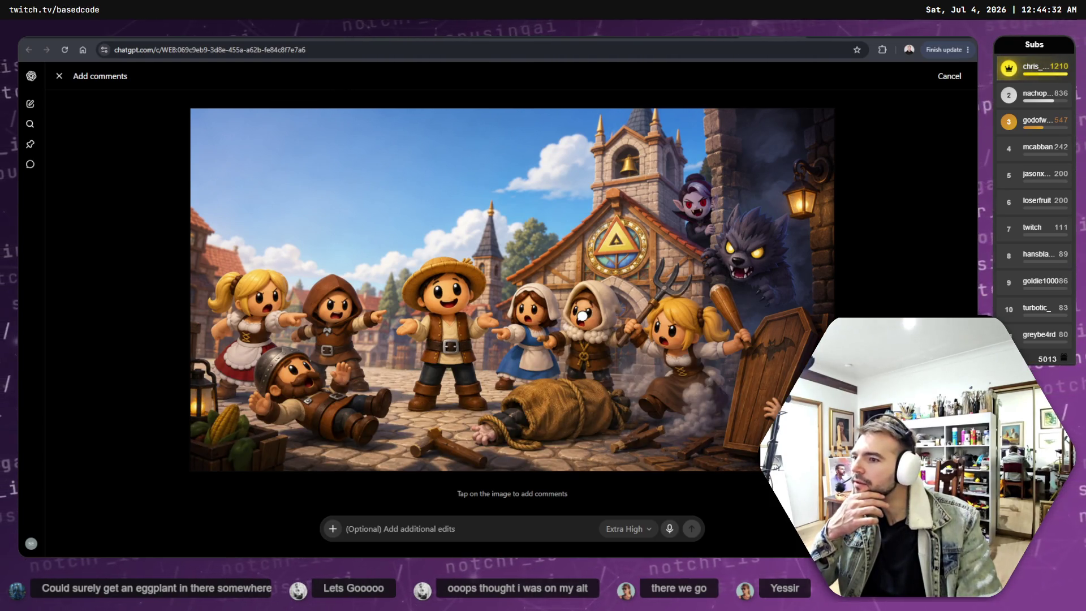
pyautogui.click(686, 353)
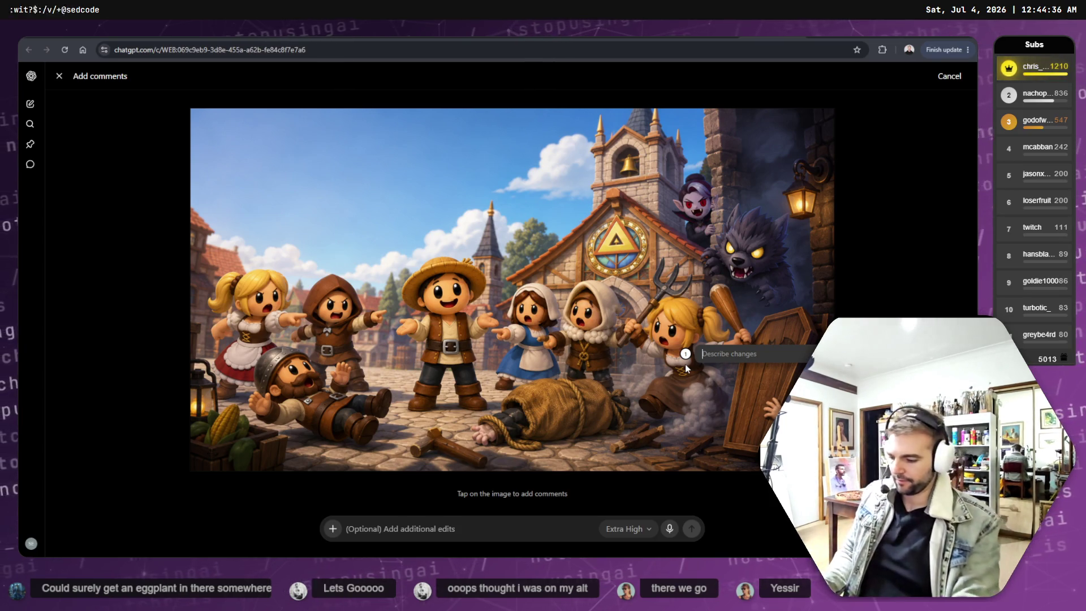
pyautogui.write('This charact3r')
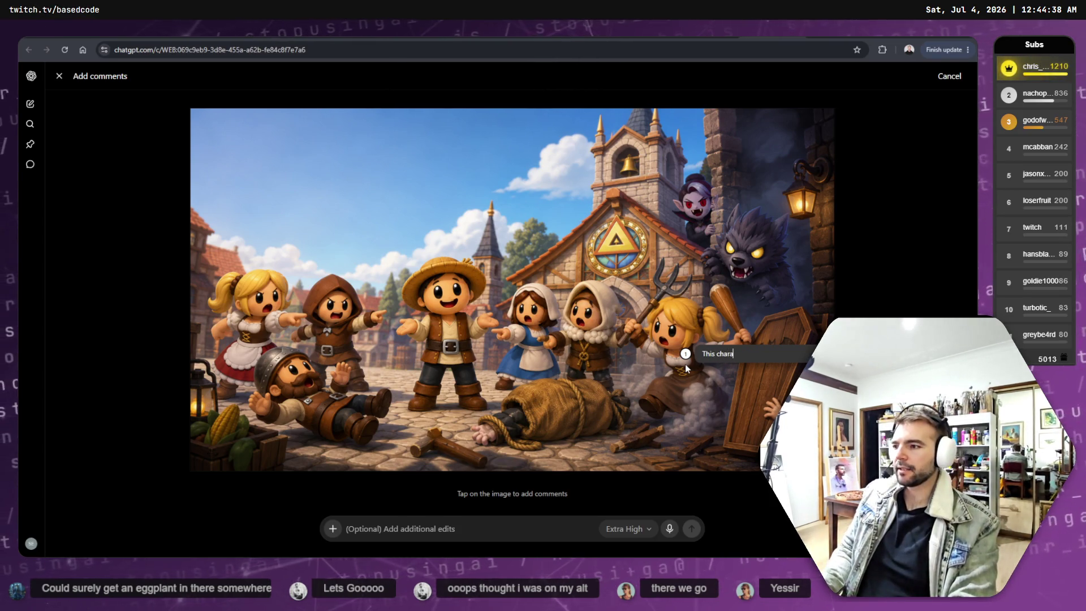
pyautogui.press('BackSpace')
pyautogui.press('BackSpace')
pyautogui.write('e')
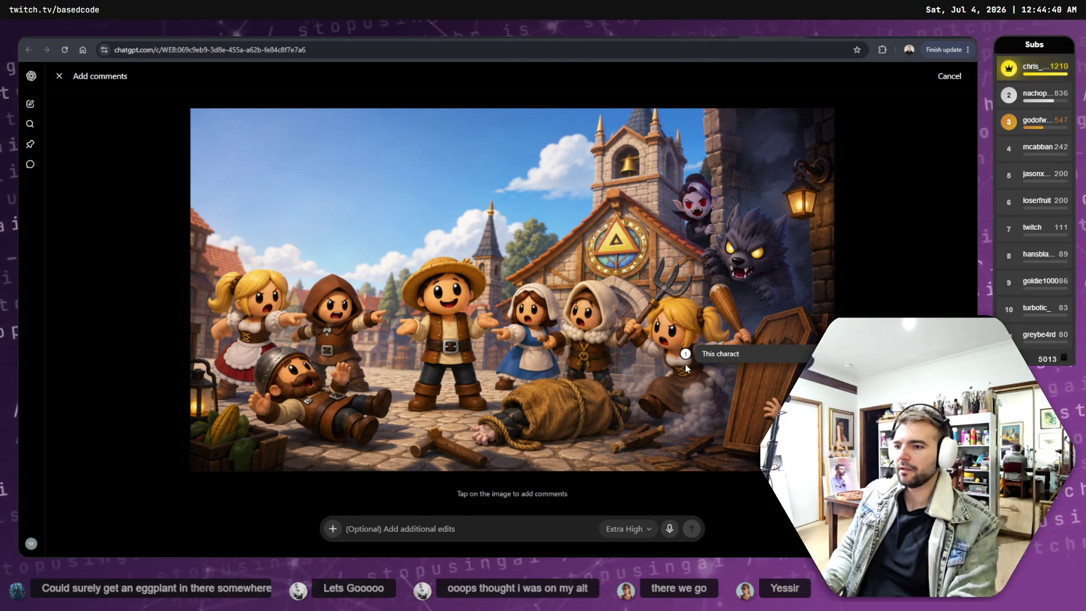
pyautogui.write('r should be')
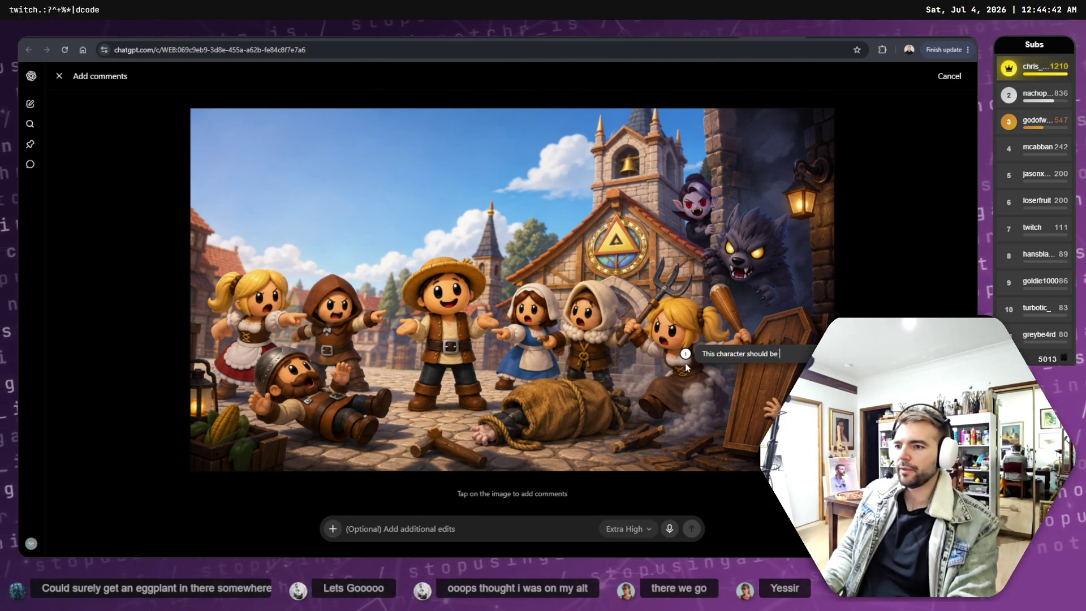
pyautogui.write(' replaced with th')
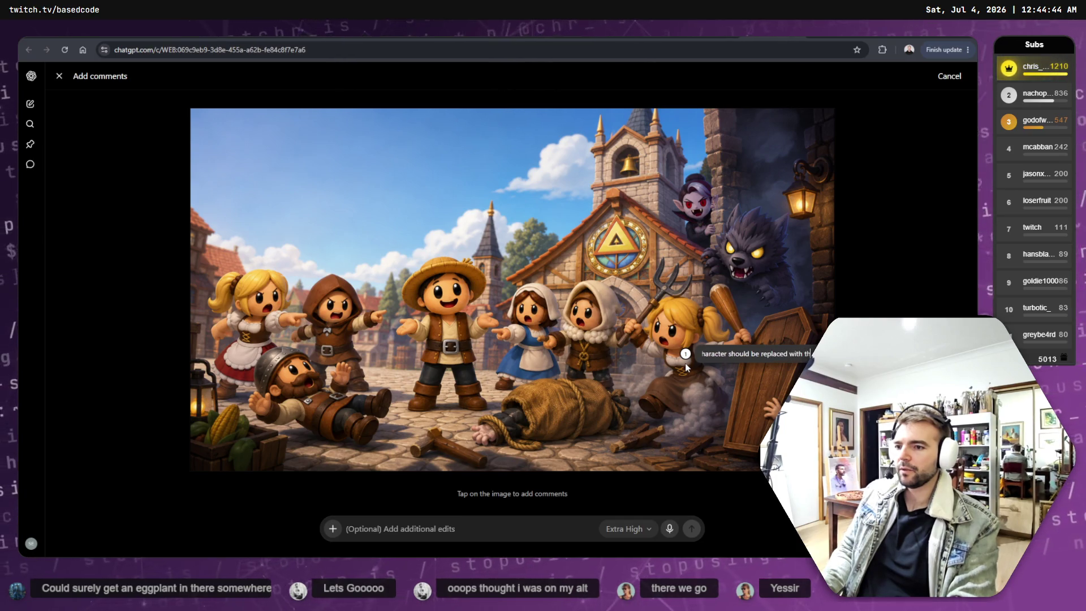
pyautogui.write('e ctac')
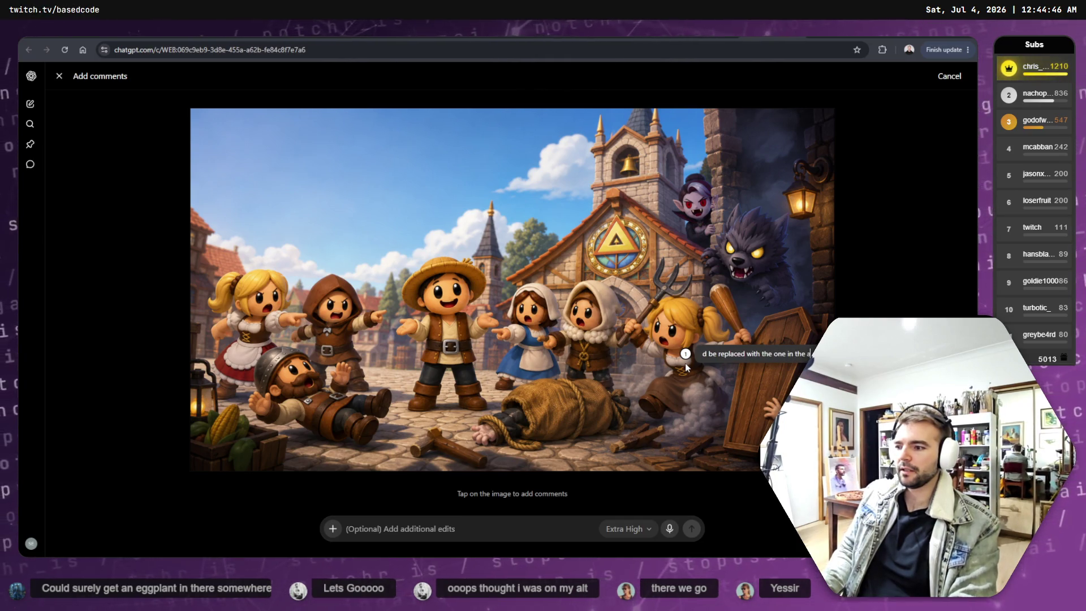
pyautogui.write('he')
# Rewrite the comment to ask that her face be changed for the one in the attached image.
pyautogui.hotkey('ctrl', 'a')
pyautogui.press('BackSpace')
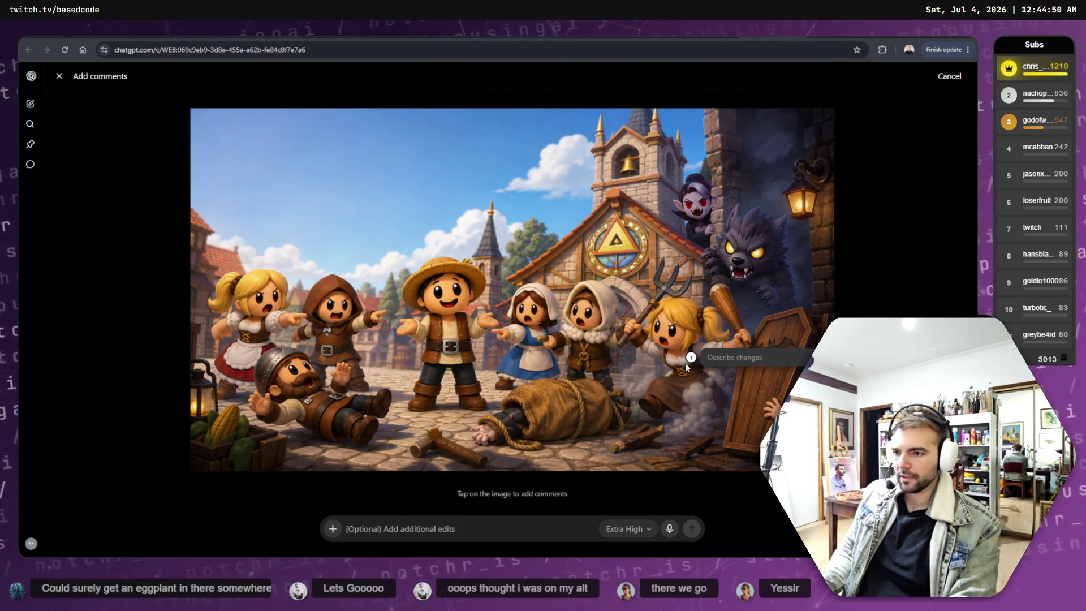
pyautogui.write('Thi')
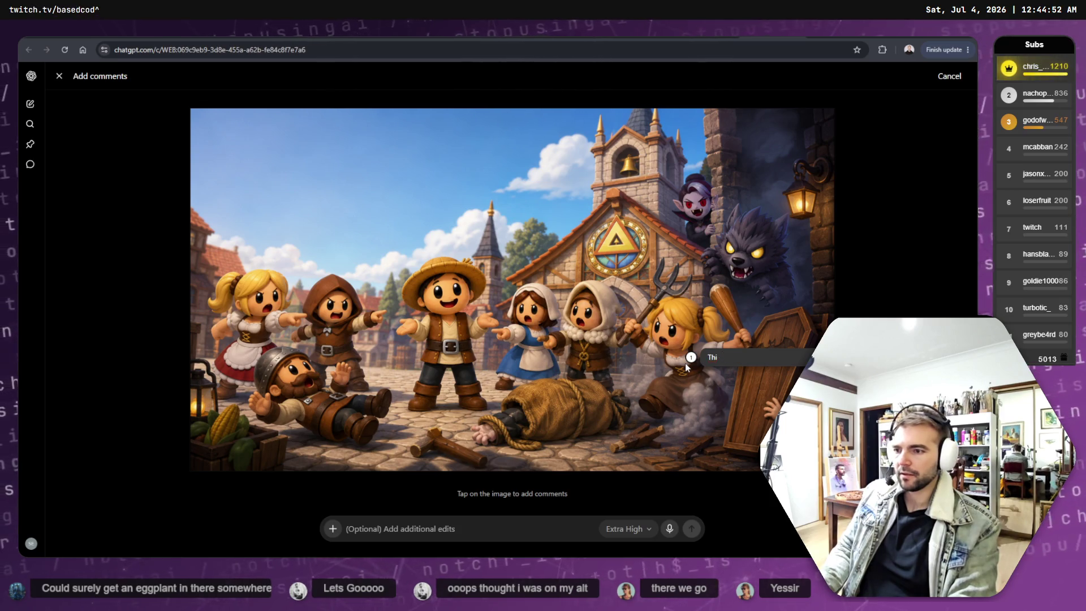
pyautogui.write('s')
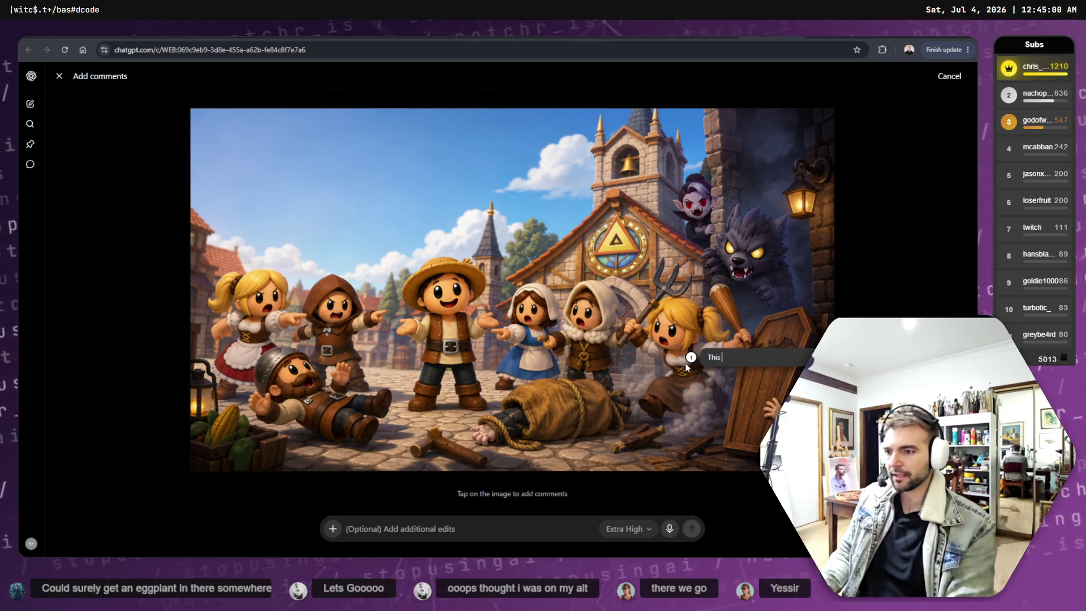
pyautogui.write('character hould be')
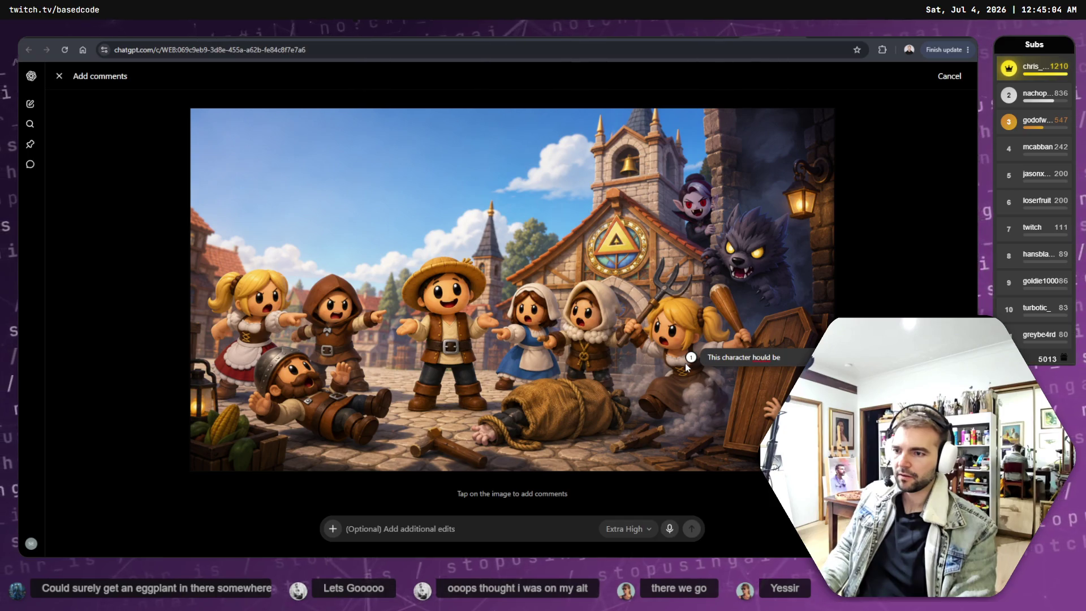
pyautogui.press('BackSpace')
pyautogui.press('BackSpace')
pyautogui.press('BackSpace')
pyautogui.write('shou')
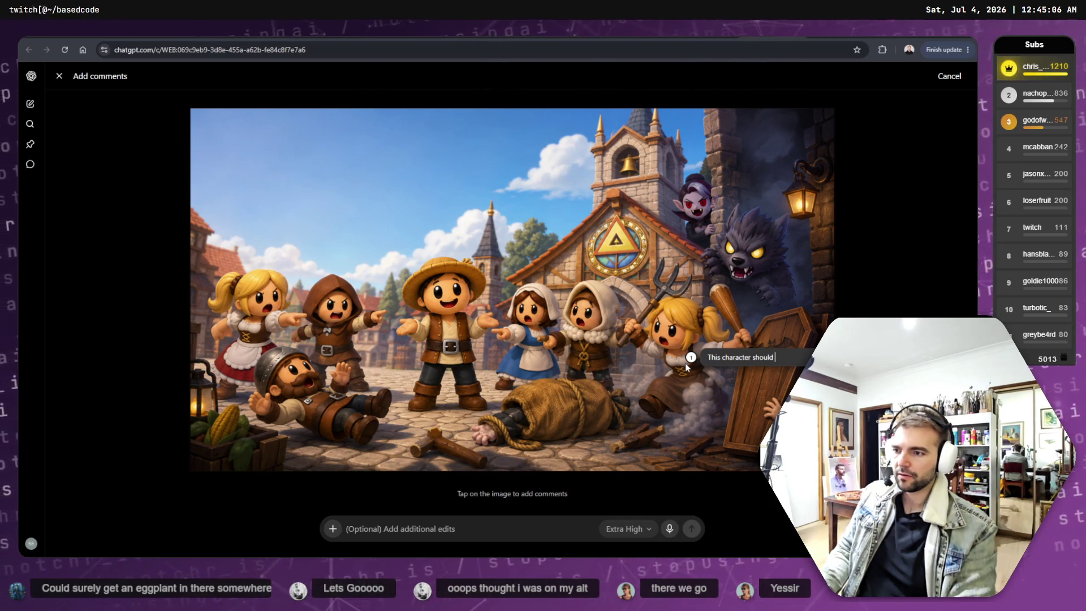
pyautogui.press('BackSpace')
pyautogui.press('BackSpace')
pyautogui.press('BackSpace')
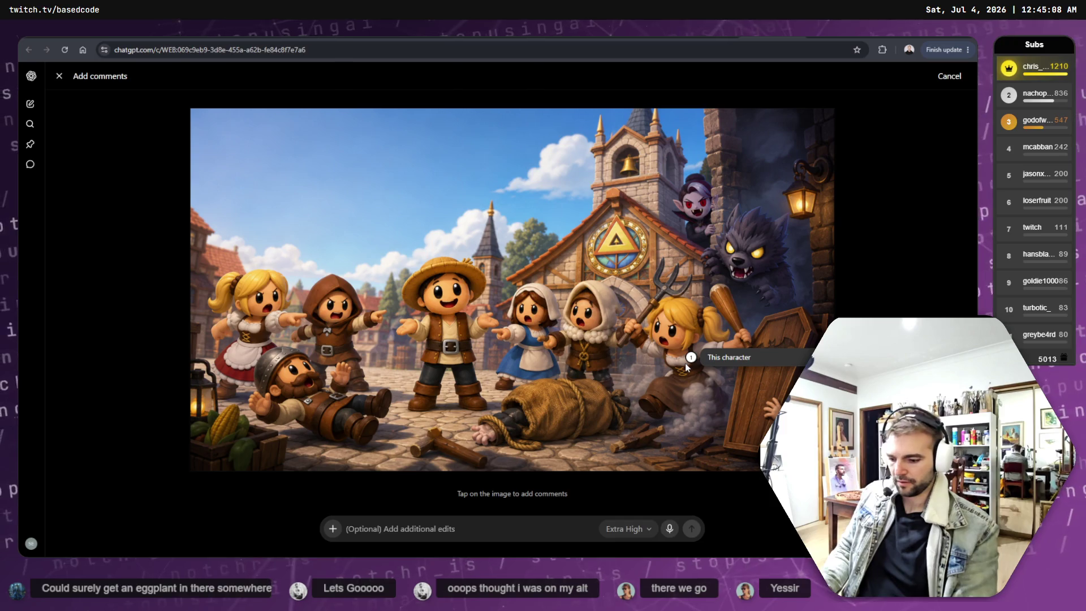
pyautogui.write("'s face should be char")
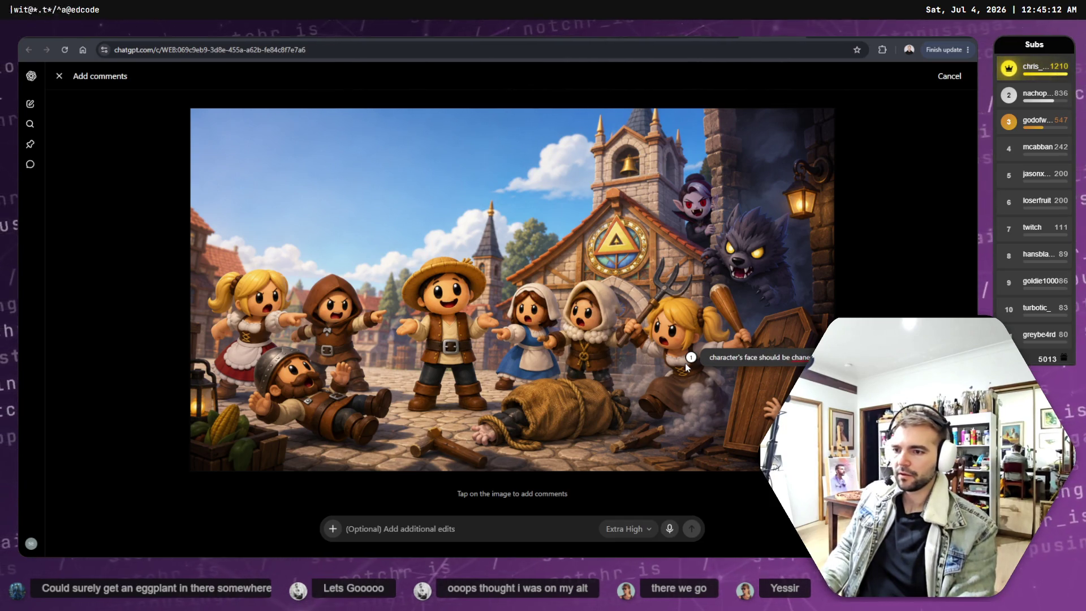
pyautogui.write('nged')
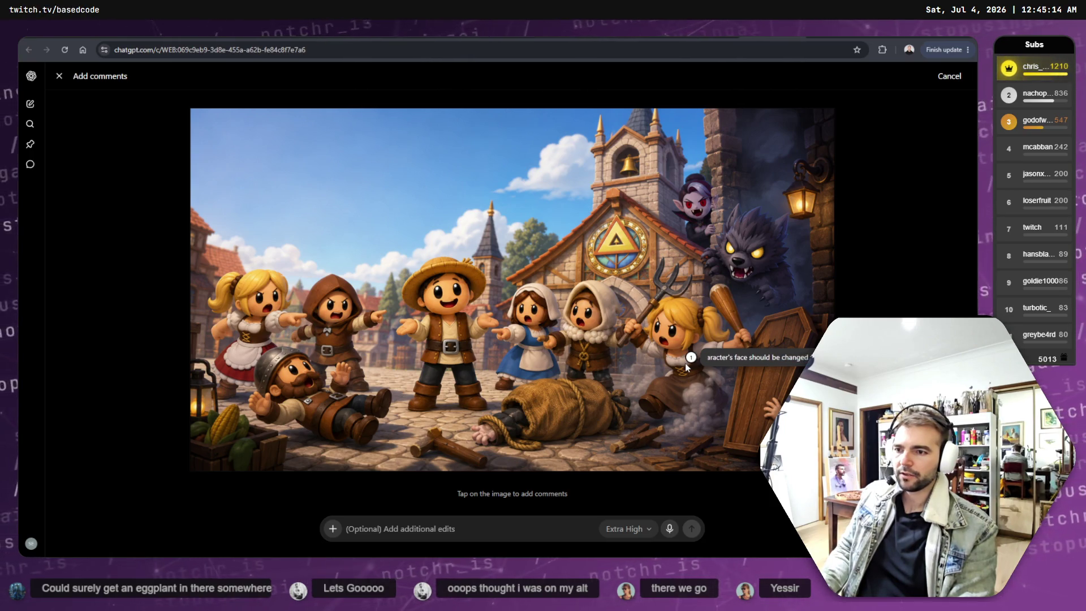
pyautogui.write(' for the one i')
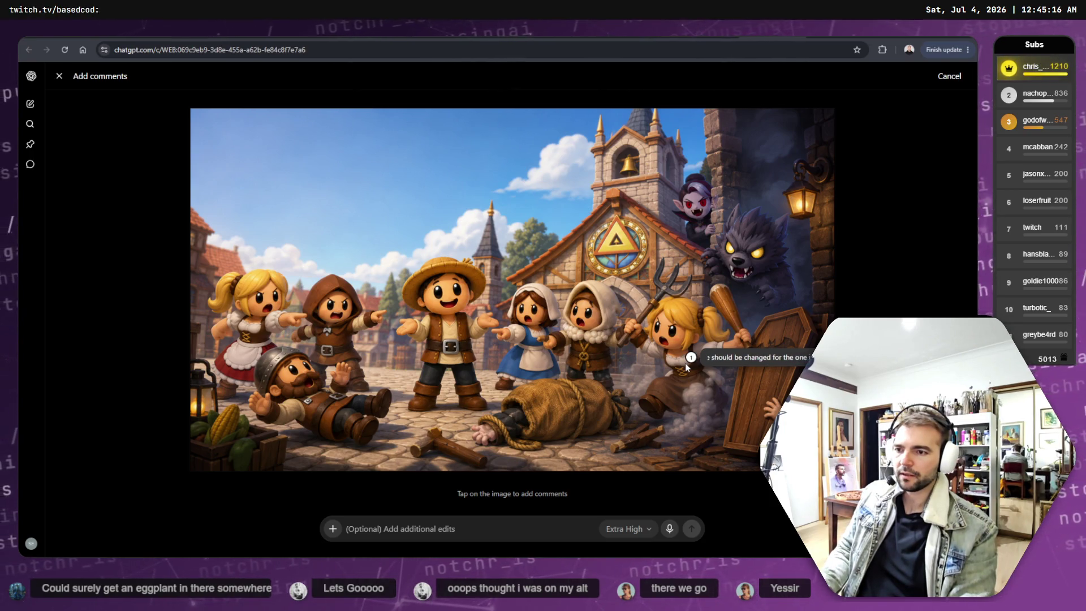
pyautogui.write('n the attached imag')
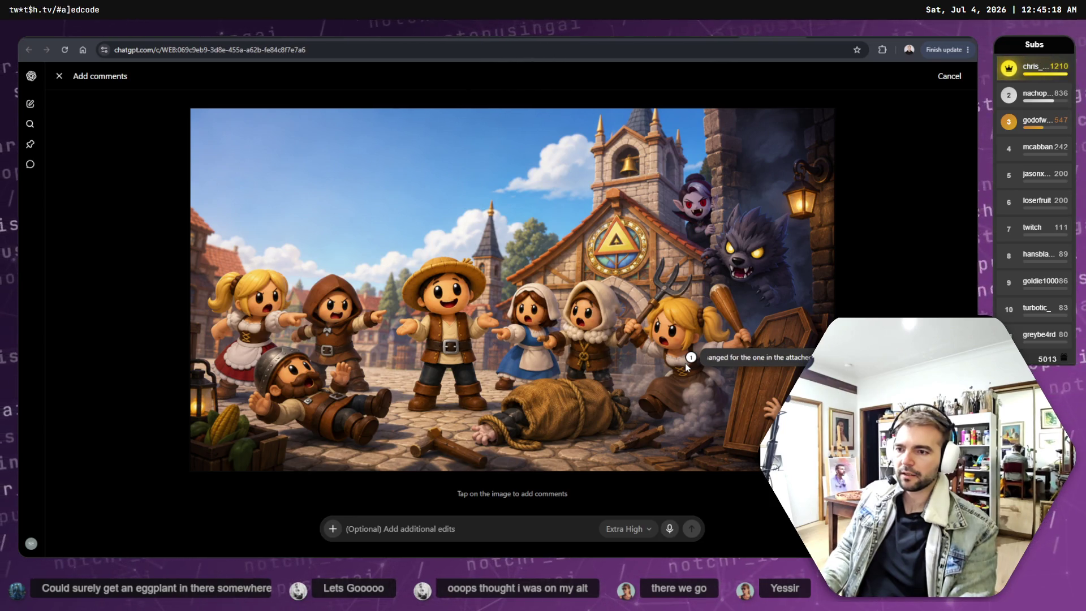
# Attach the downloaded tldrawFile PNG of the long-haired girl to the image-edit prompt.
pyautogui.click(333, 529)
pyautogui.click(125, 121)
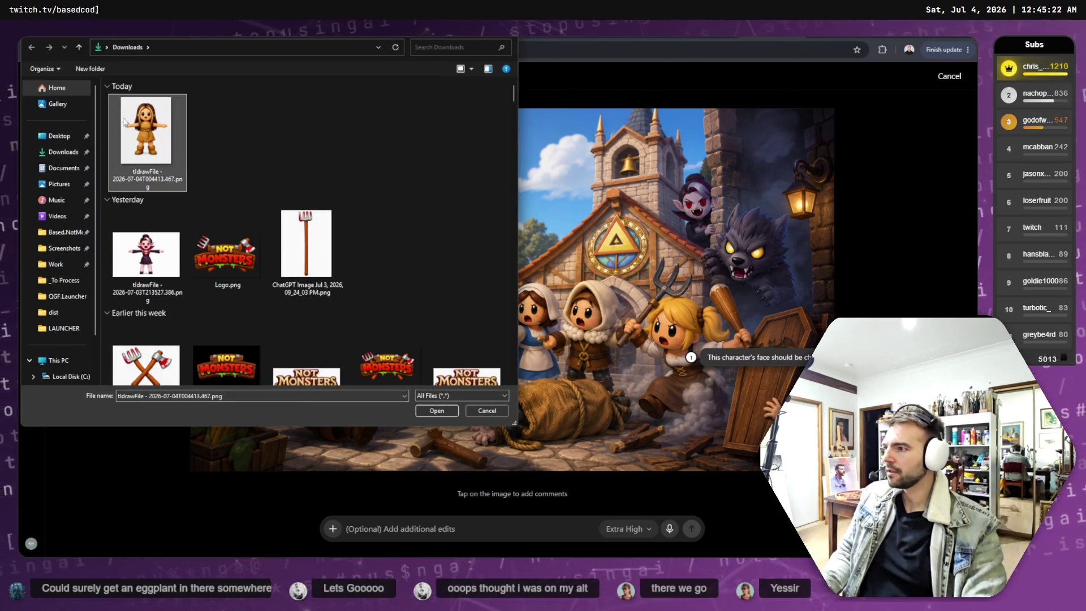
pyautogui.click(437, 411)
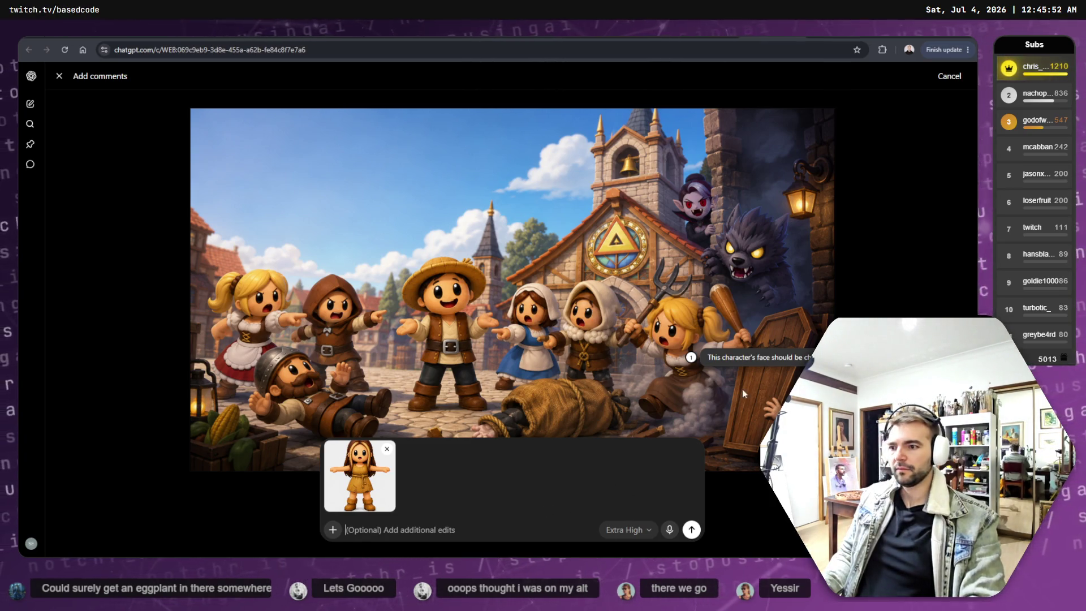
# Reposition the empty comment marker onto the blonde girl's body, dismissing a second file picker.
pyautogui.click(692, 193)
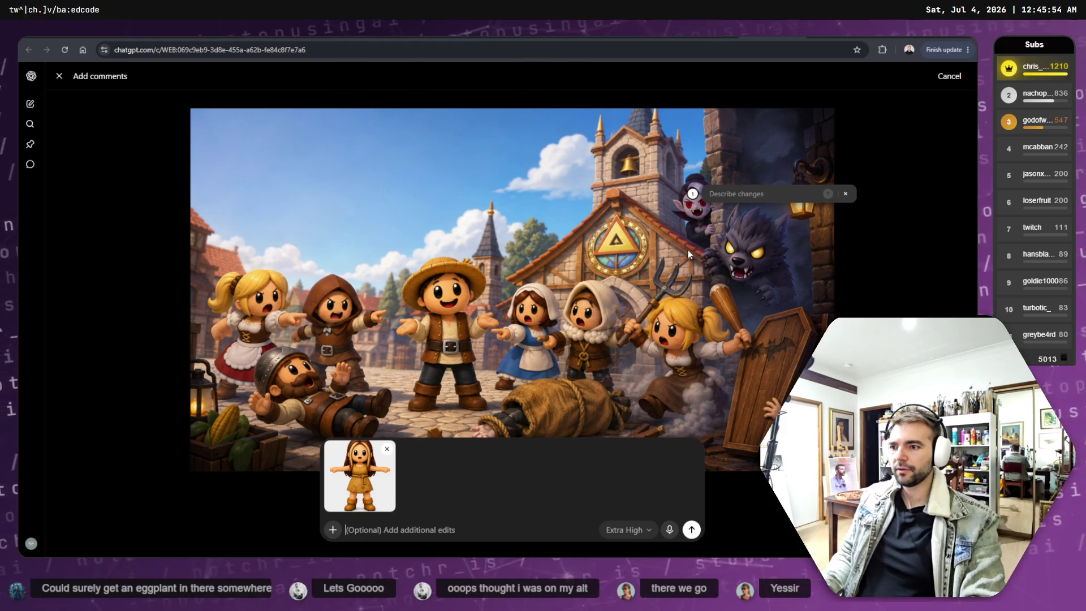
pyautogui.click(691, 325)
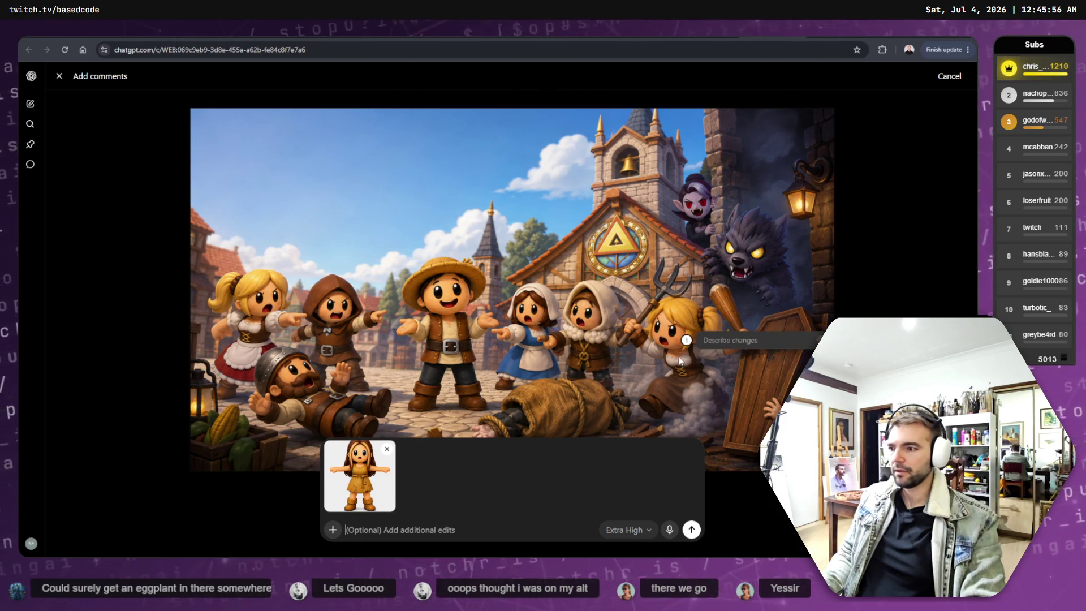
pyautogui.click(683, 350)
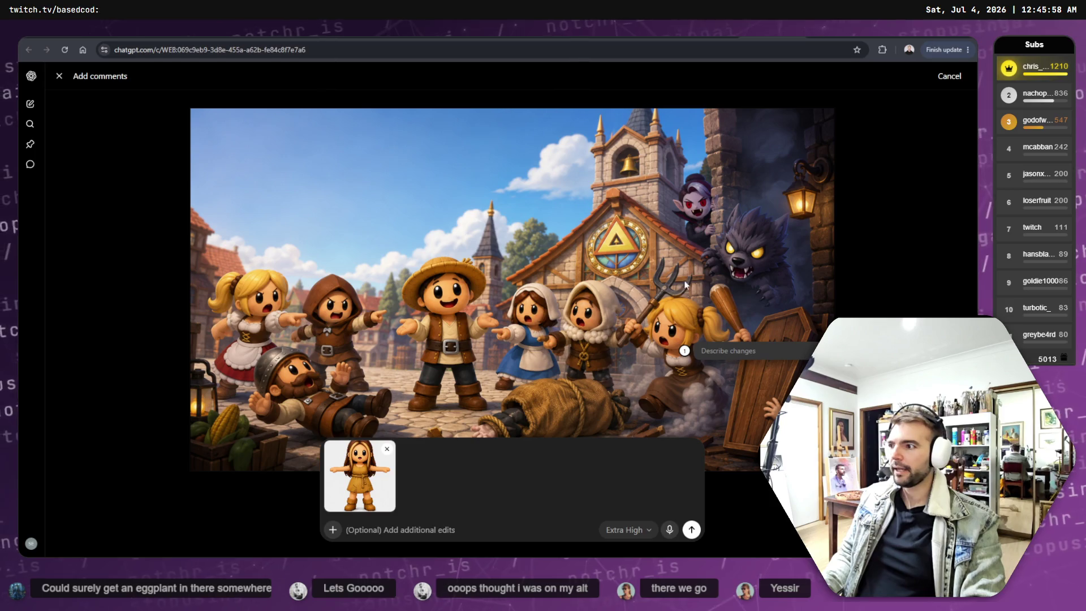
pyautogui.click(333, 530)
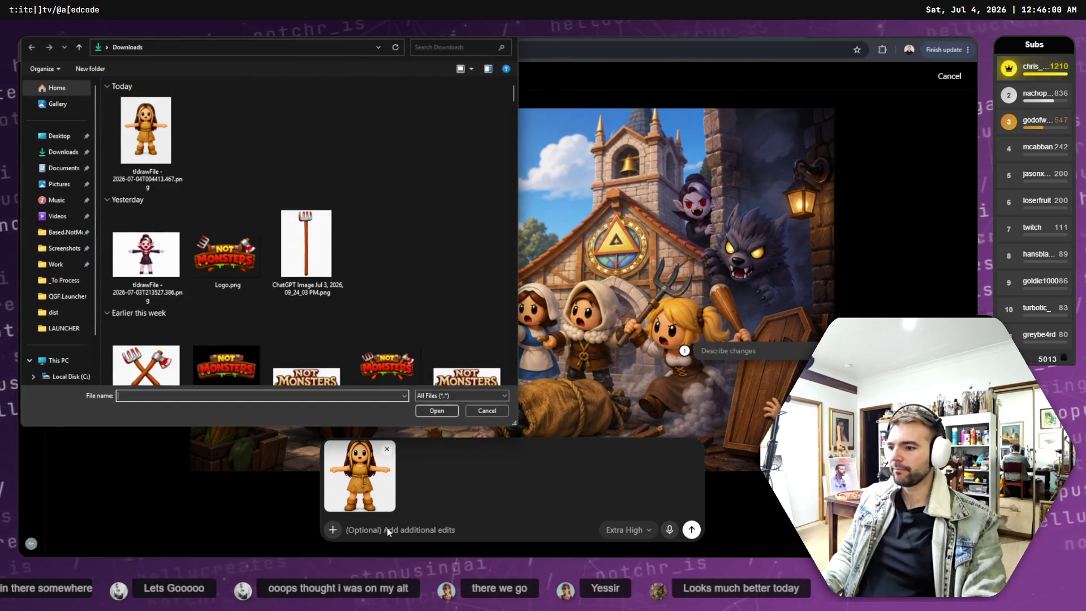
pyautogui.click(487, 411)
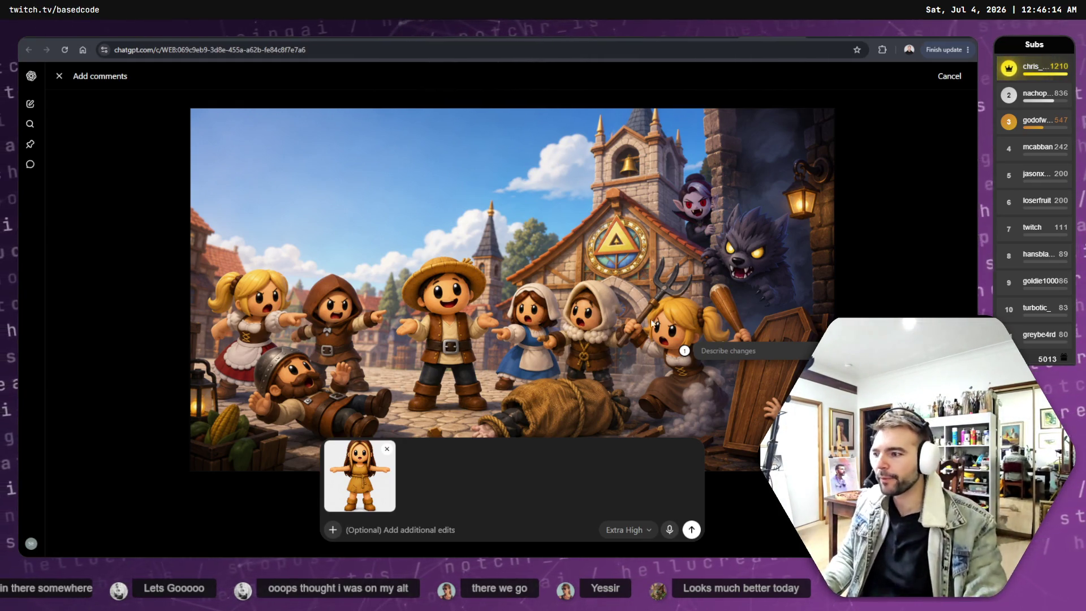
# Save the comment 'Change this character for the one in the attached image.' on the blonde girl.
pyautogui.click(716, 351)
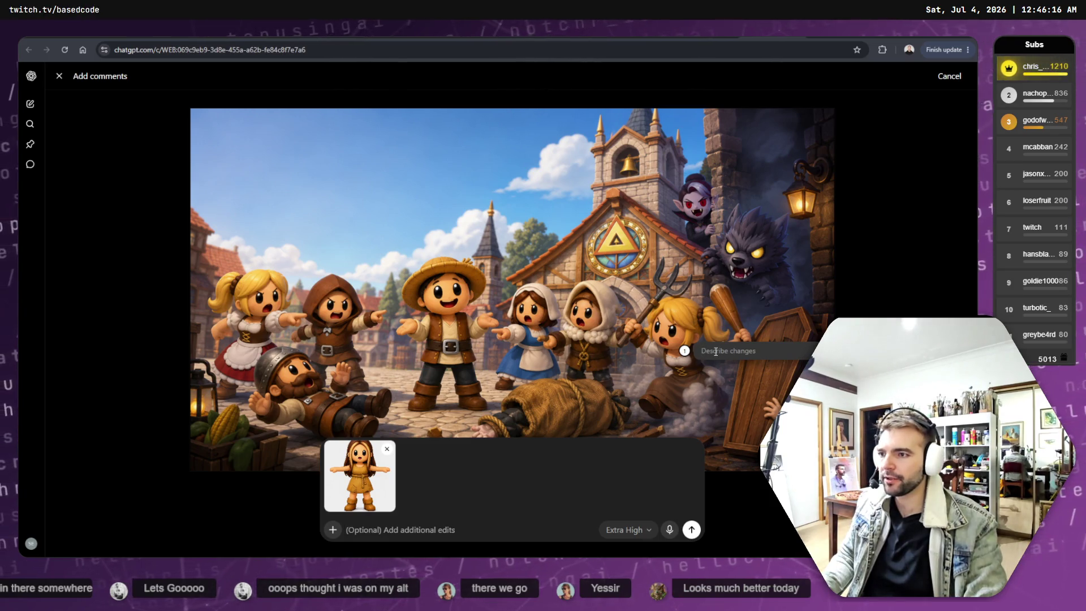
pyautogui.write('Change this char')
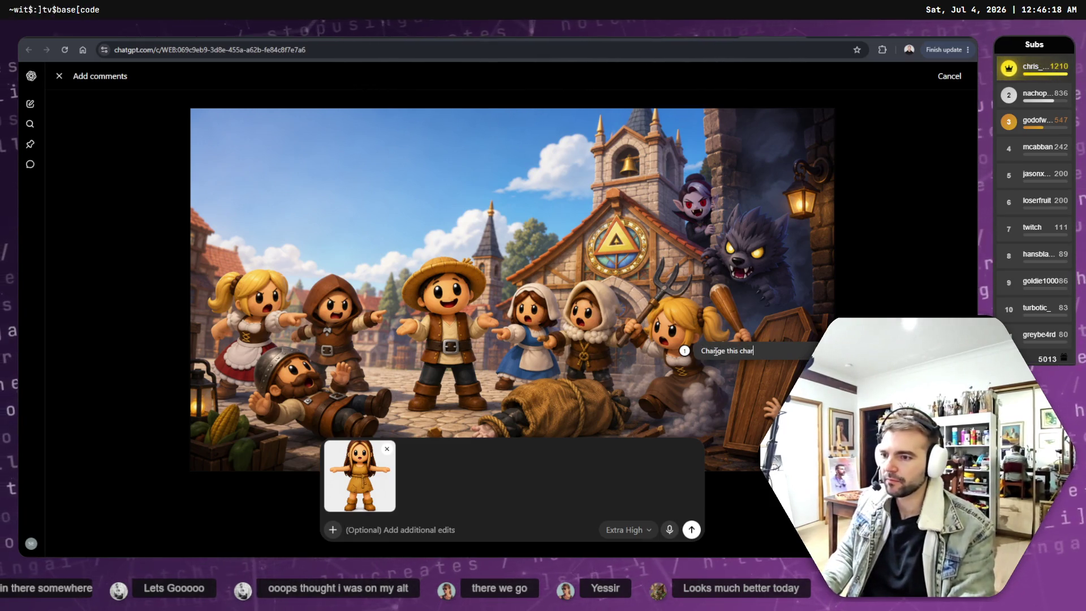
pyautogui.write('acter')
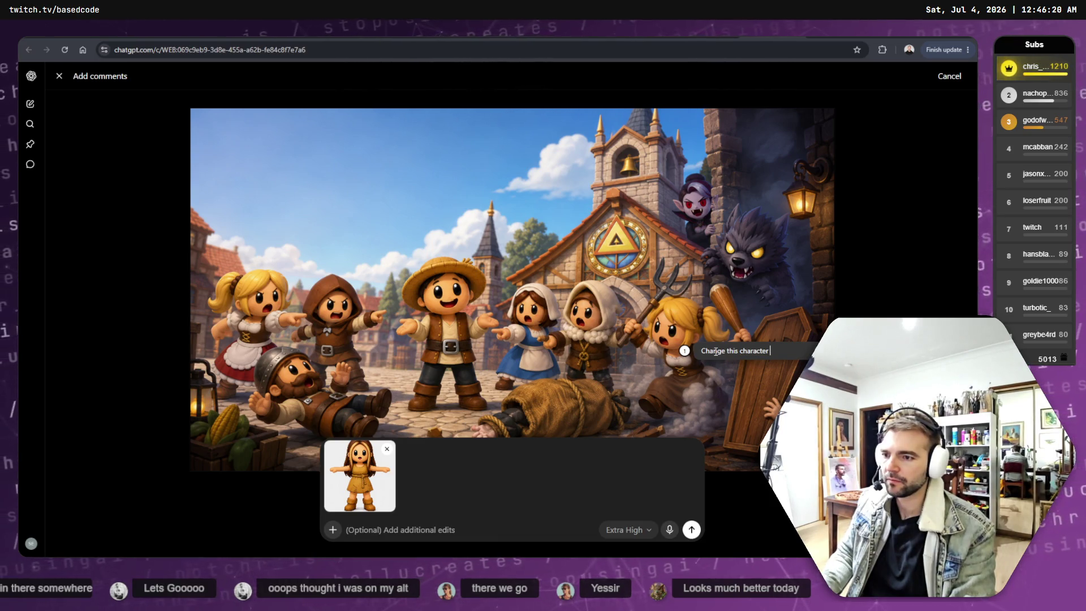
pyautogui.write(' for the one in the')
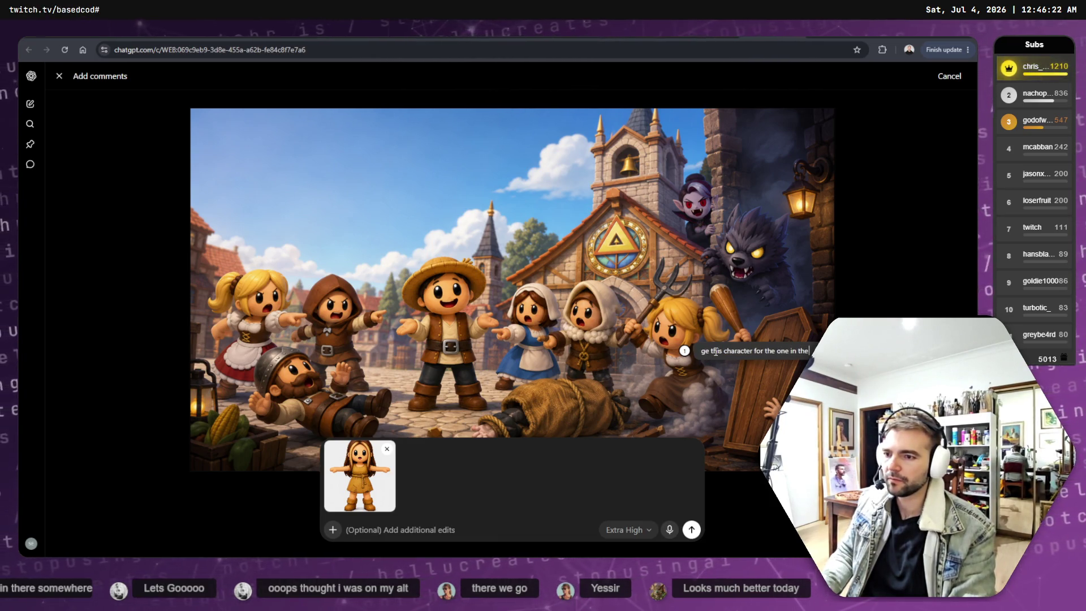
pyautogui.write(' attached image.')
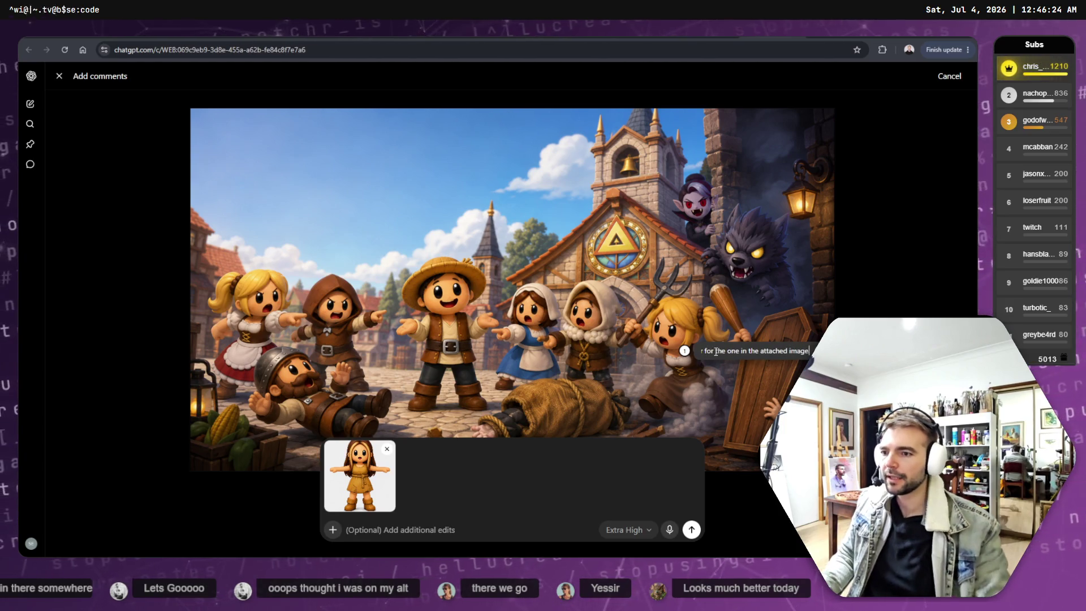
pyautogui.press('BackSpace')
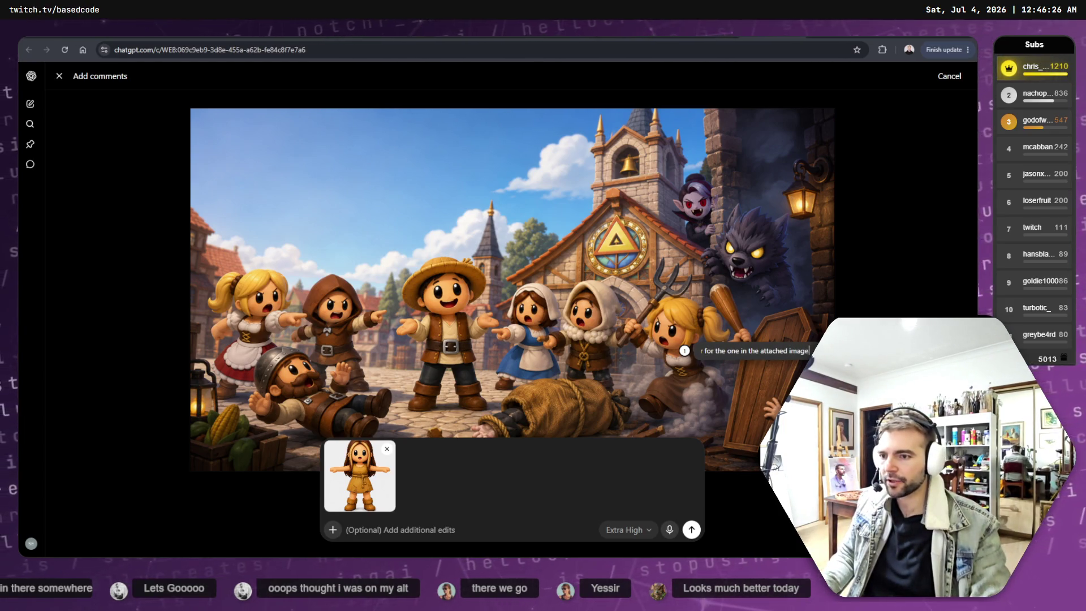
pyautogui.press('Return')
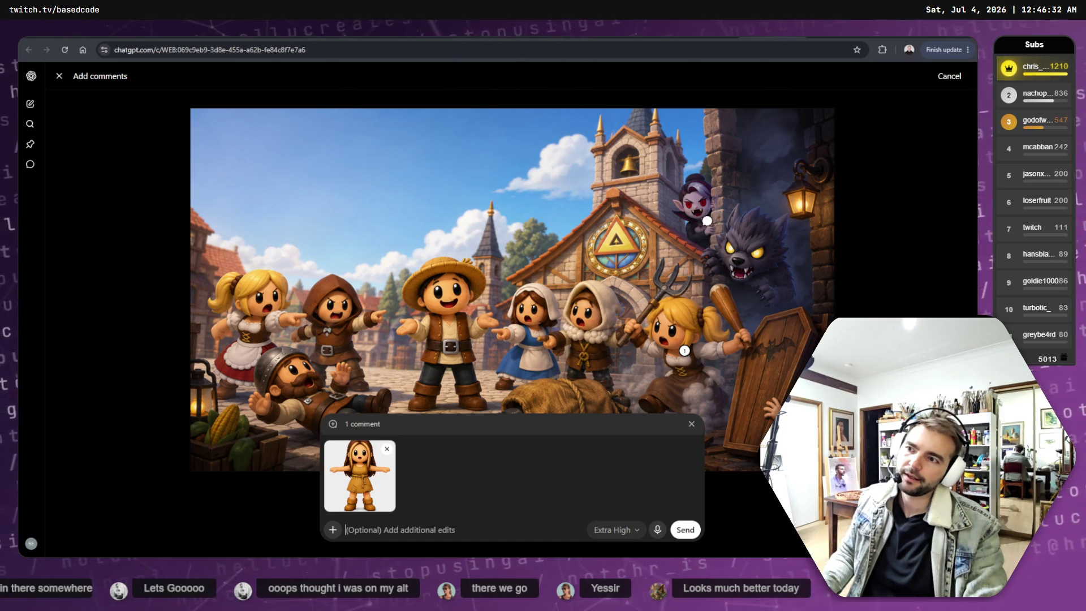
pyautogui.click(704, 215)
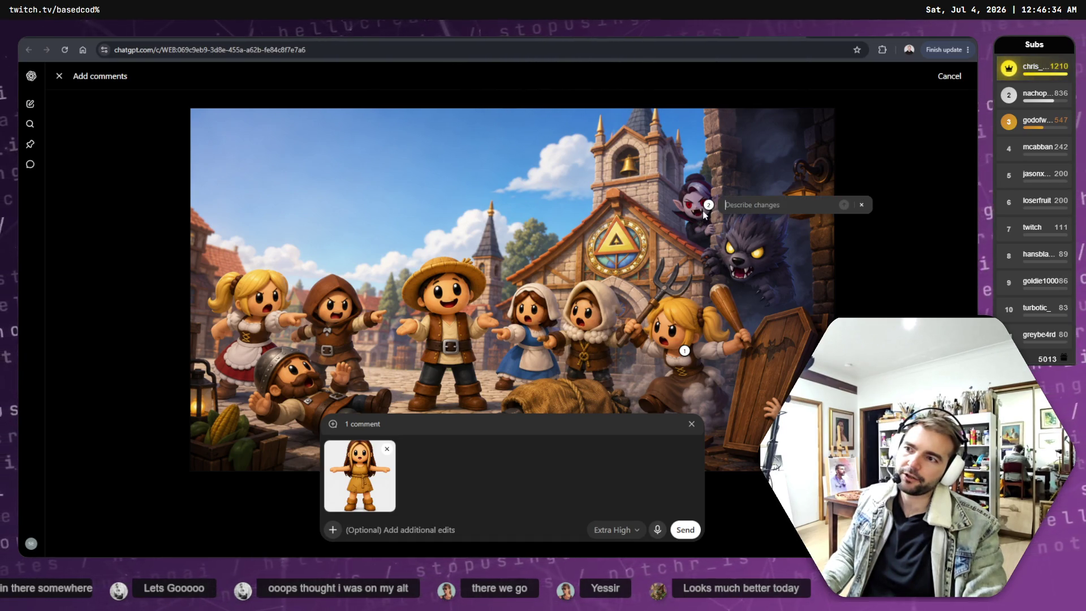
# Draft a vampire note about the other side of the wall, keeping the marker on the vampire.
pyautogui.write('This vampire')
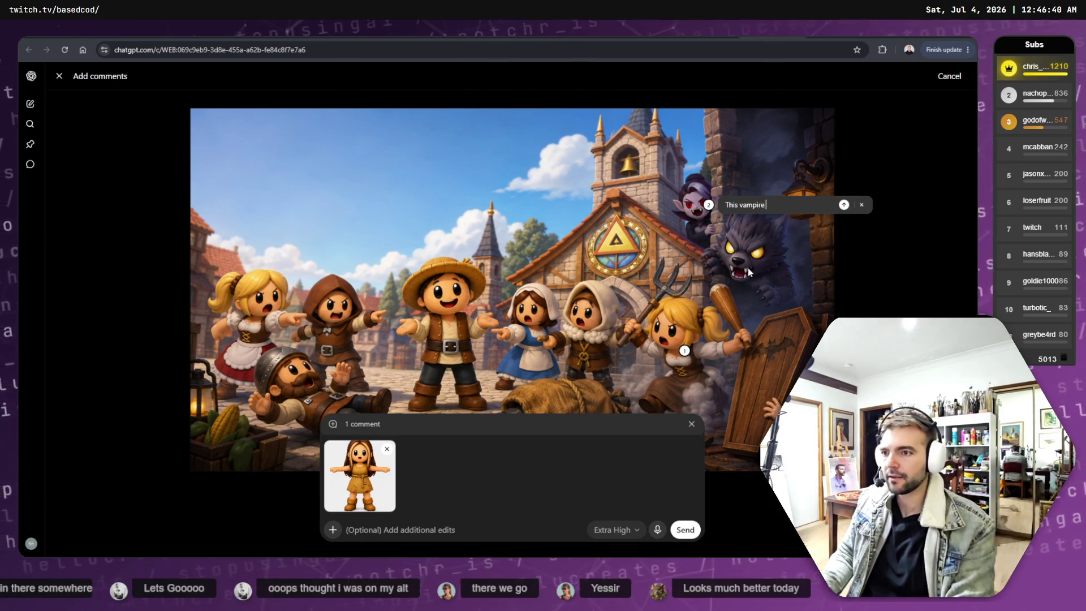
pyautogui.press('BackSpace')
pyautogui.press('BackSpace')
pyautogui.press('BackSpace')
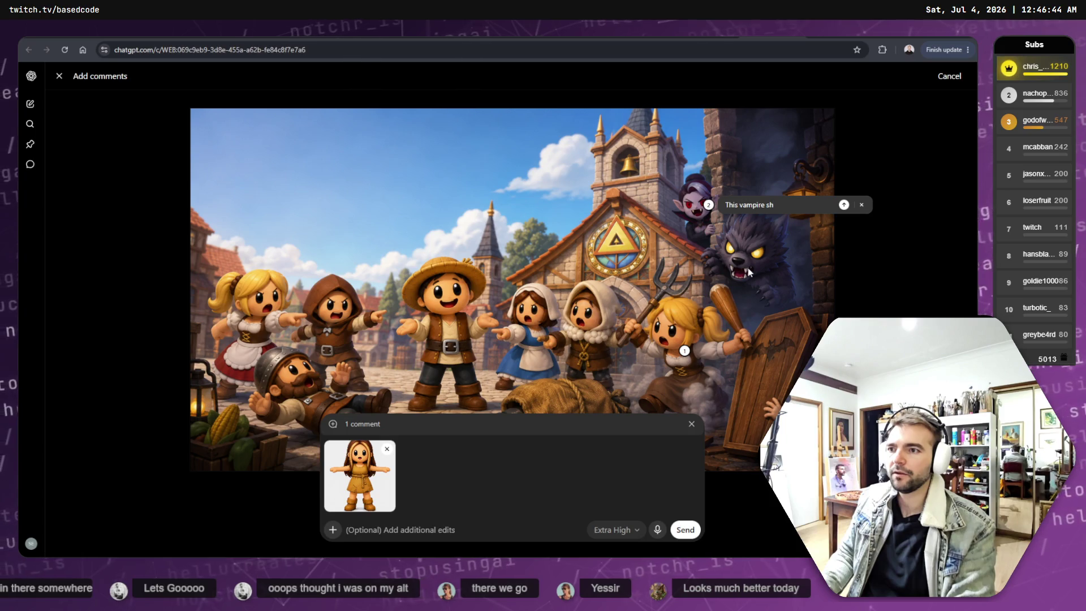
pyautogui.write('ould be on the othe')
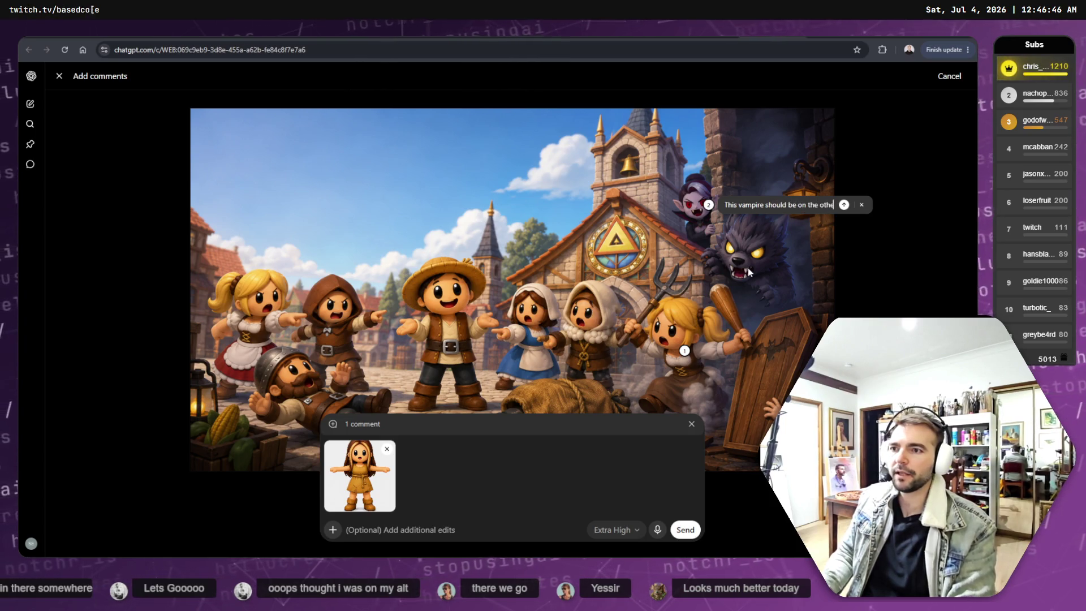
pyautogui.write('r side of the wall')
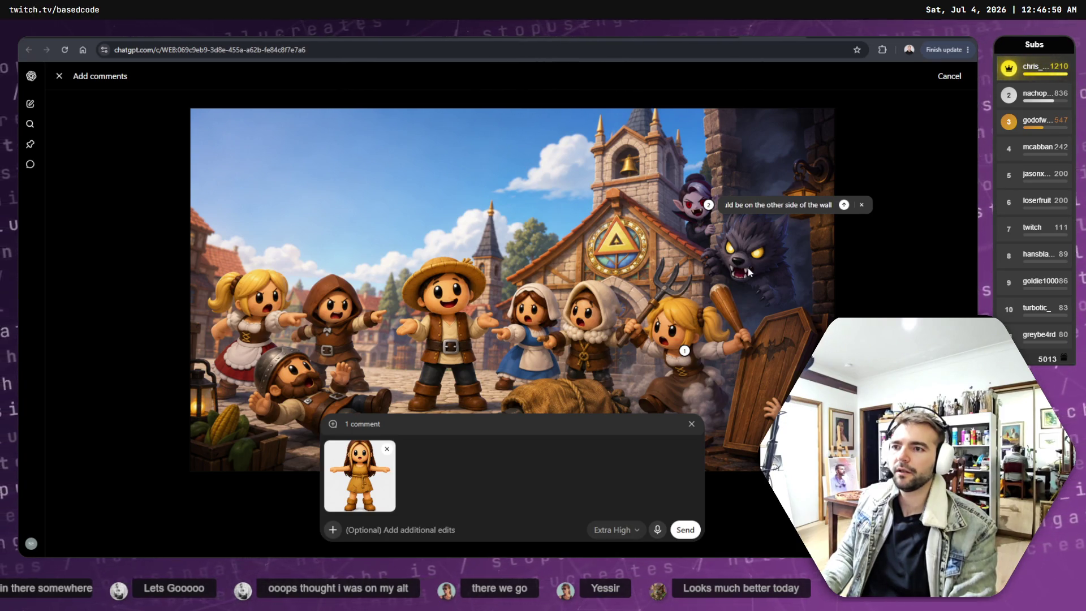
pyautogui.press('Left')
pyautogui.press('Left')
pyautogui.press('Left')
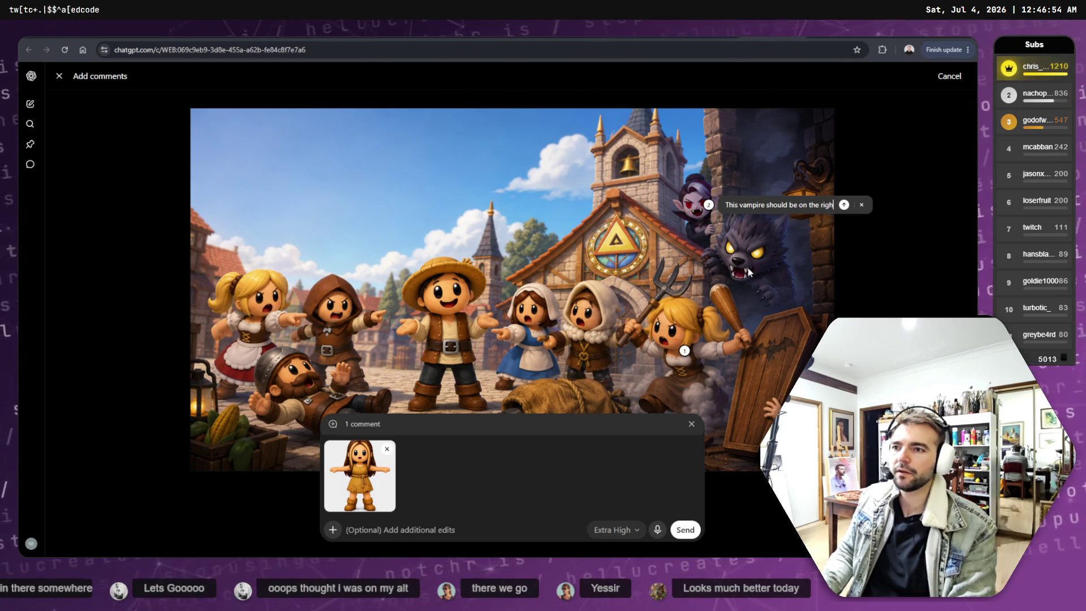
pyautogui.press('Right')
pyautogui.press('Right')
pyautogui.press('Right')
pyautogui.click(748, 272)
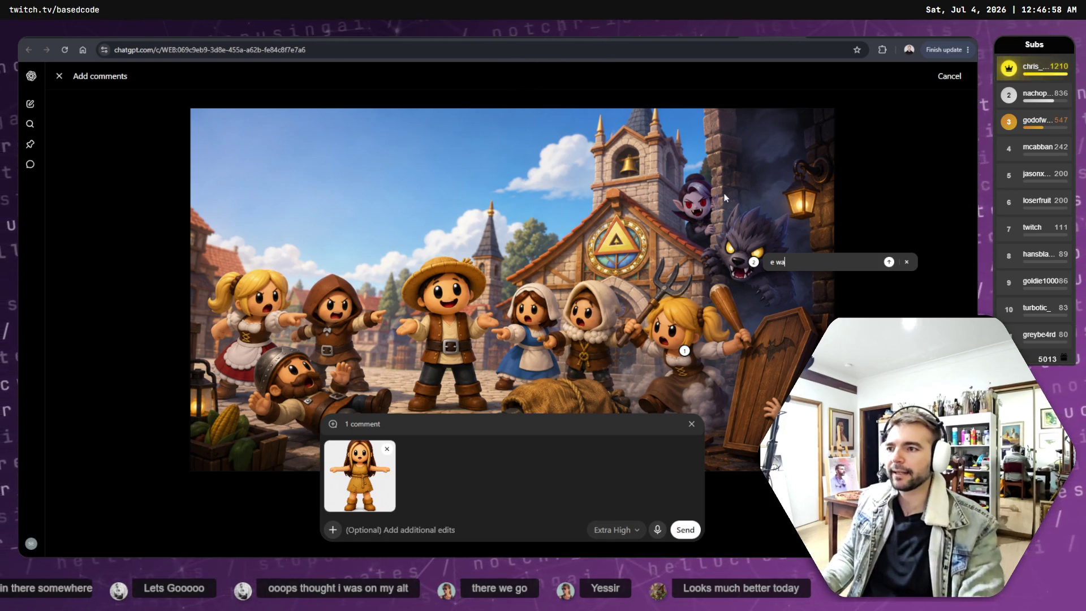
pyautogui.click(701, 199)
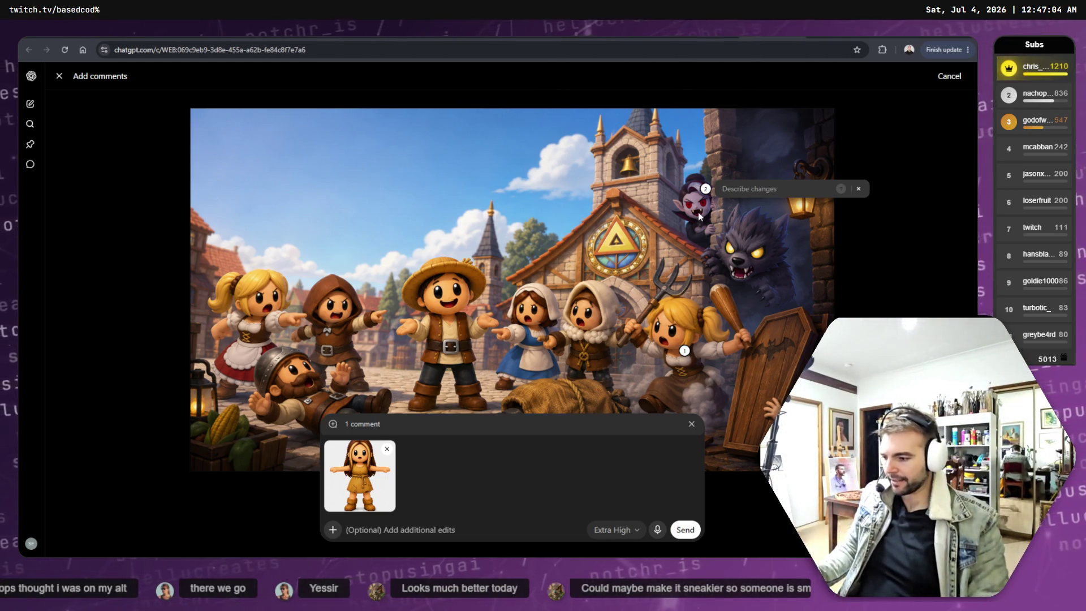
# Save the vampire comment asking for it on the wall's right side above the werewolf.
pyautogui.write('Tghu')
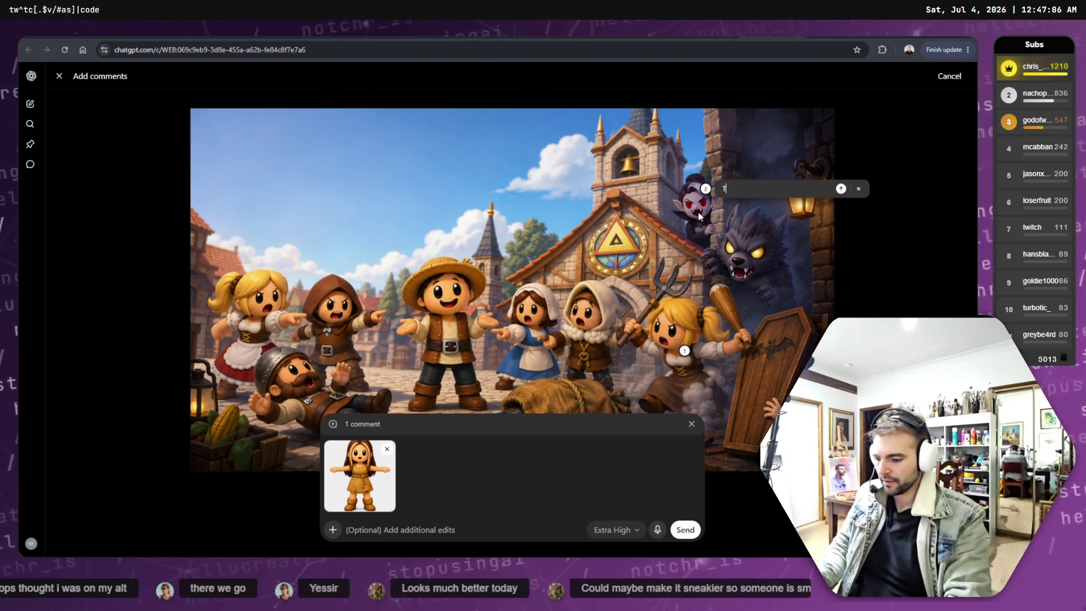
pyautogui.press('BackSpace')
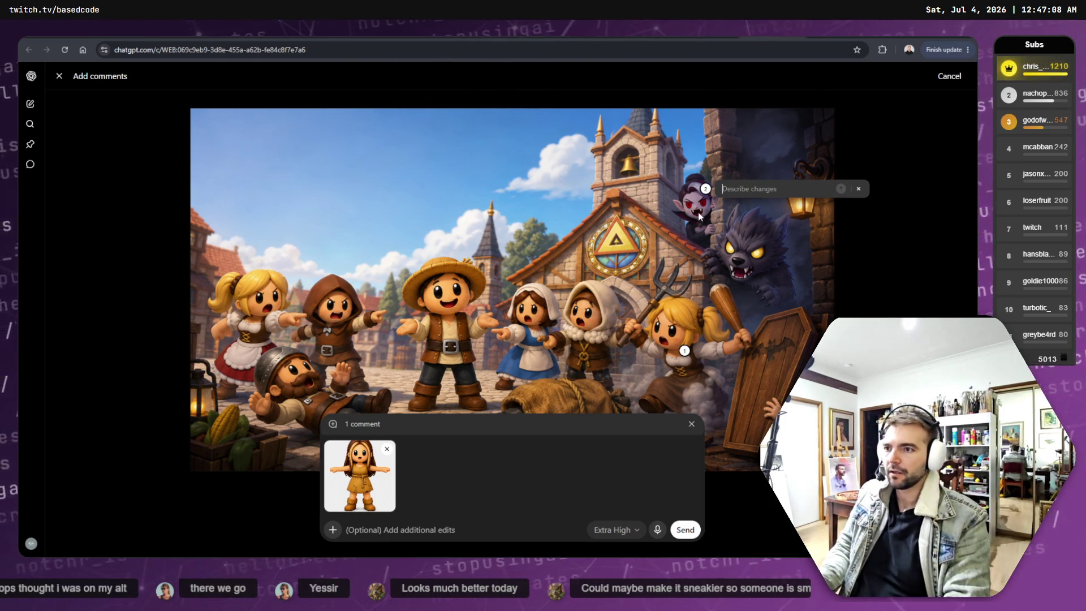
pyautogui.write('The vacmp')
pyautogui.press('BackSpace')
pyautogui.press('BackSpace')
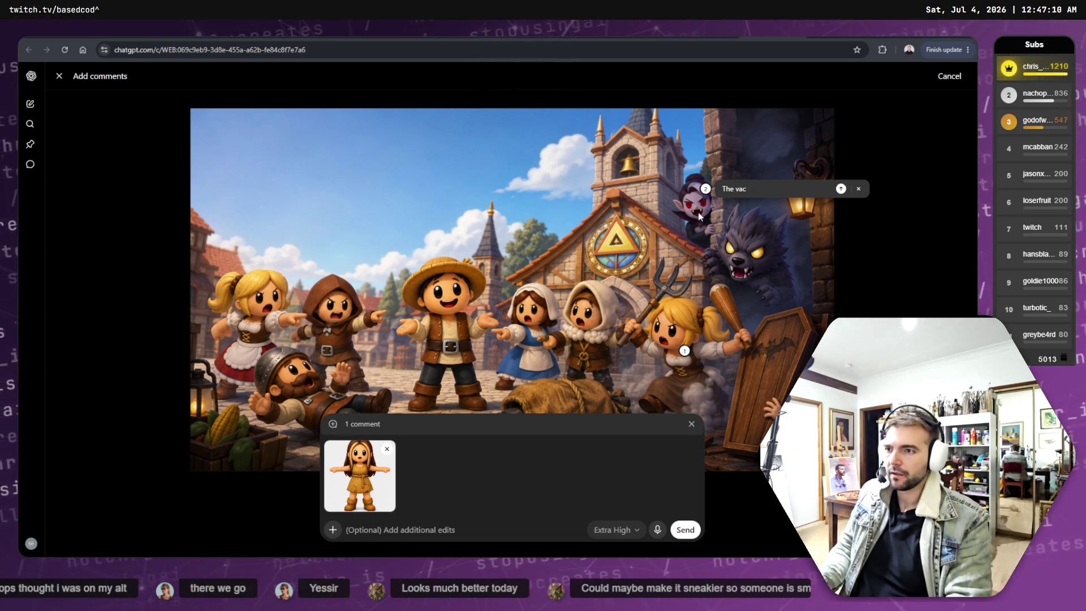
pyautogui.press('BackSpace')
pyautogui.press('BackSpace')
pyautogui.press('BackSpace')
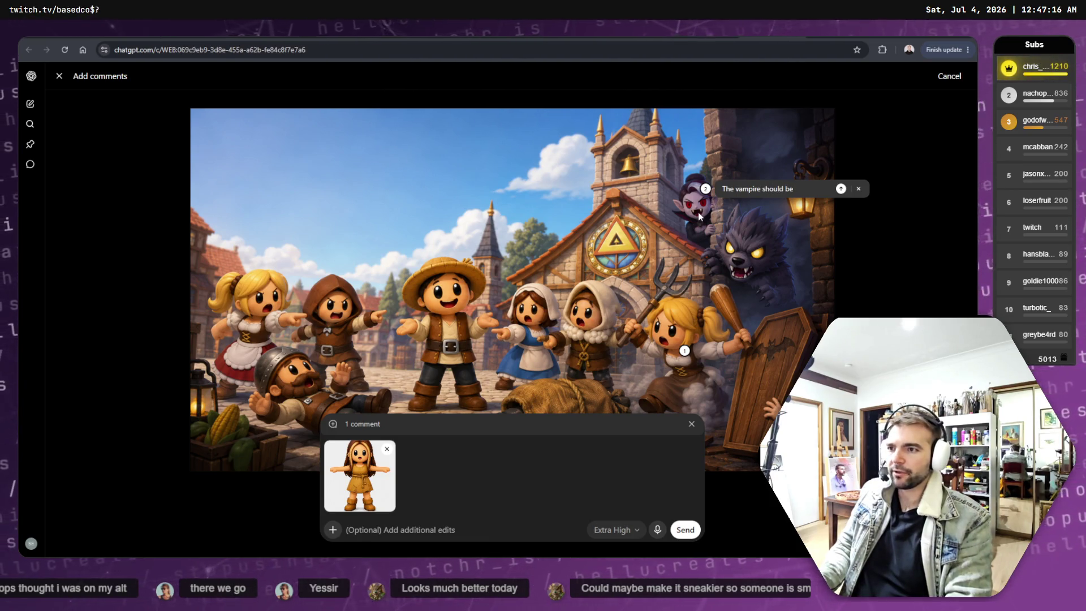
pyautogui.write('ight sidce')
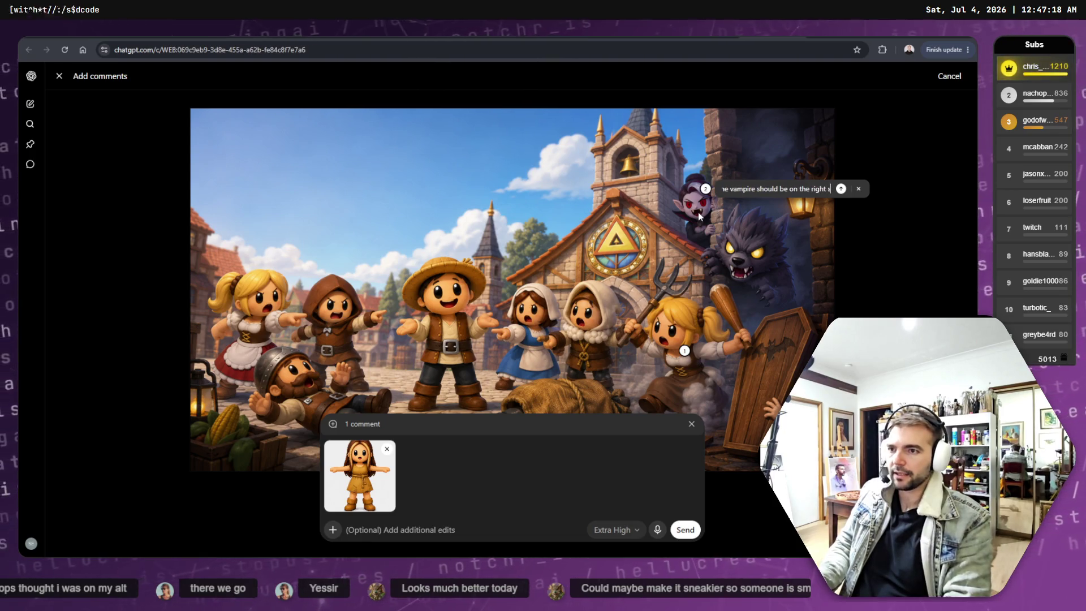
pyautogui.press('BackSpace')
pyautogui.press('BackSpace')
pyautogui.write('e of the a')
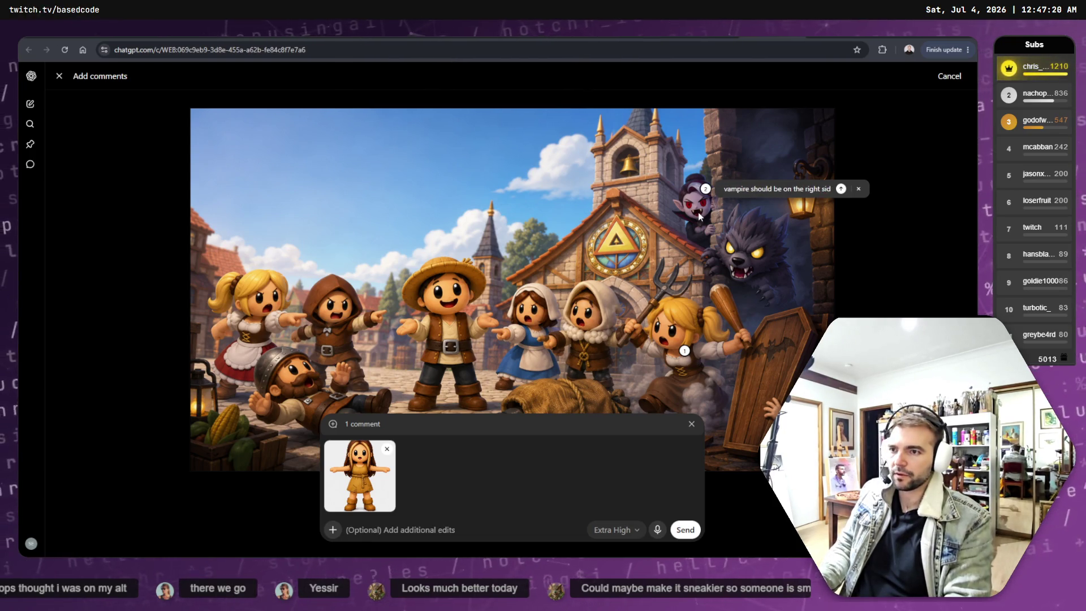
pyautogui.press('BackSpace')
pyautogui.write('w')
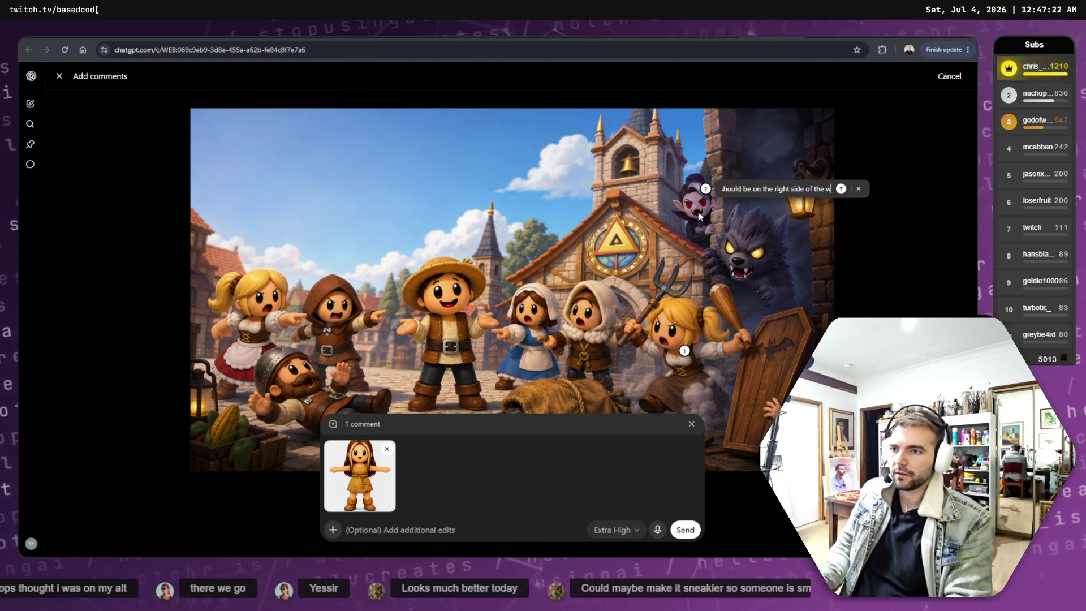
pyautogui.write('all with')
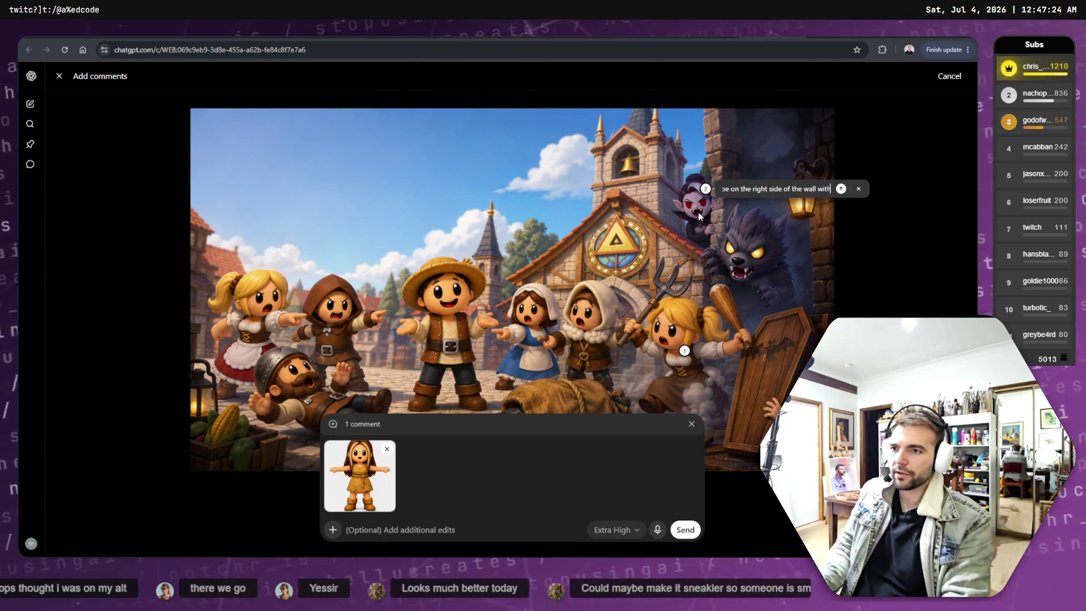
pyautogui.write(' the w')
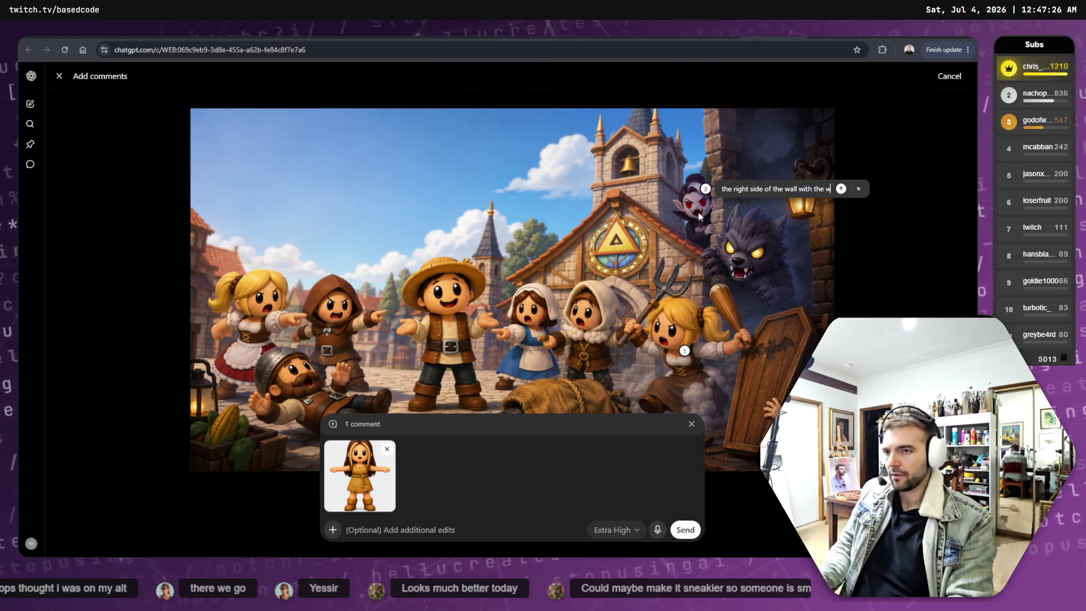
pyautogui.press('BackSpace')
pyautogui.press('BackSpace')
pyautogui.press('BackSpace')
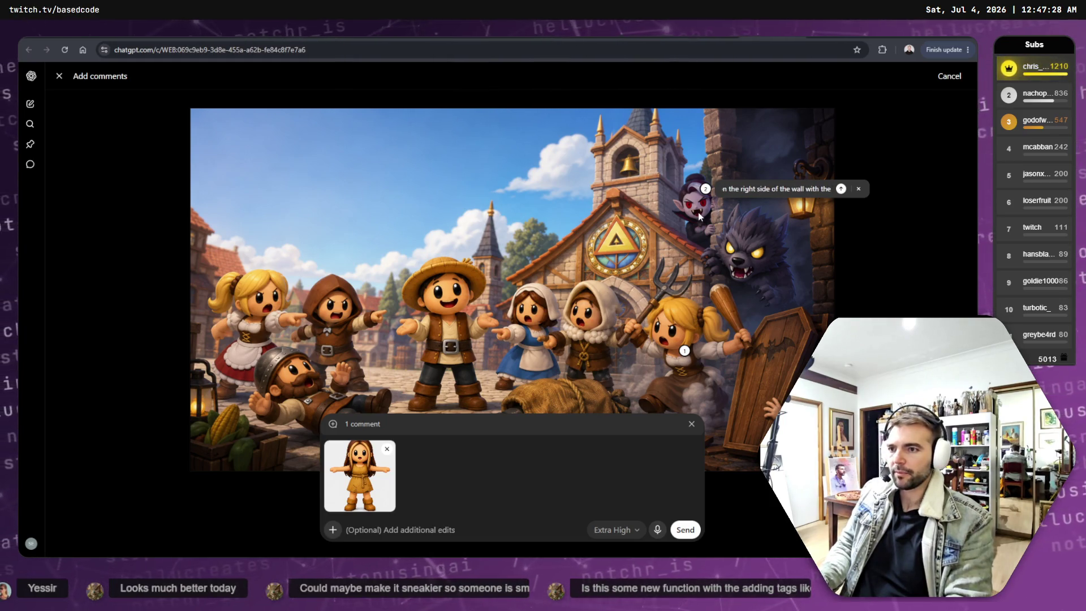
pyautogui.press('BackSpace')
pyautogui.press('BackSpace')
pyautogui.press('BackSpace')
pyautogui.write('abov')
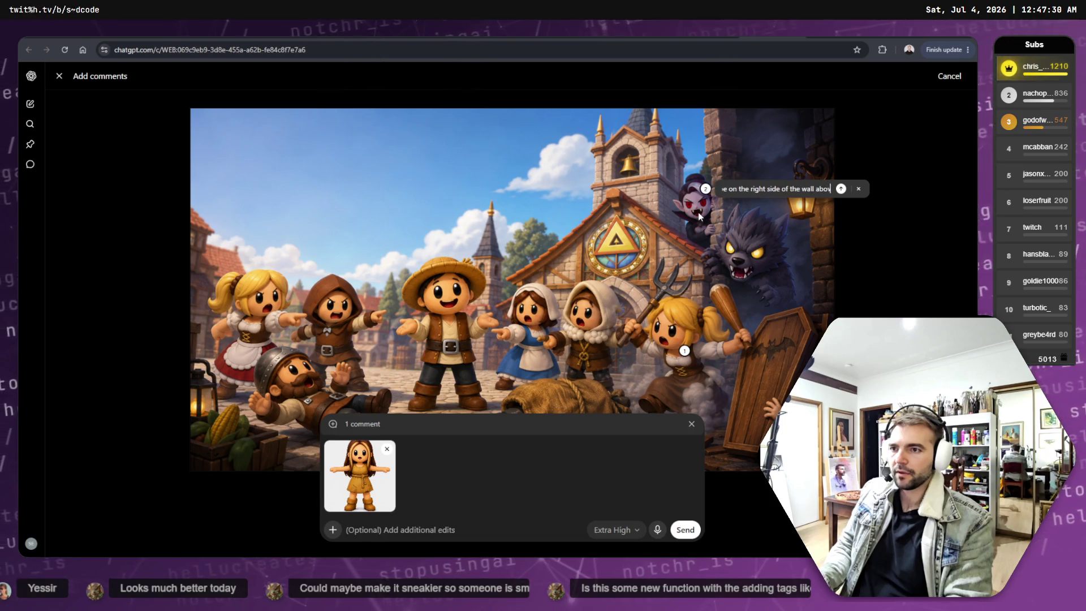
pyautogui.write('e the warewolf.')
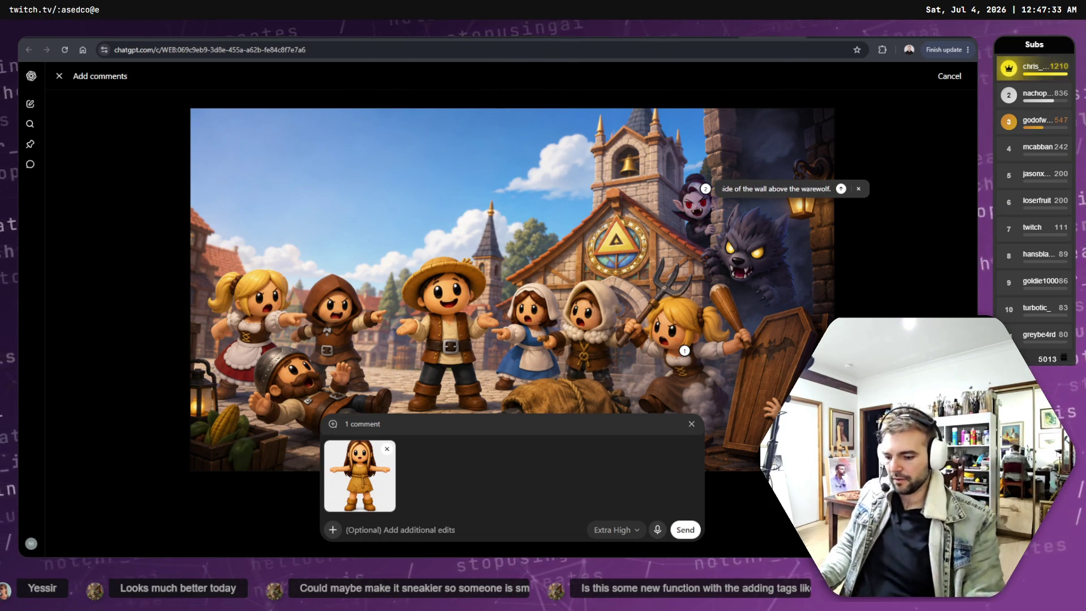
pyautogui.press('Return')
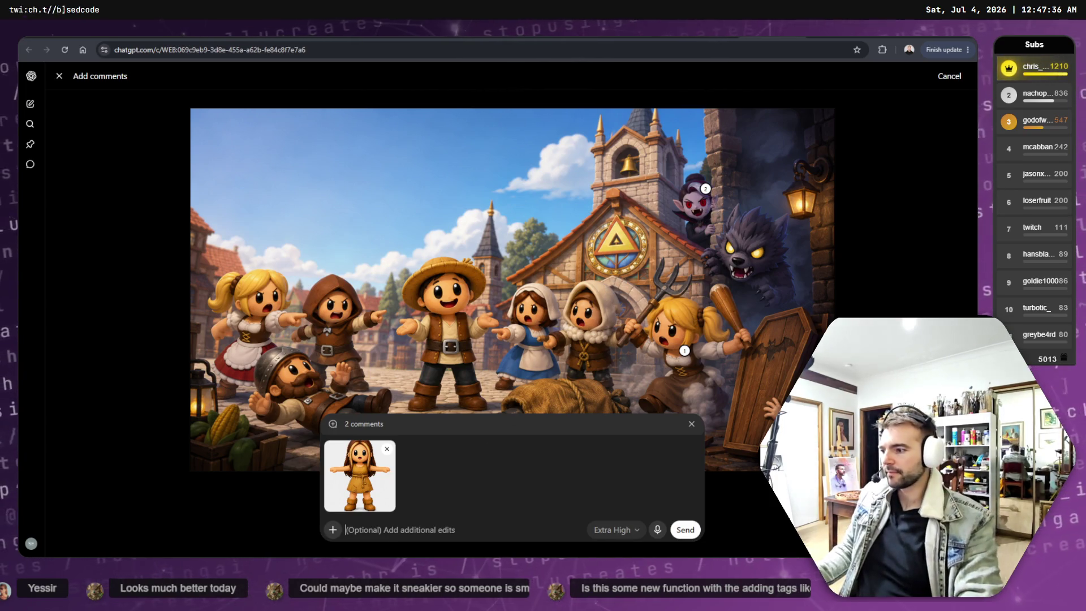
# Attach yesterday's tldraw character PNG and send the two-comment image edit request.
pyautogui.click(333, 531)
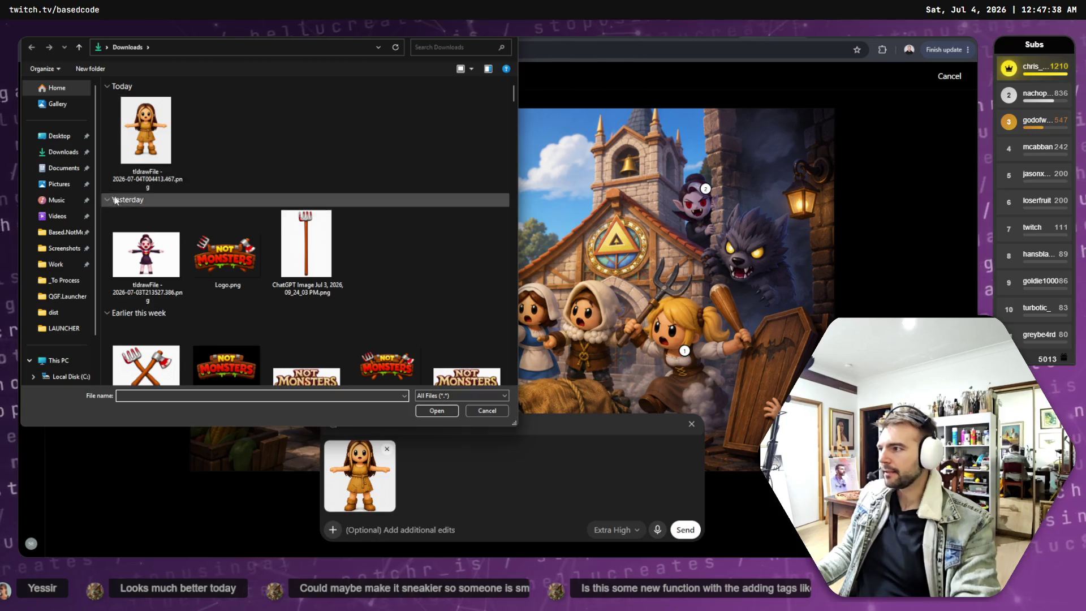
pyautogui.doubleClick(157, 131)
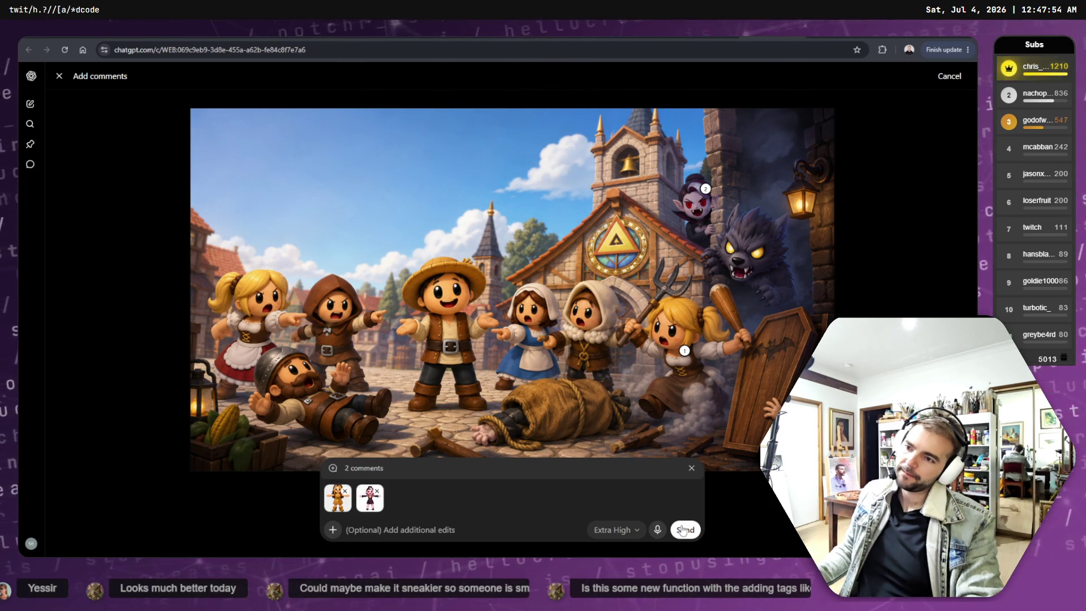
pyautogui.click(683, 530)
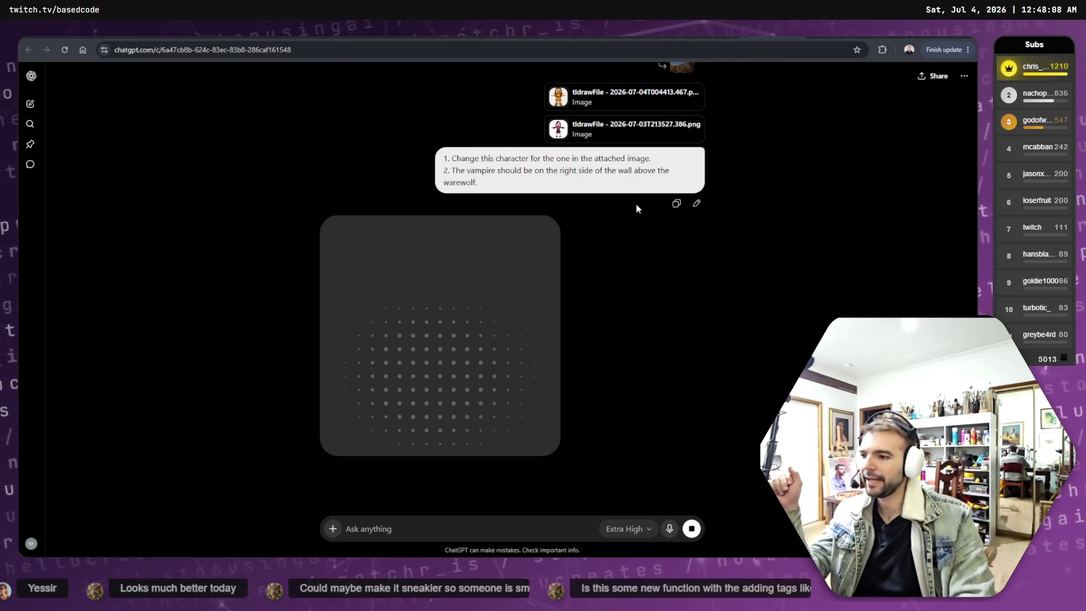
pyautogui.scroll(5, 693, 318)
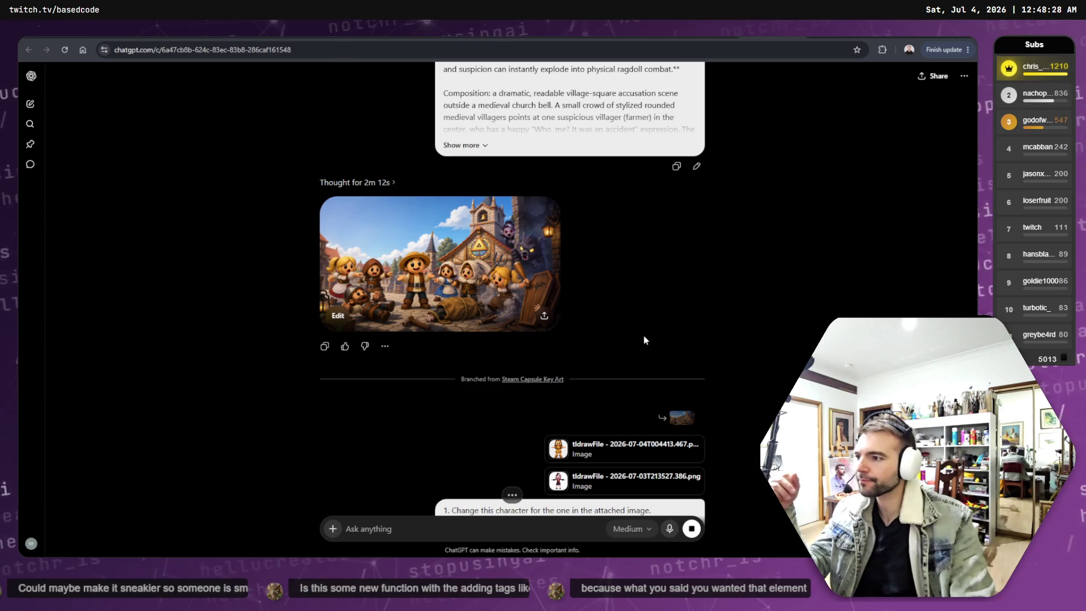
pyautogui.scroll(-10, 727, 308)
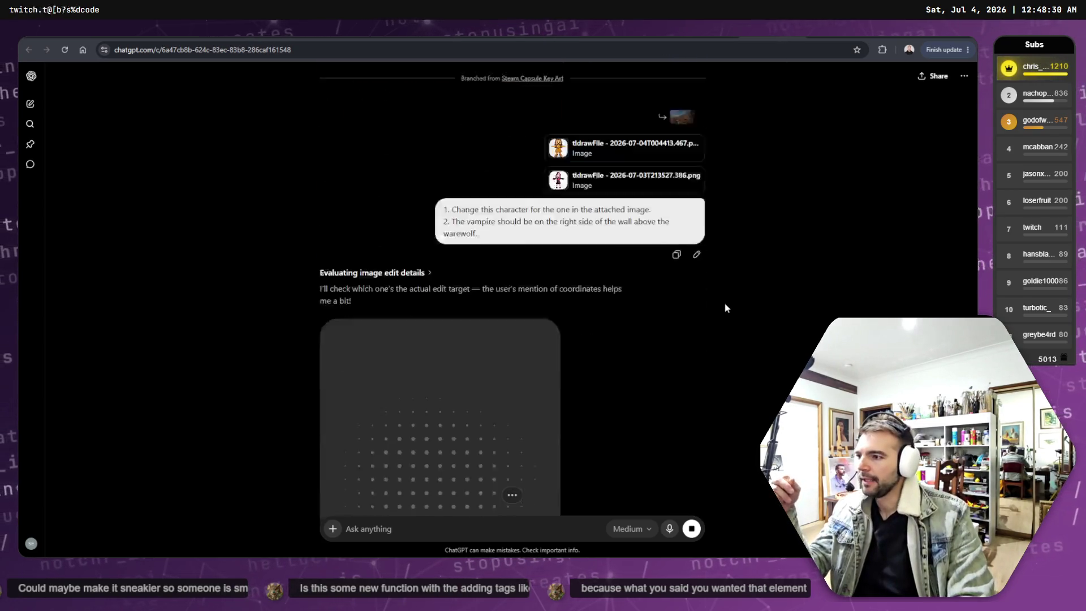
pyautogui.scroll(3, 722, 305)
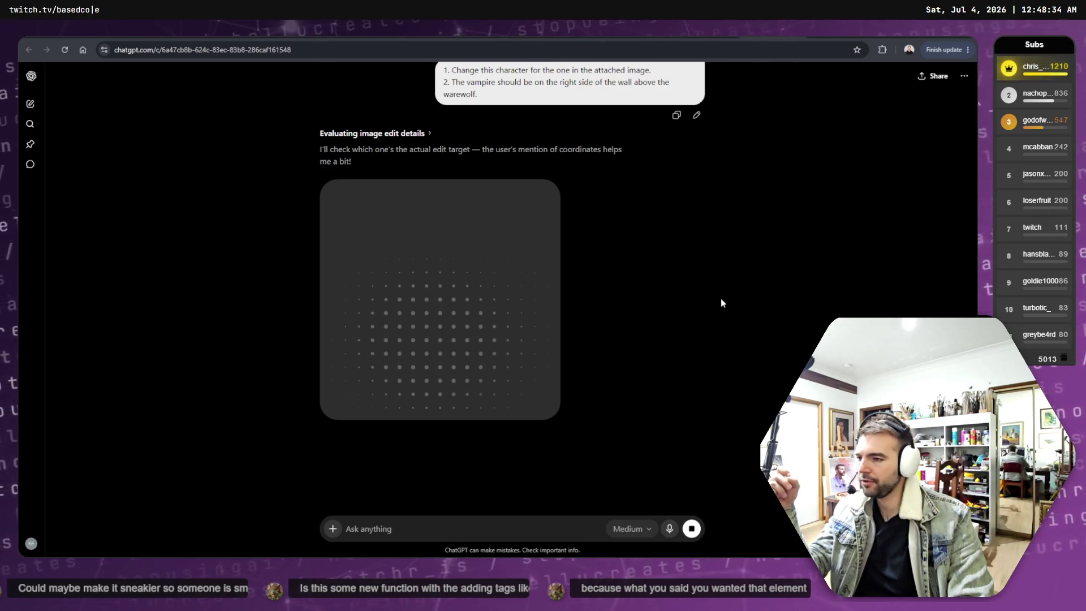
pyautogui.scroll(5, 721, 303)
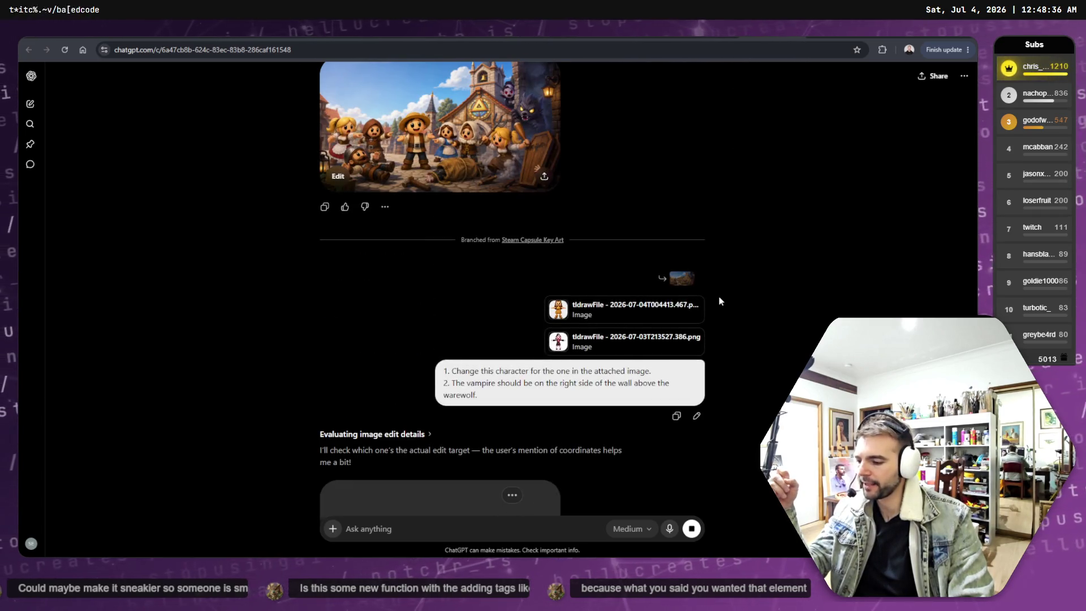
pyautogui.scroll(-1, 721, 301)
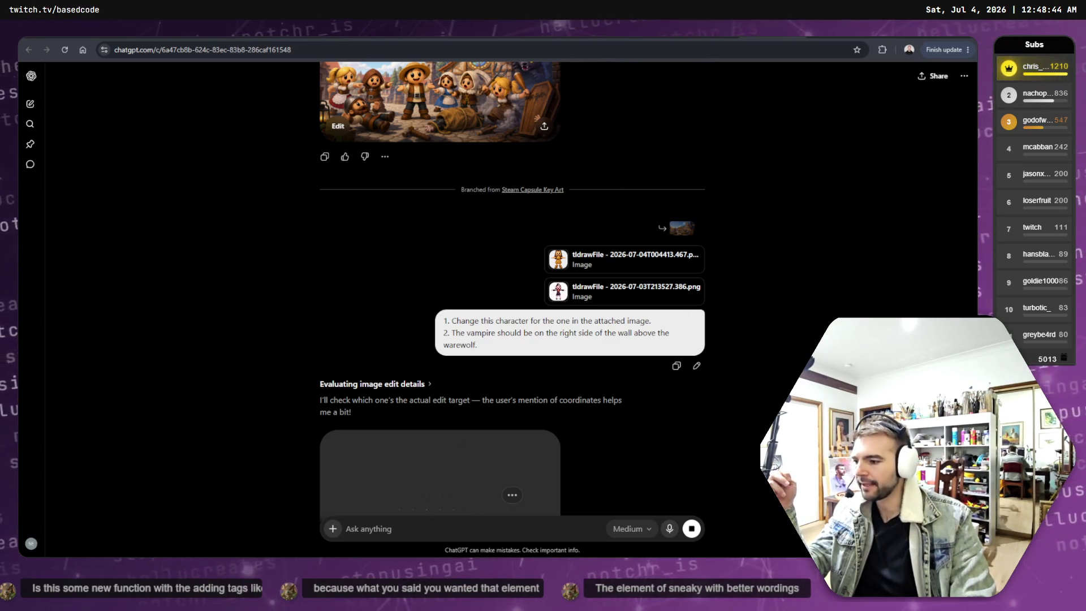
pyautogui.scroll(1, 502, 193)
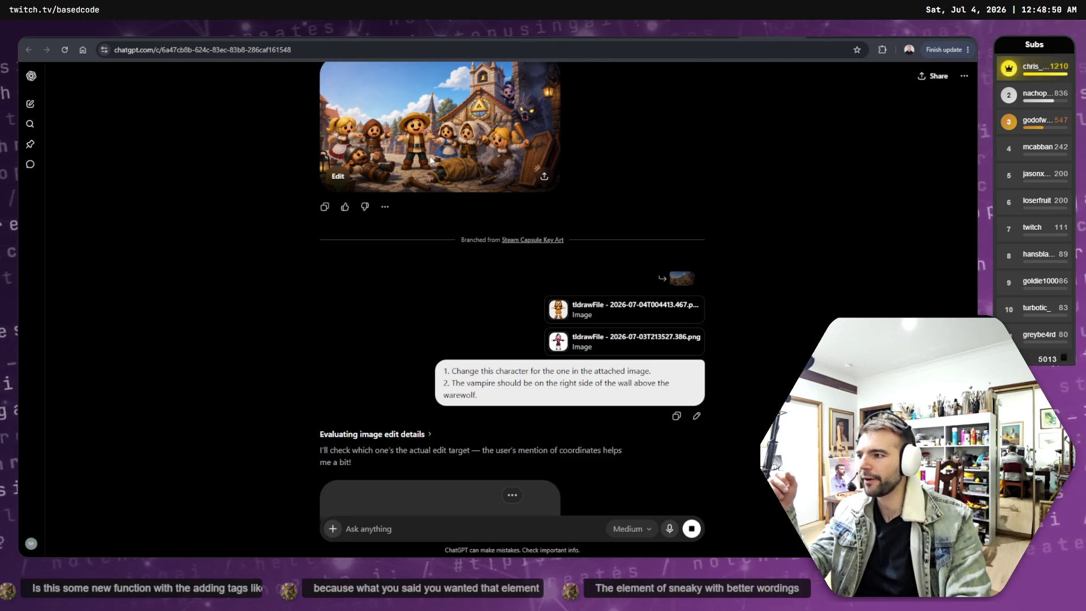
pyautogui.scroll(-6, 495, 339)
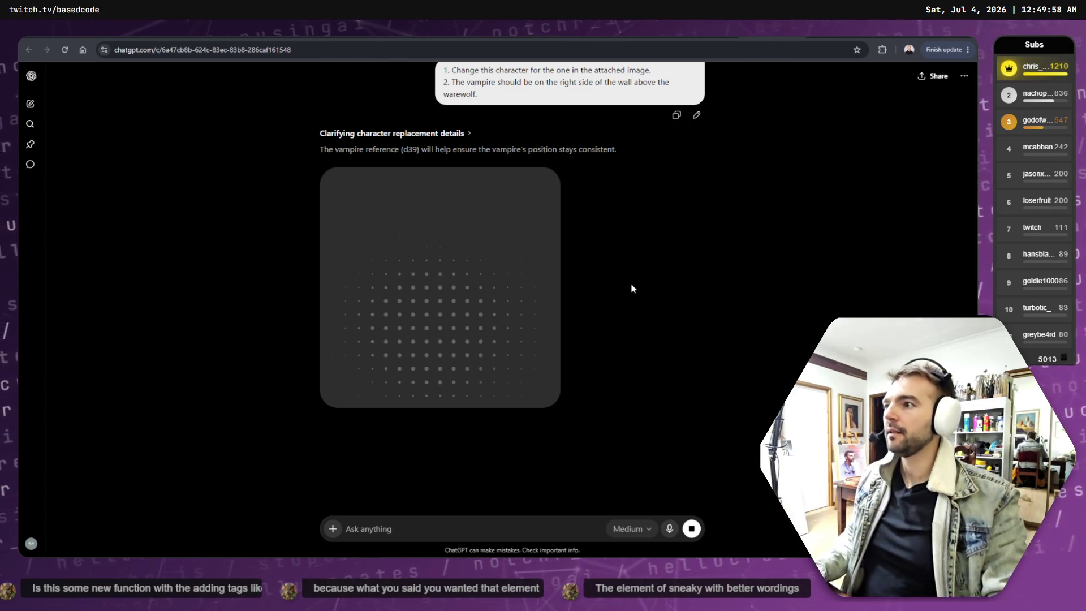
pyautogui.scroll(-3, 628, 283)
pyautogui.scroll(5, 625, 281)
pyautogui.scroll(2, 624, 281)
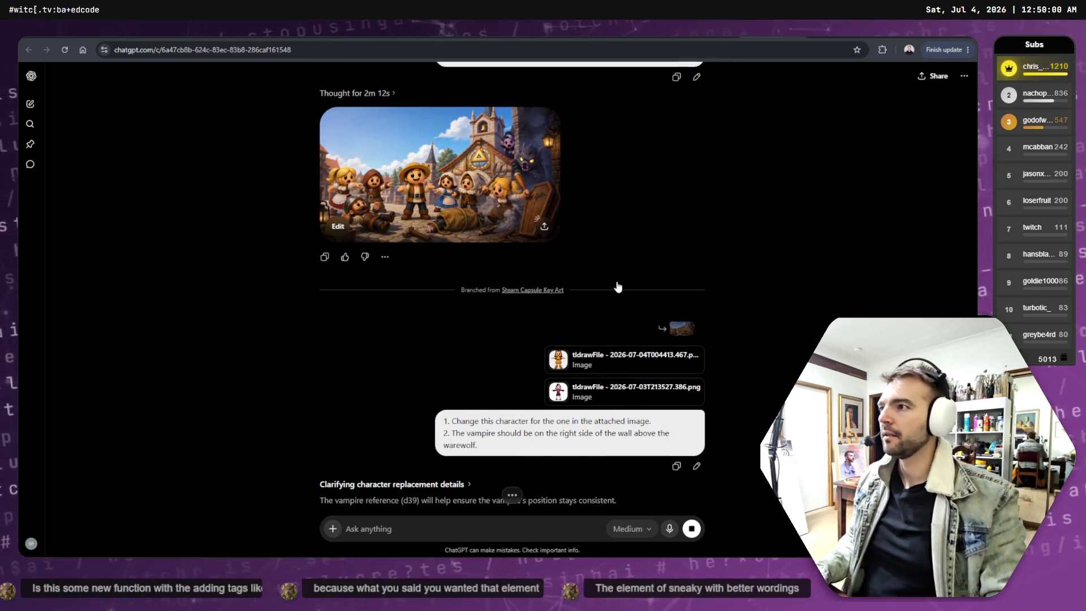
pyautogui.scroll(-2, 624, 281)
pyautogui.scroll(-5, 616, 283)
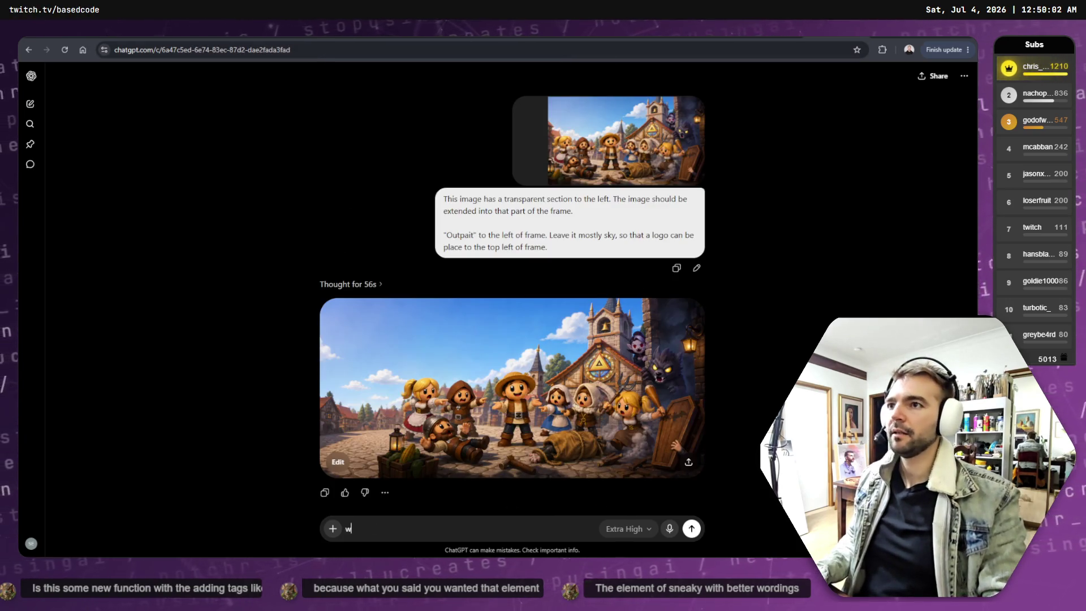
pyautogui.scroll(-1, 746, 216)
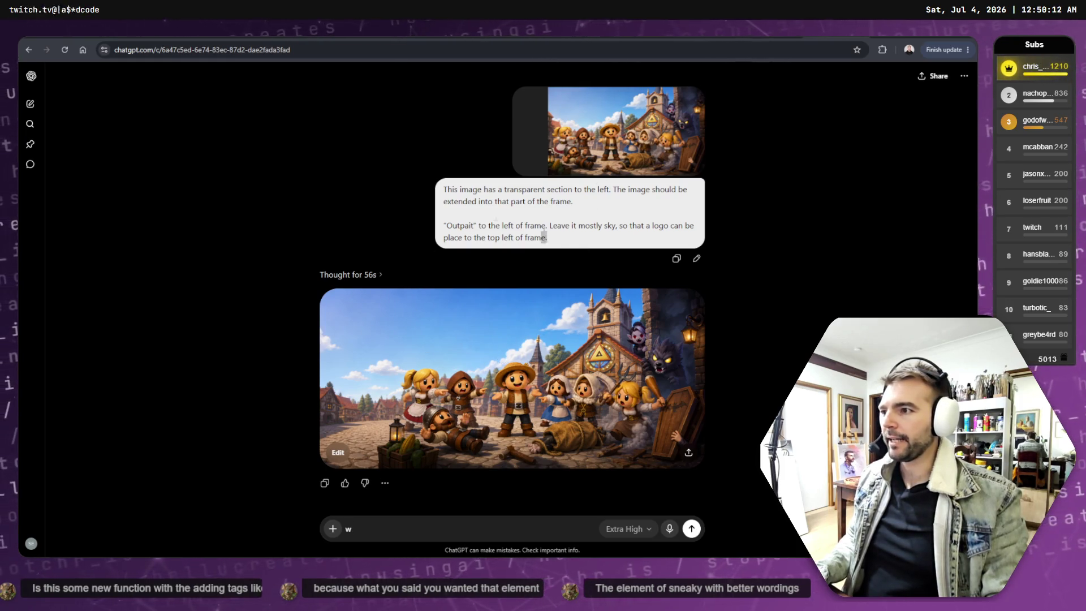
pyautogui.moveTo(547, 238); pyautogui.dragTo(444, 195)
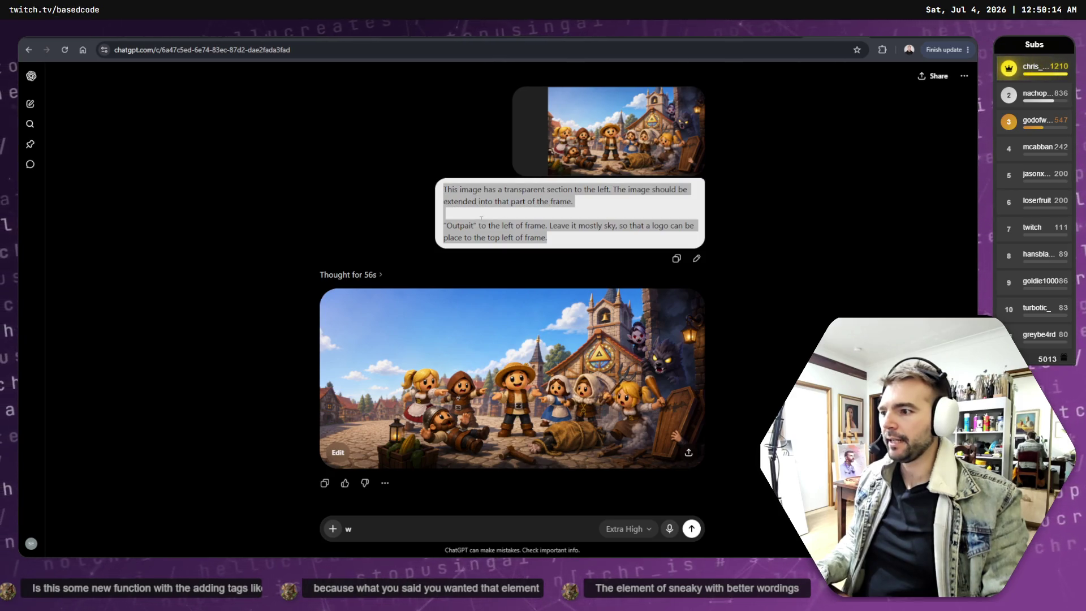
pyautogui.hotkey('ctrl', 'Tab')
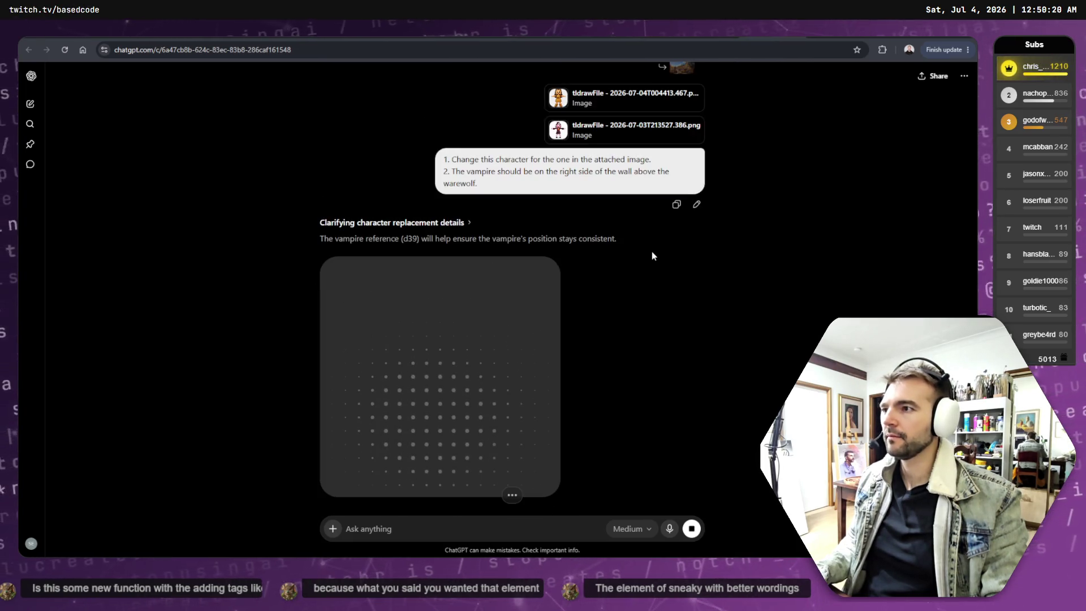
# Compare the earlier image, then open the newly finished village image full-size.
pyautogui.scroll(8, 662, 259)
pyautogui.scroll(-1, 675, 262)
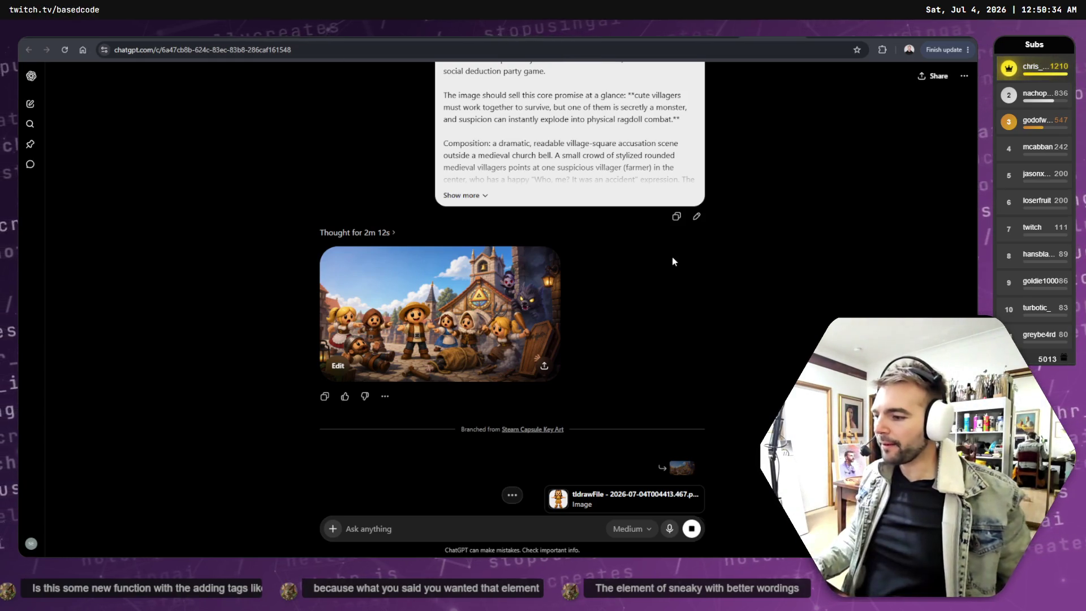
pyautogui.click(431, 318)
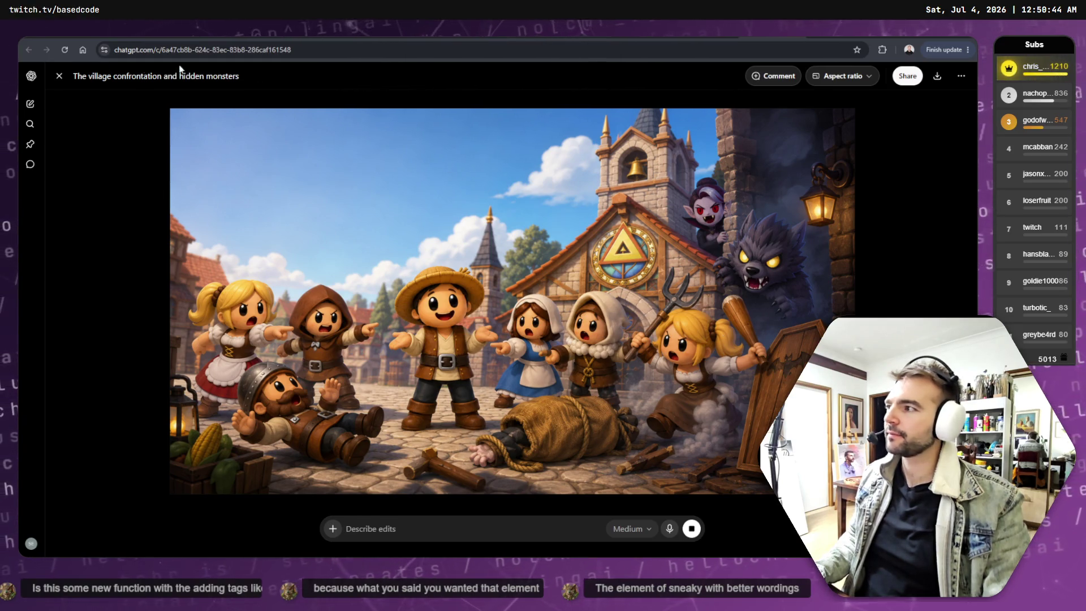
pyautogui.click(60, 76)
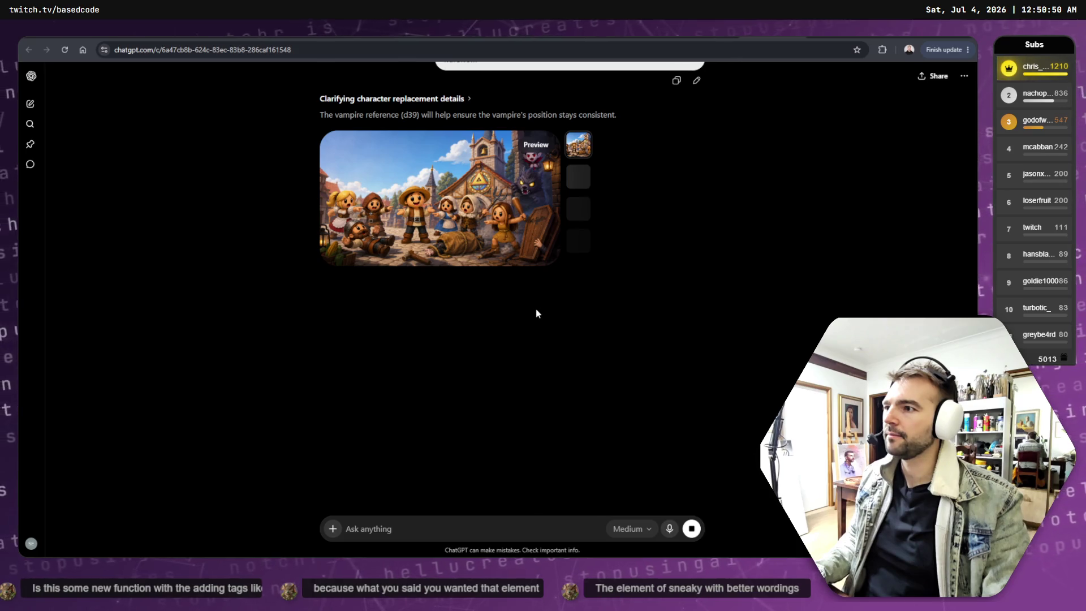
pyautogui.click(531, 249)
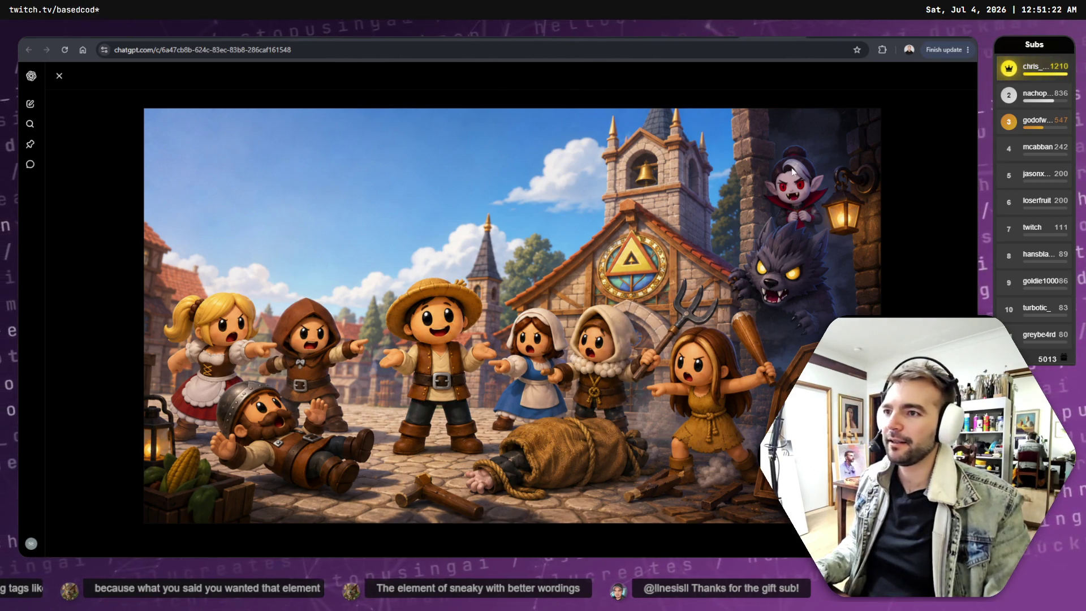
# Copy the finished village image to the clipboard and return to tldraw.
pyautogui.rightClick(457, 234)
pyautogui.click(511, 274)
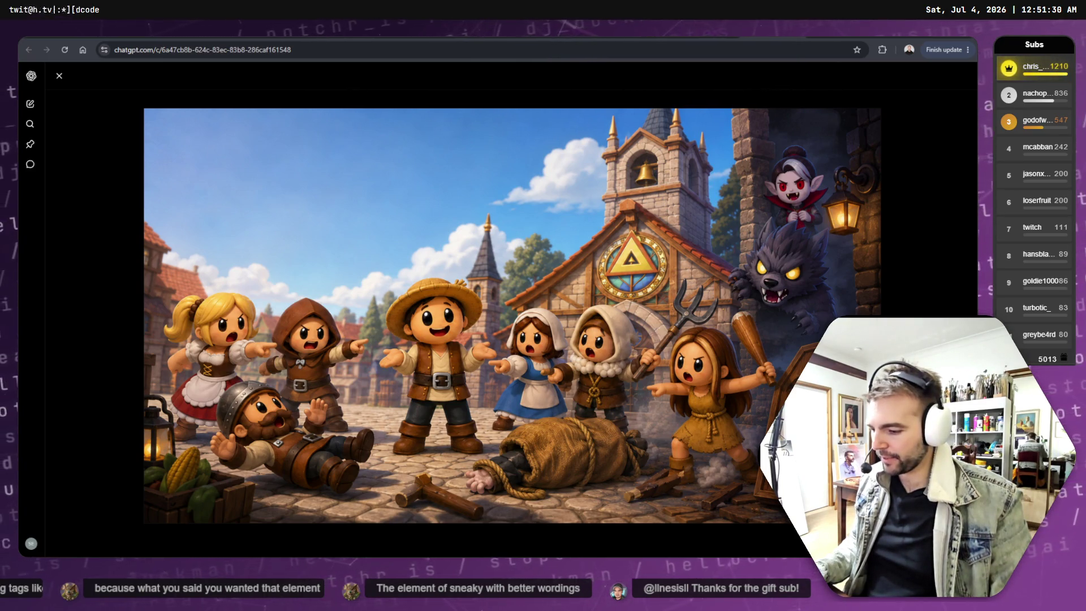
pyautogui.hotkey('alt', 'Tab')
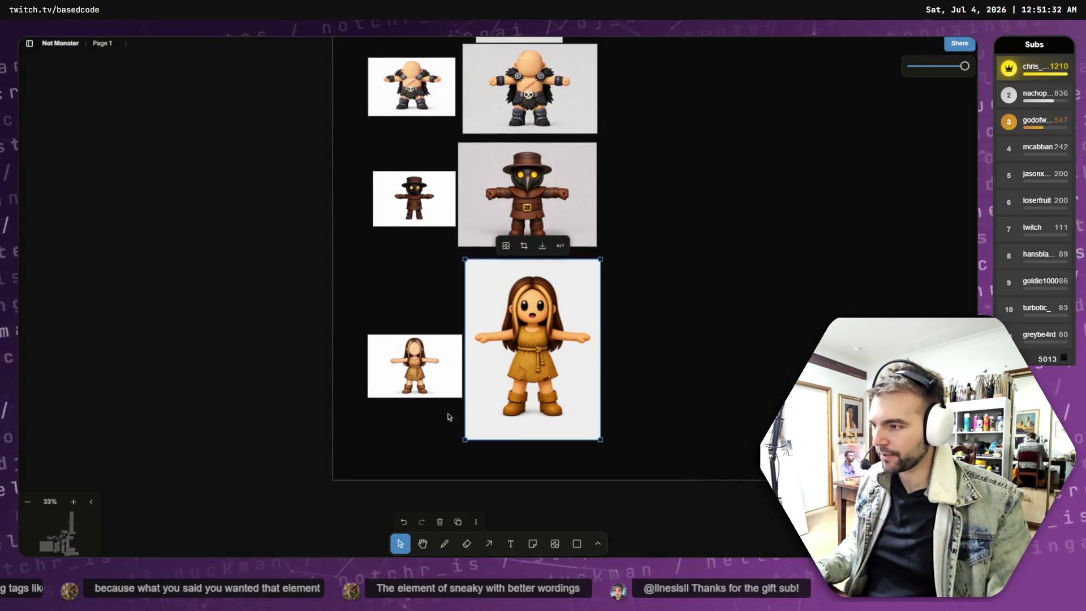
# Paste the edited village image below the first Not Monsters header and resize it to that width.
pyautogui.click(304, 264)
pyautogui.scroll(-5, 304, 264)
pyautogui.scroll(-3, 294, 270)
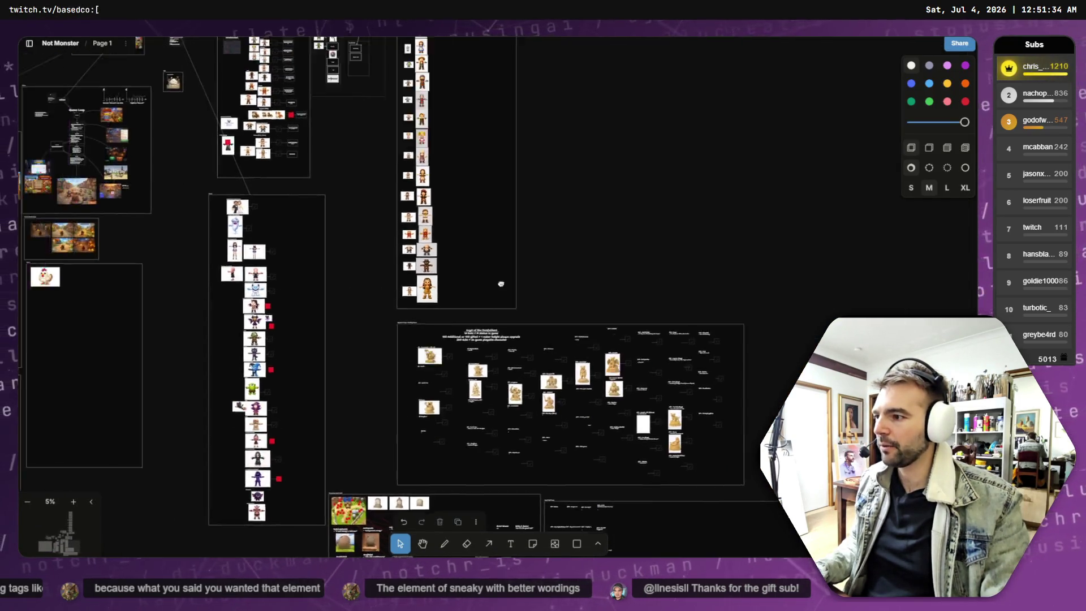
pyautogui.scroll(1, 390, 258)
pyautogui.moveTo(320, 239); pyautogui.dragTo(571, 240)
pyautogui.scroll(5, 571, 240)
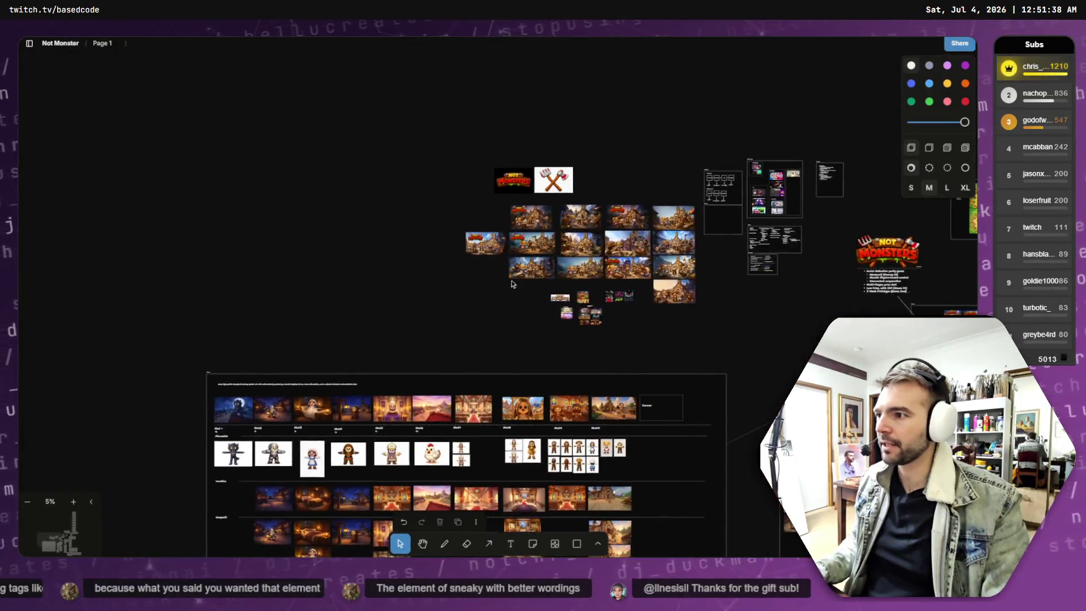
pyautogui.scroll(6, 458, 233)
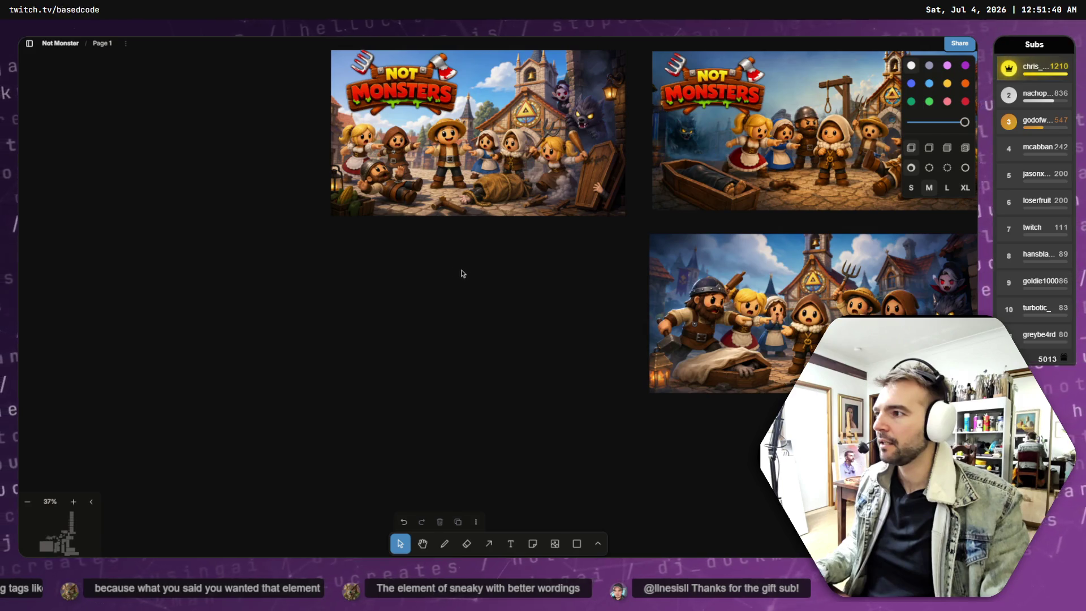
pyautogui.hotkey('ctrl', 'v')
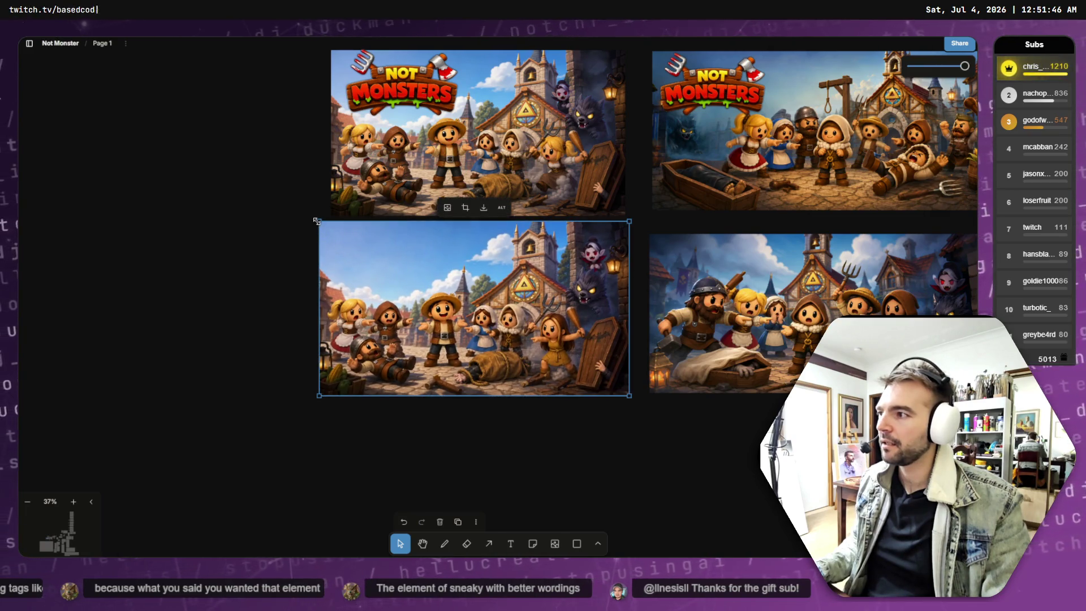
pyautogui.moveTo(318, 227); pyautogui.dragTo(340, 229)
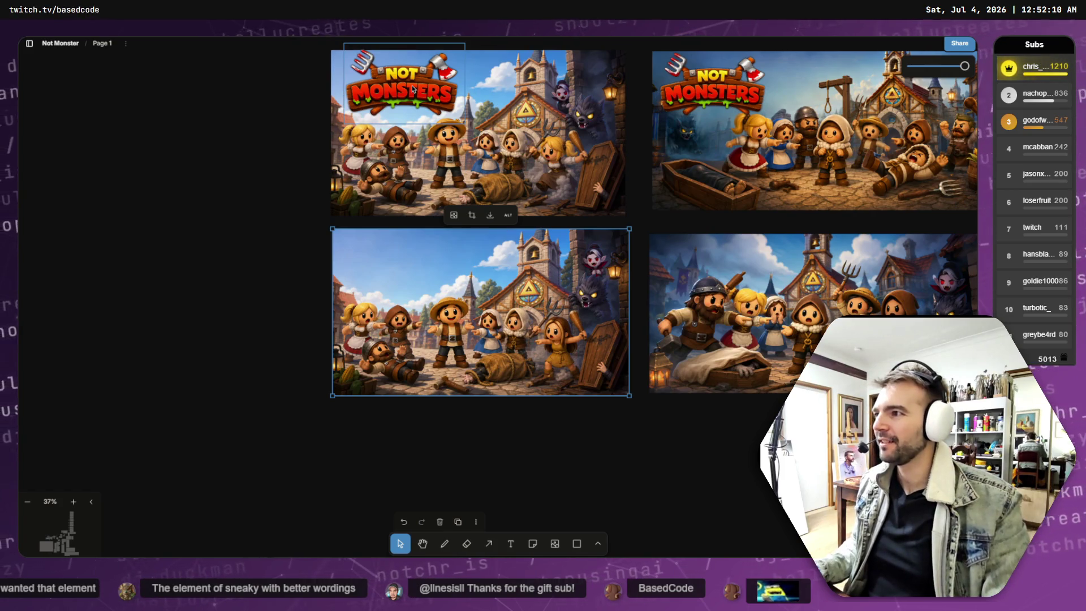
# Delete the old header's background art and try moving the new village image up to the logo.
pyautogui.click(562, 154)
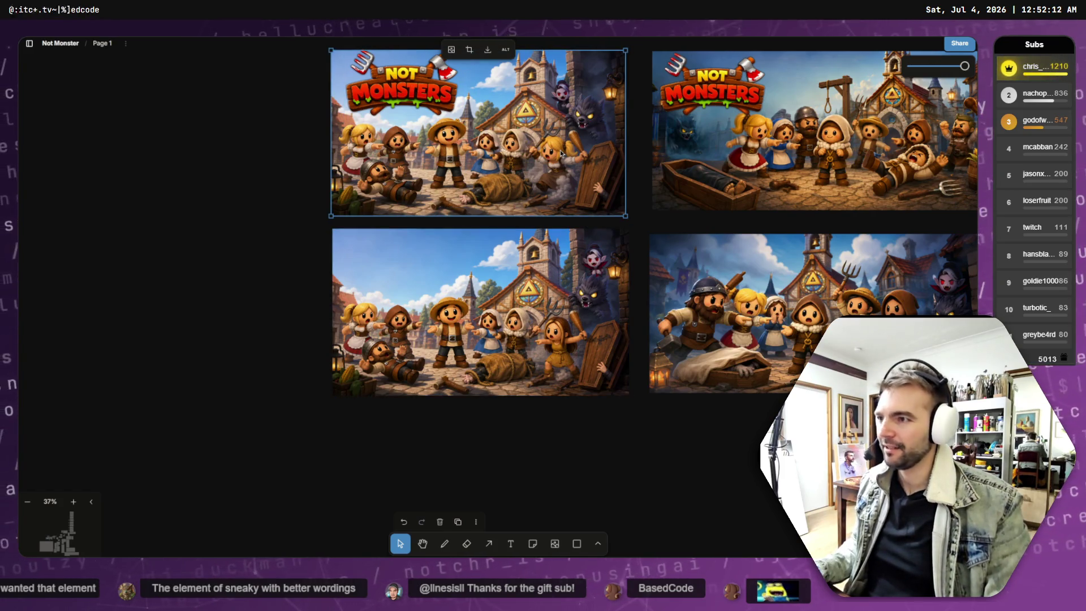
pyautogui.press('Delete')
pyautogui.click(529, 299)
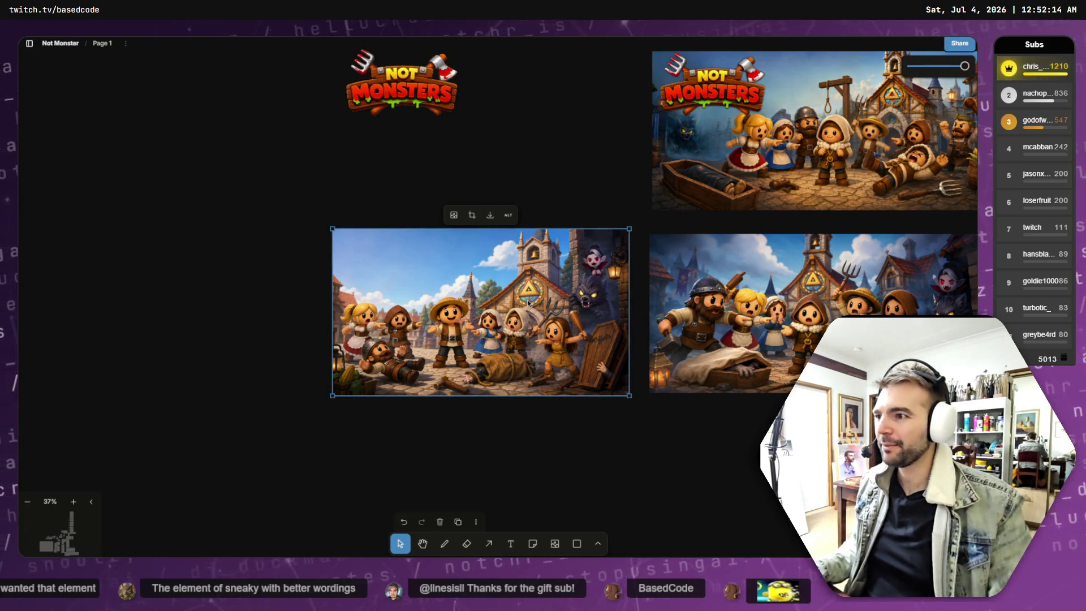
pyautogui.moveTo(529, 299); pyautogui.dragTo(528, 111)
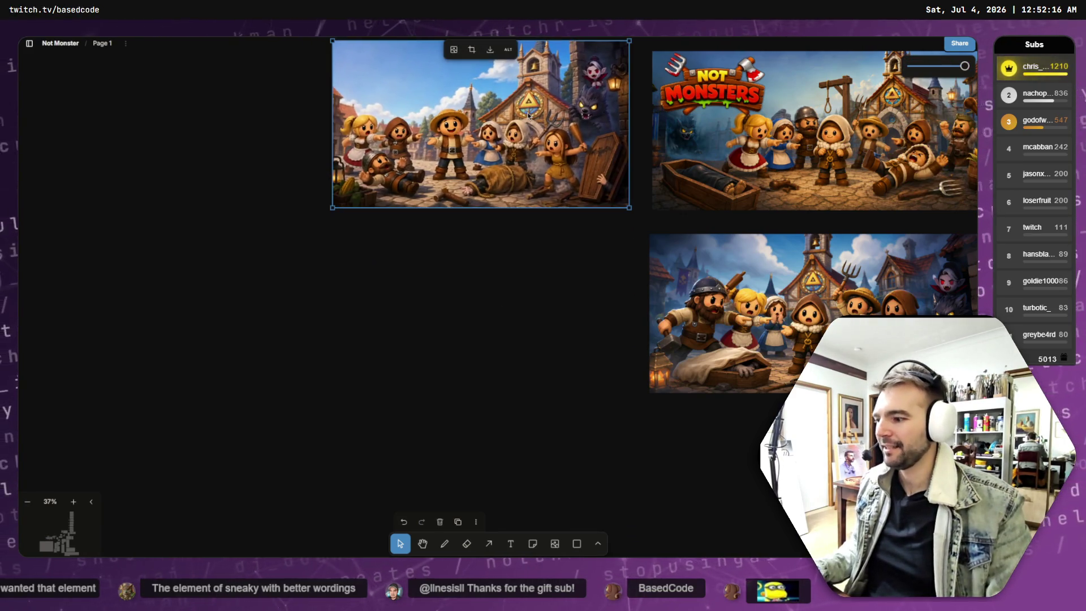
pyautogui.rightClick(529, 112)
pyautogui.click(415, 257)
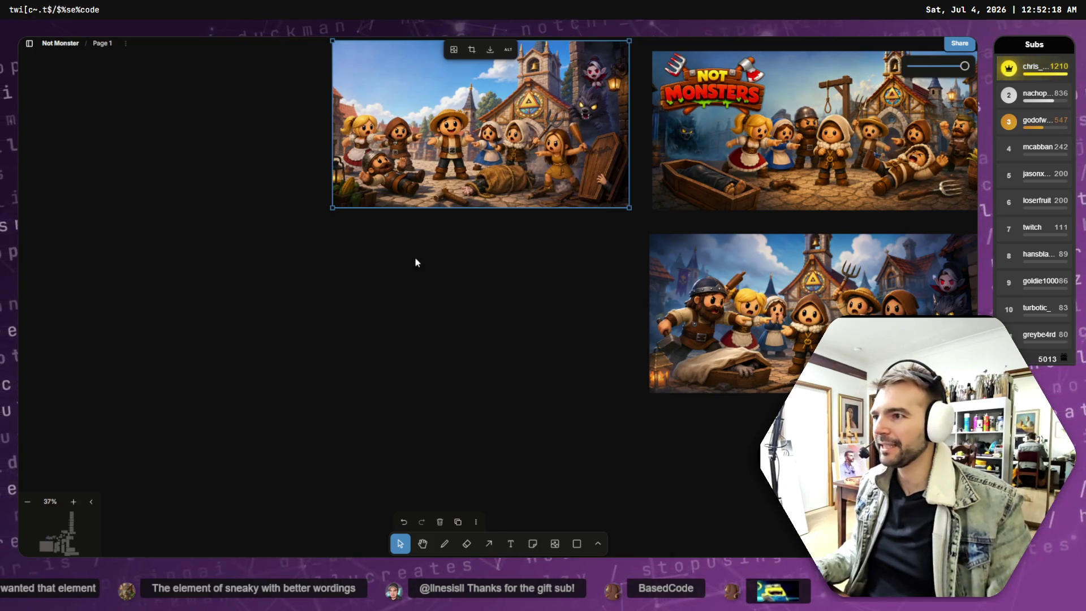
pyautogui.scroll(5, 483, 300)
pyautogui.hotkey('ctrl', 'z')
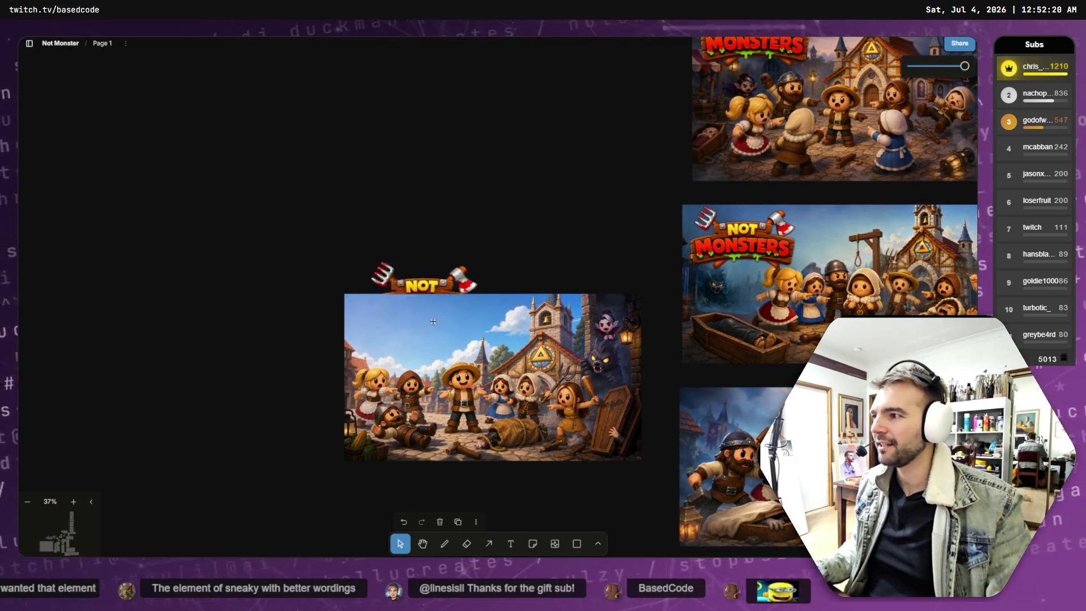
# Bring the Not Monsters logo to front over the village art's top-left and move the header up.
pyautogui.rightClick(413, 234)
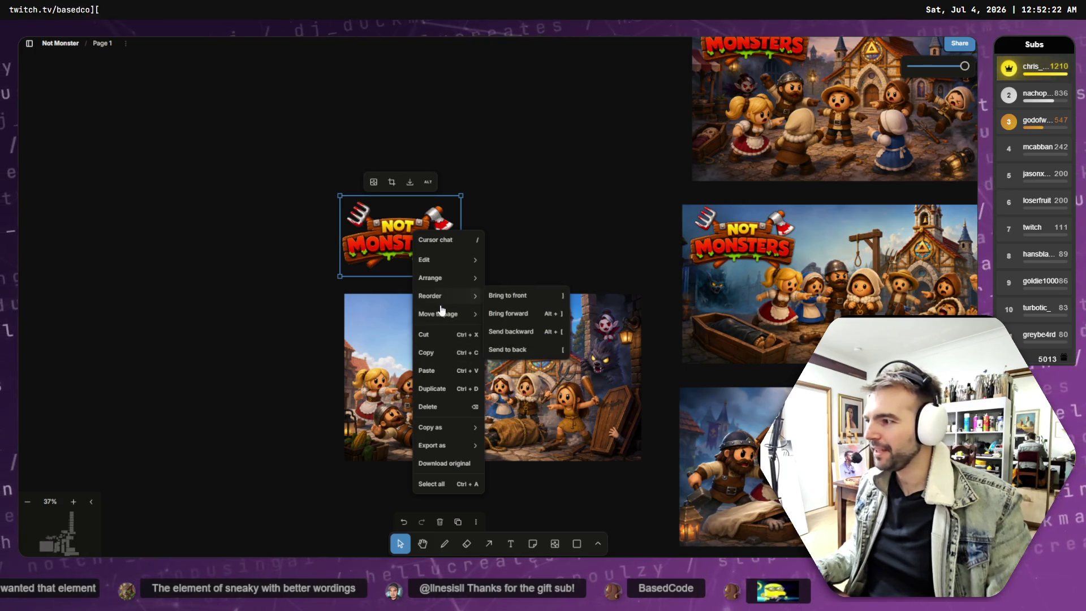
pyautogui.moveTo(446, 315)
pyautogui.click(506, 296)
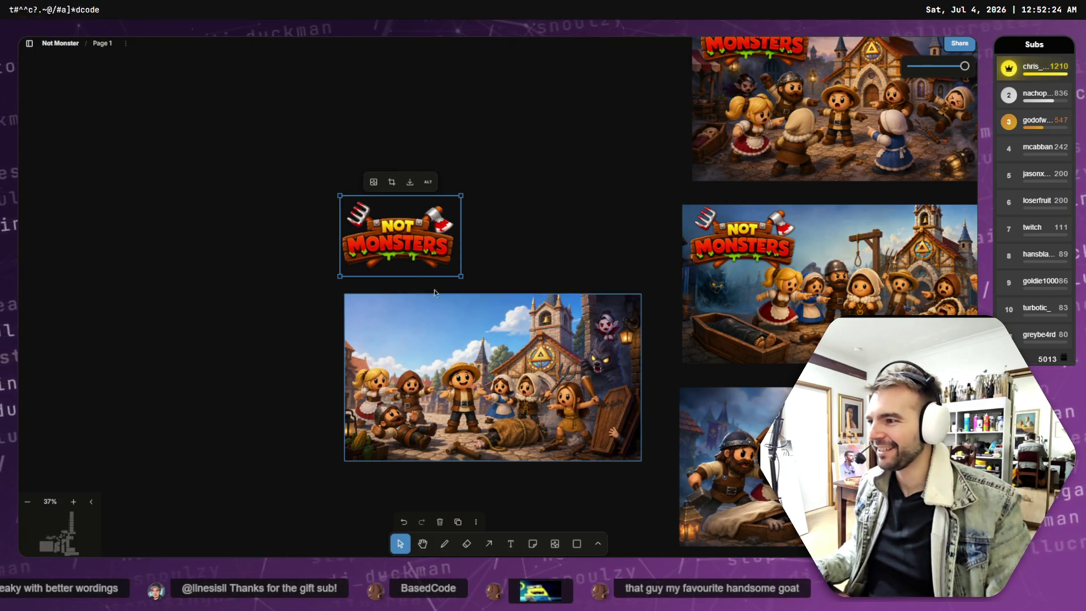
pyautogui.moveTo(402, 229); pyautogui.dragTo(411, 326)
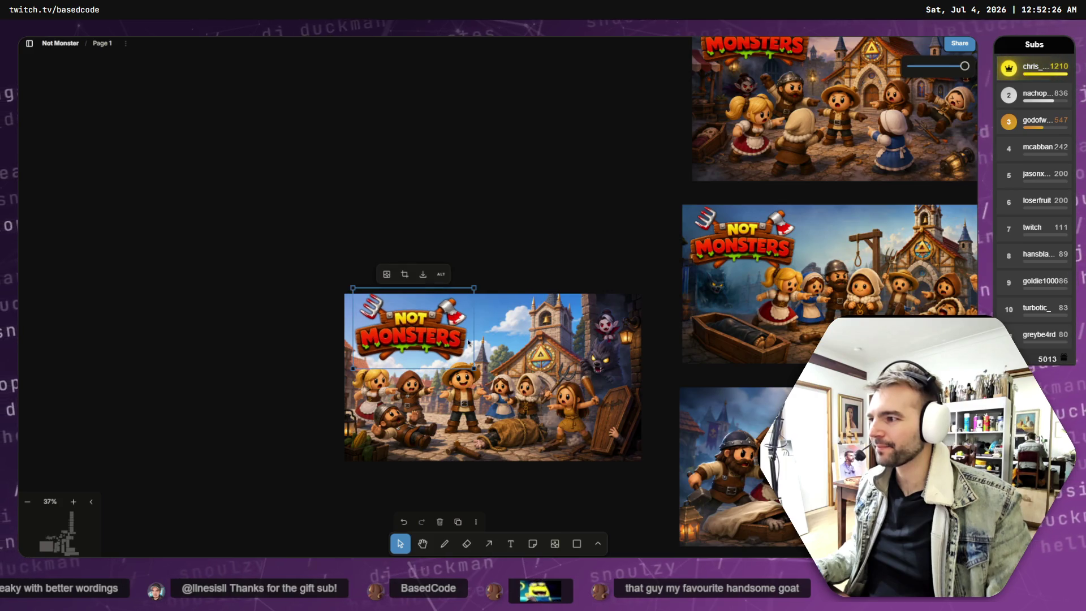
pyautogui.click(540, 385)
pyautogui.moveTo(540, 384); pyautogui.dragTo(554, 293)
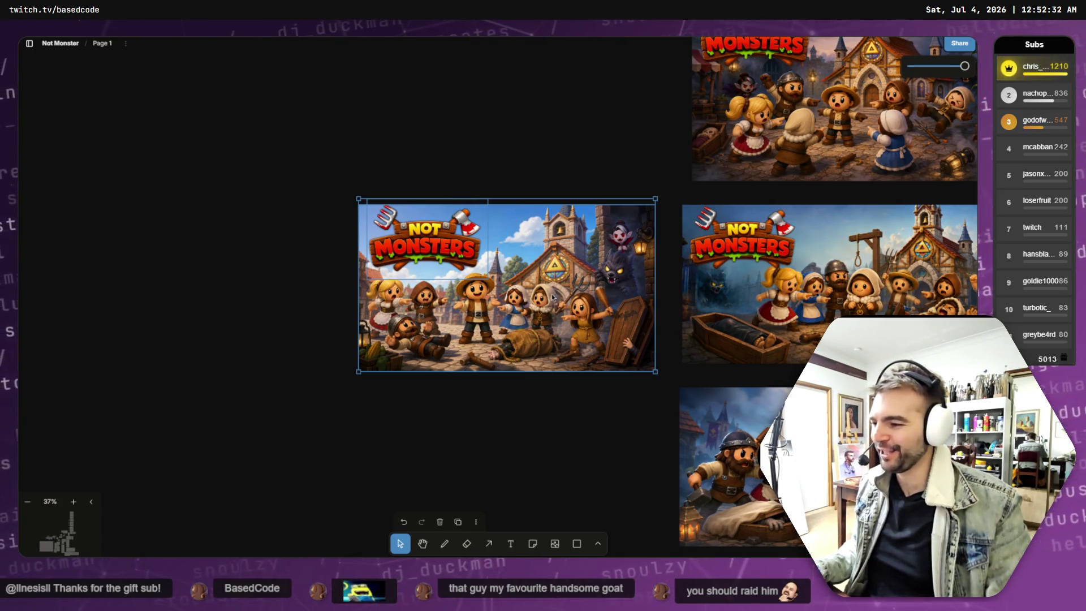
# Nudge the NOT MONSTERS logo slightly right, then select the villager background image.
pyautogui.press('Escape')
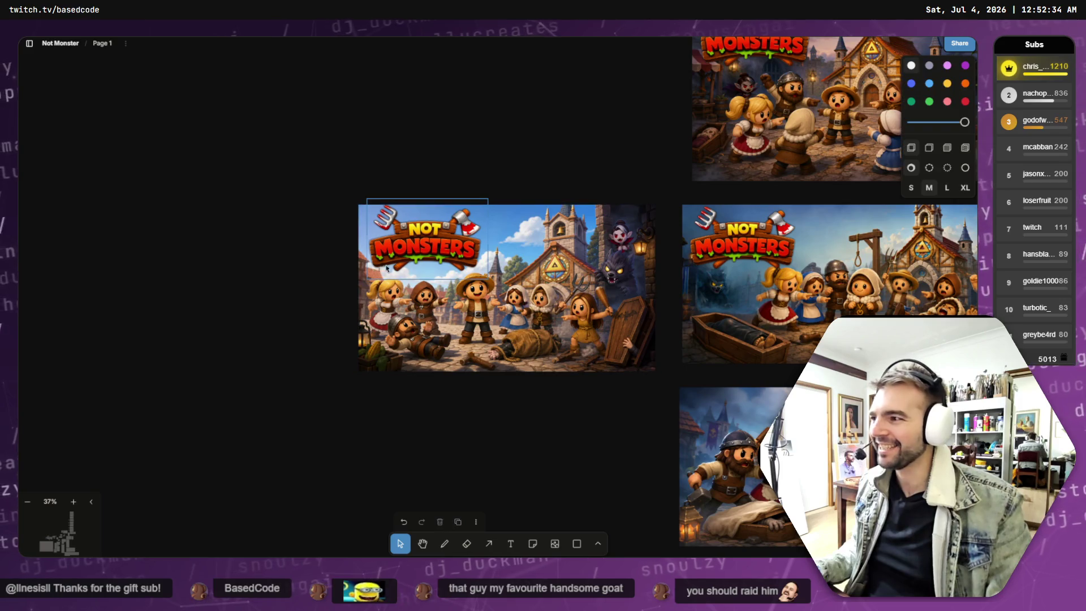
pyautogui.click(424, 243)
pyautogui.moveTo(424, 243); pyautogui.dragTo(431, 242)
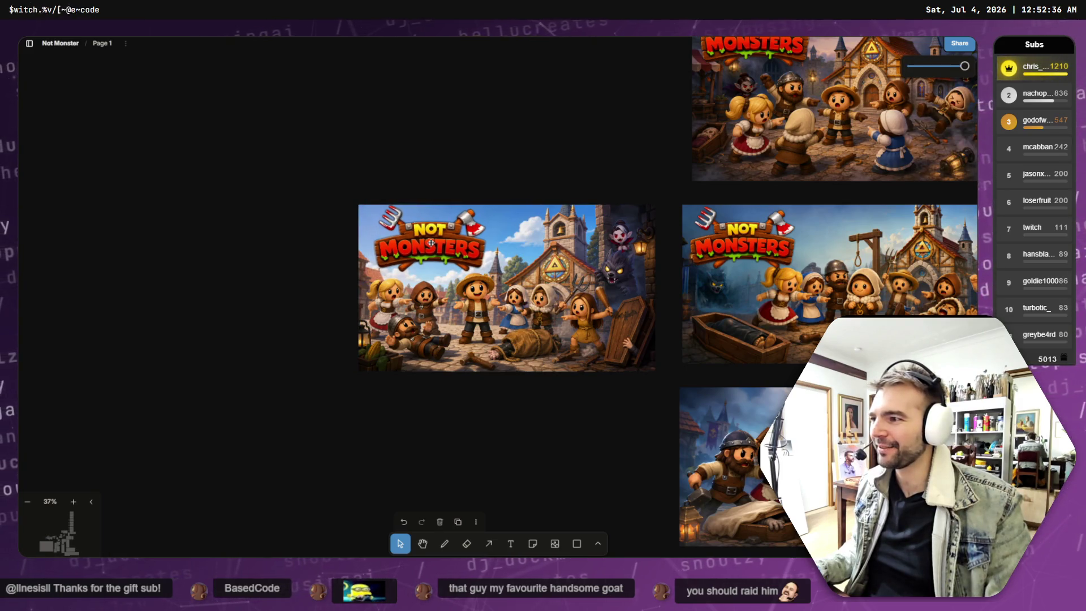
pyautogui.click(431, 242)
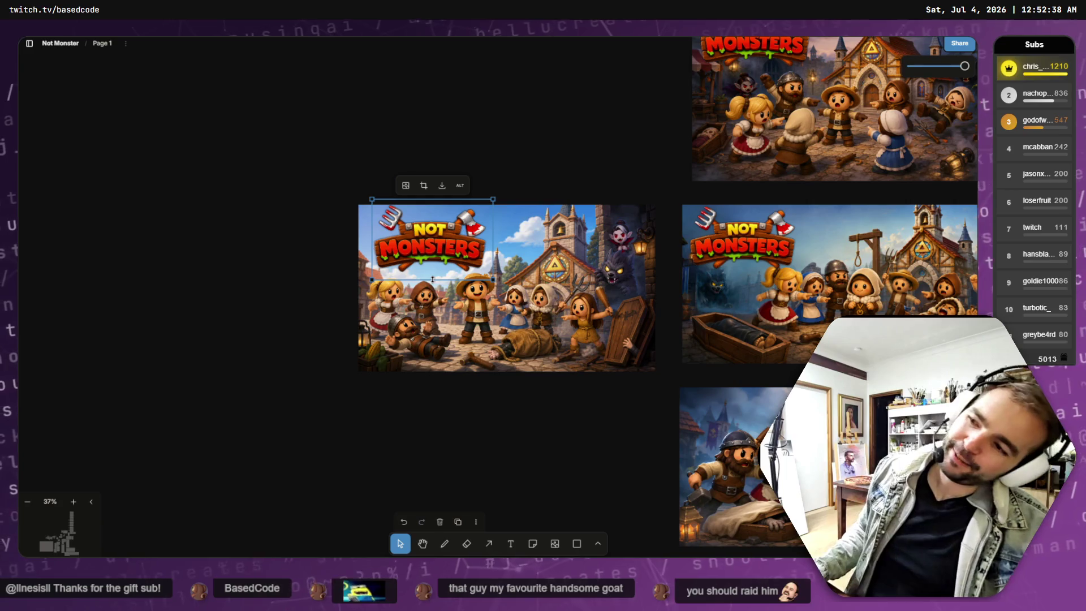
pyautogui.click(446, 318)
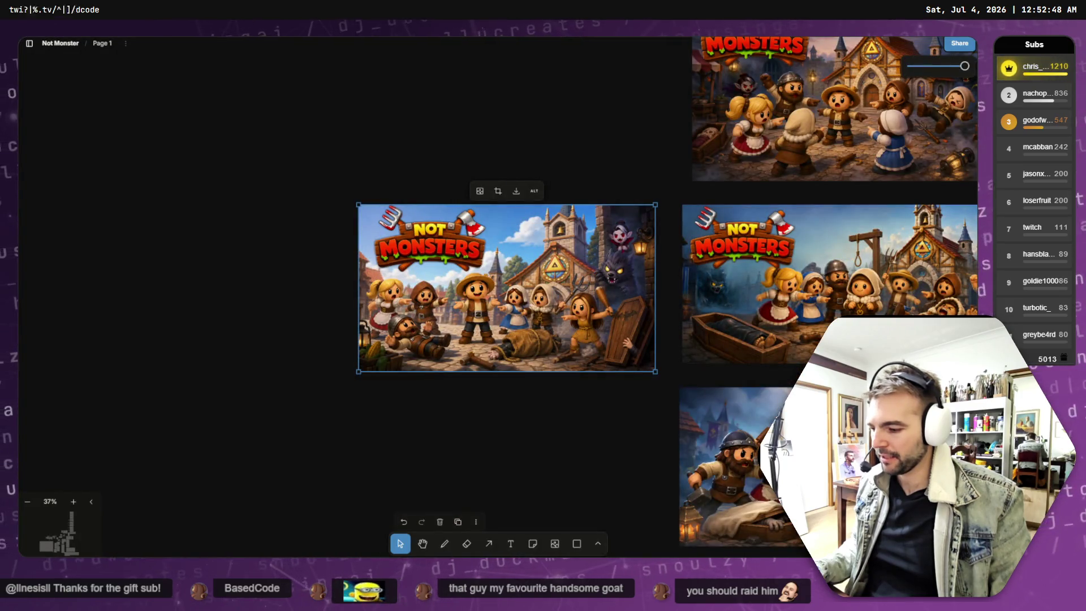
# Back in ChatGPT, branch the generated villager image reply into a new chat.
pyautogui.hotkey('alt', 'Tab')
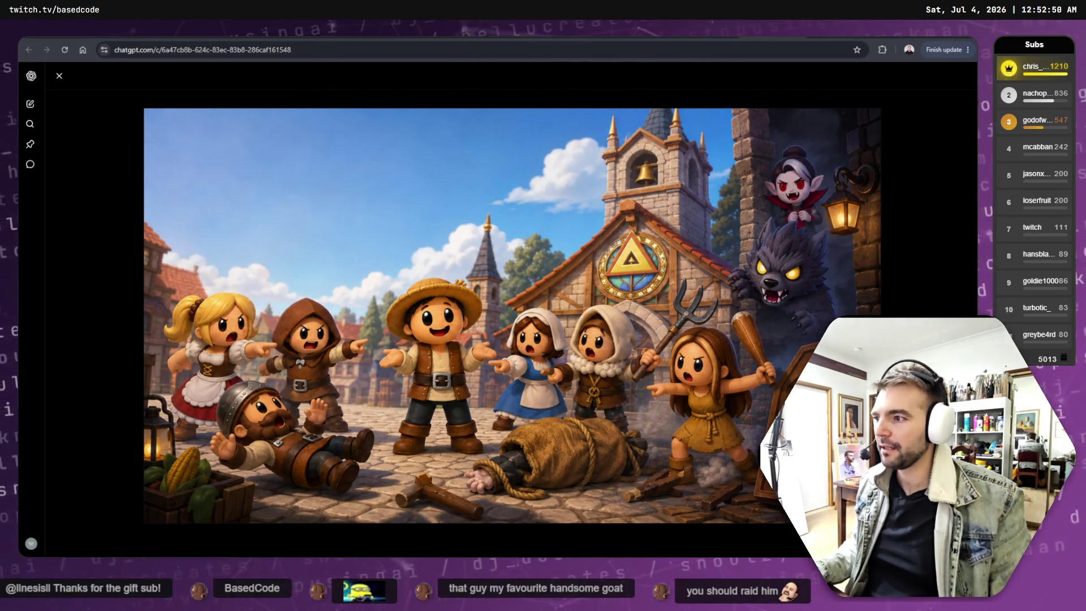
pyautogui.click(59, 76)
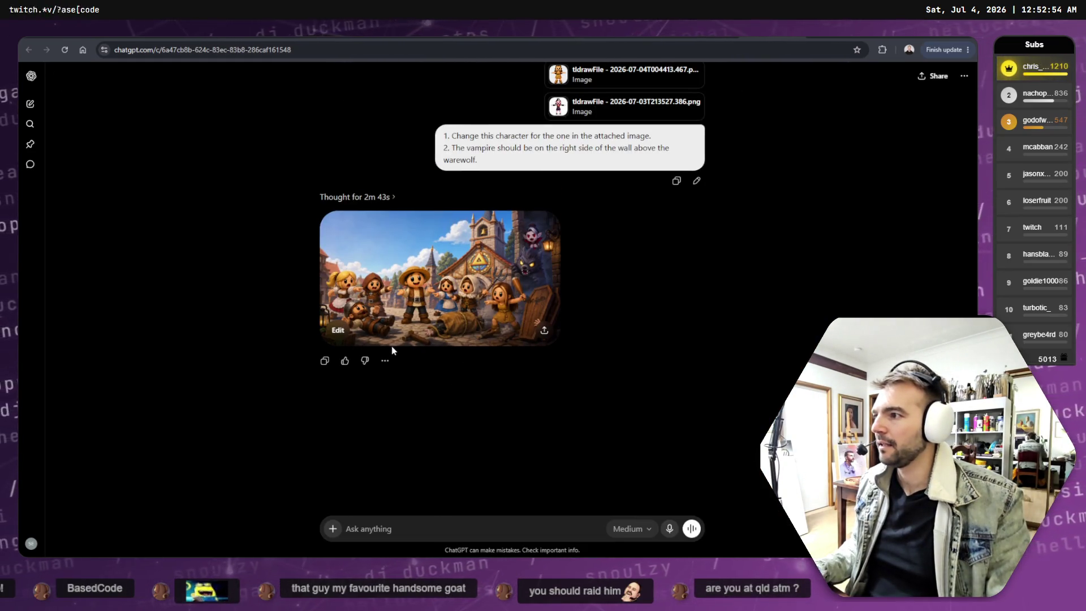
pyautogui.click(385, 361)
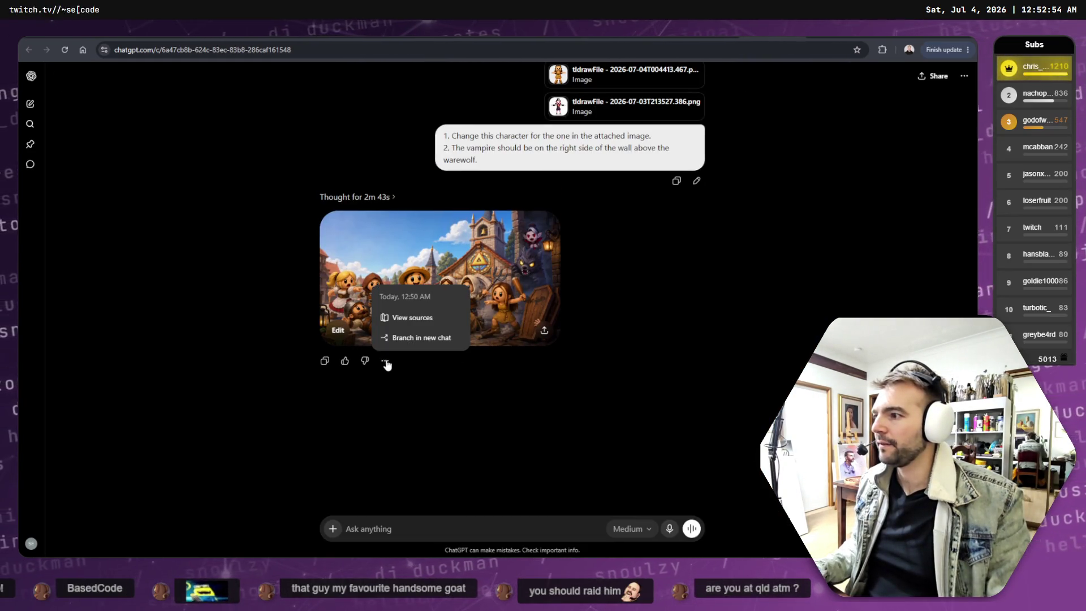
pyautogui.click(423, 341)
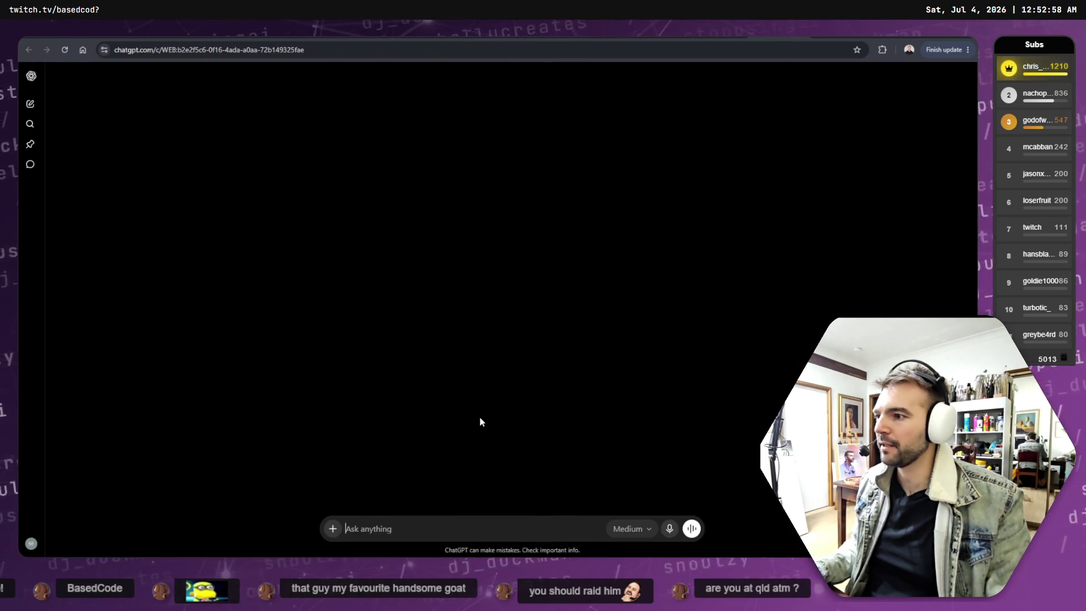
# Attach the villager image to a new message, remove it again, and open the generated image for edit comments.
pyautogui.moveTo(479, 418); pyautogui.dragTo(418, 526)
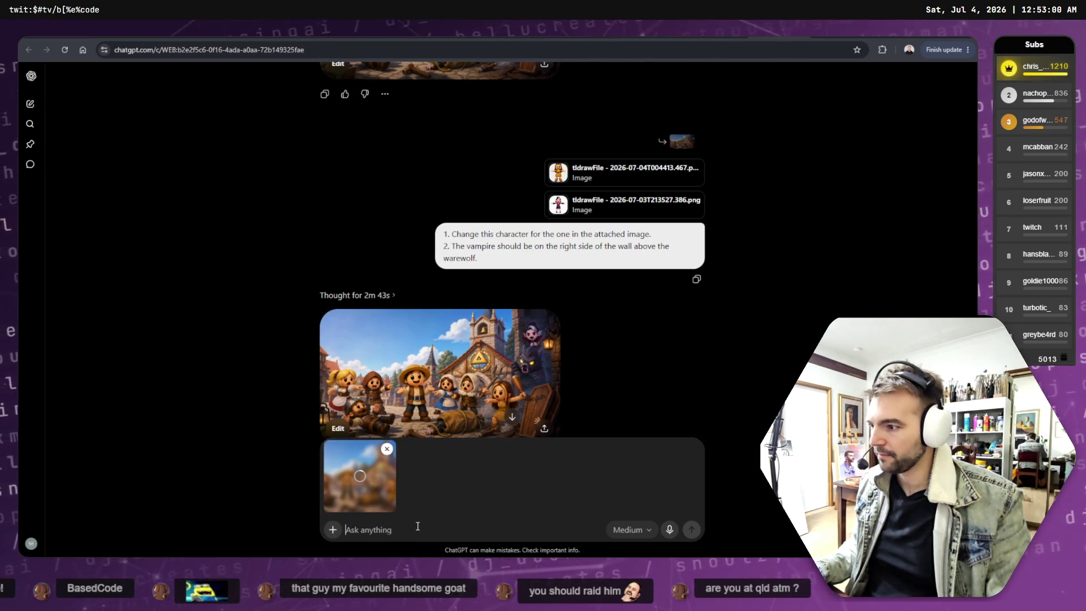
pyautogui.click(387, 449)
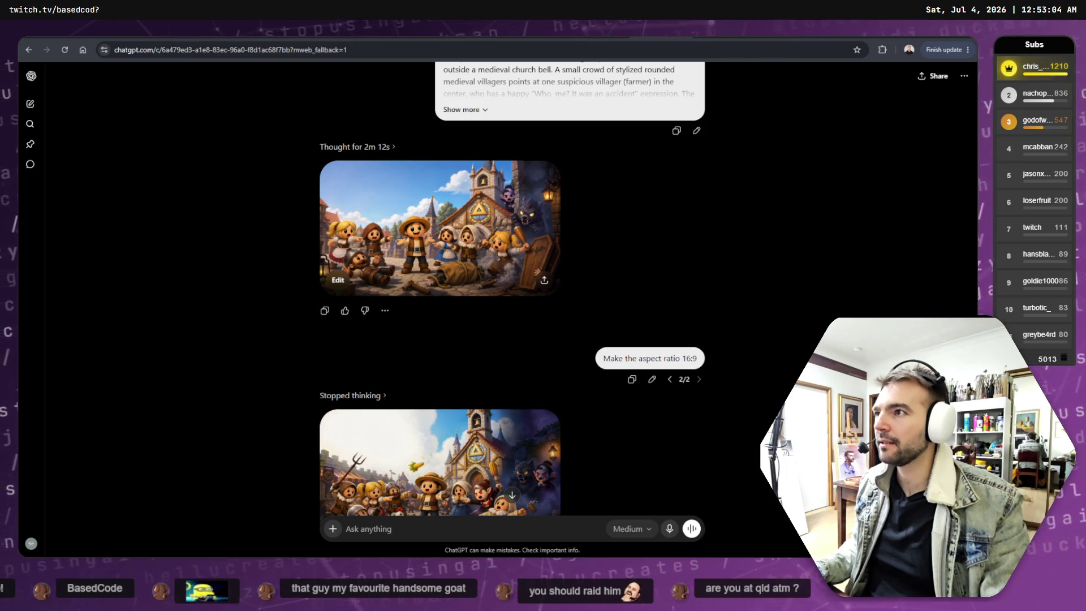
pyautogui.click(536, 271)
pyautogui.click(682, 347)
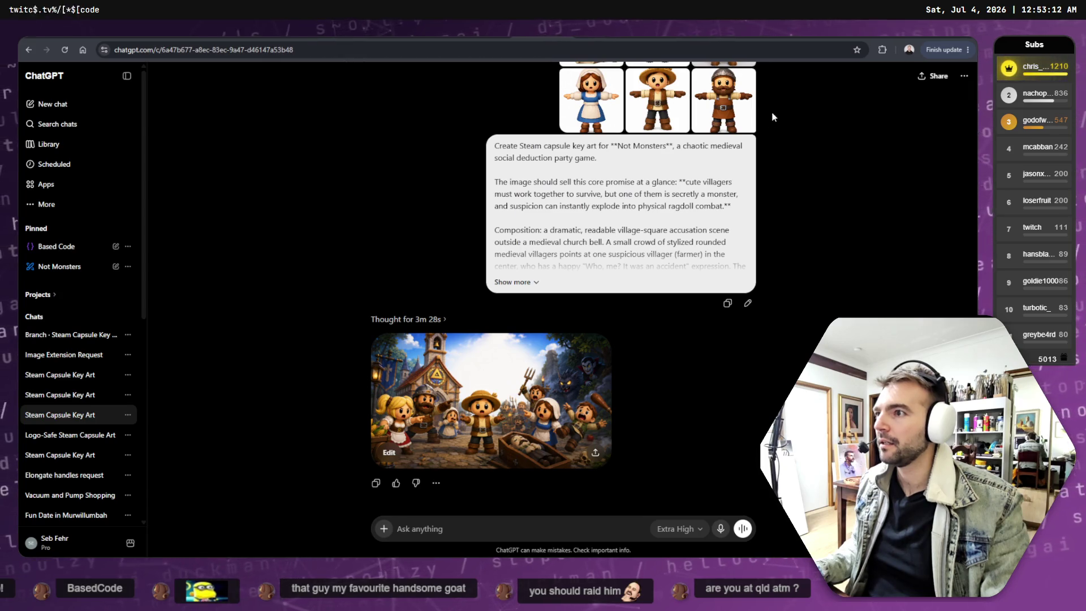
# Delete the Steam Capsule Key Art chat and the project chat.
pyautogui.scroll(2, 769, 142)
pyautogui.click(965, 75)
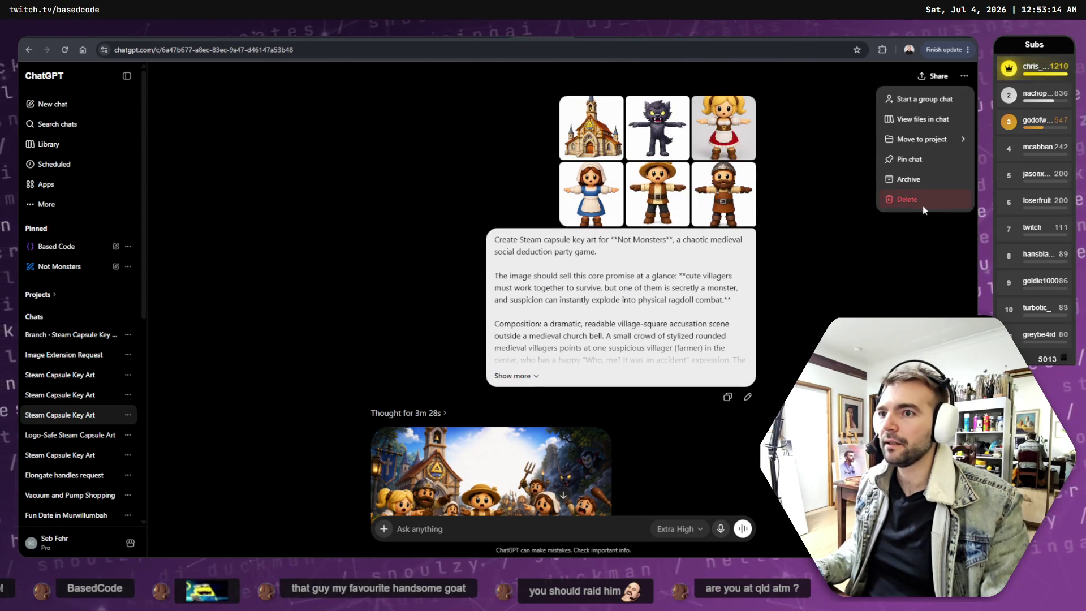
pyautogui.click(923, 210)
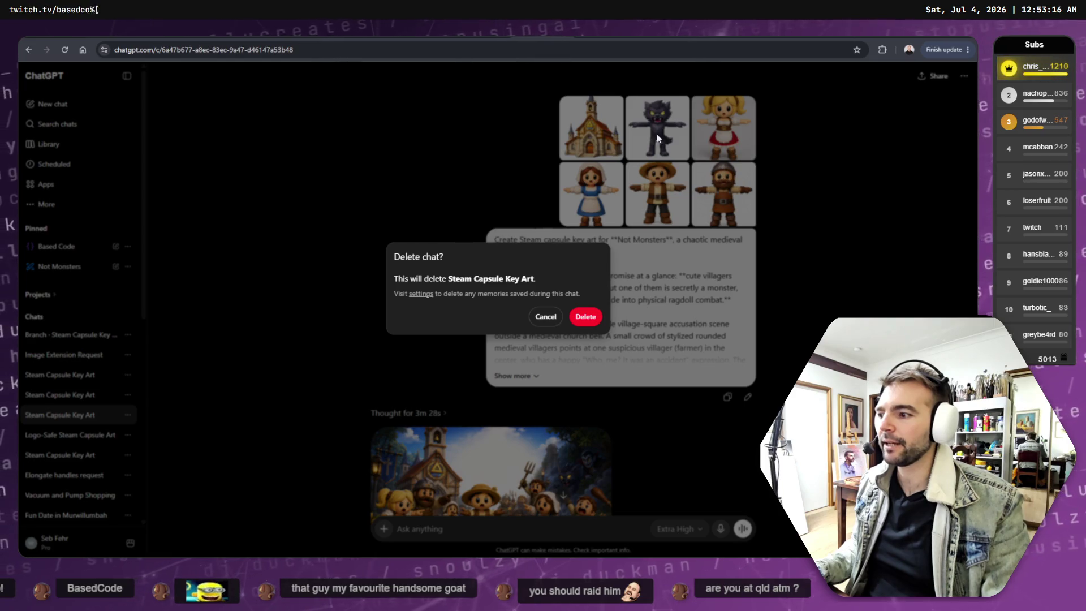
pyautogui.click(586, 316)
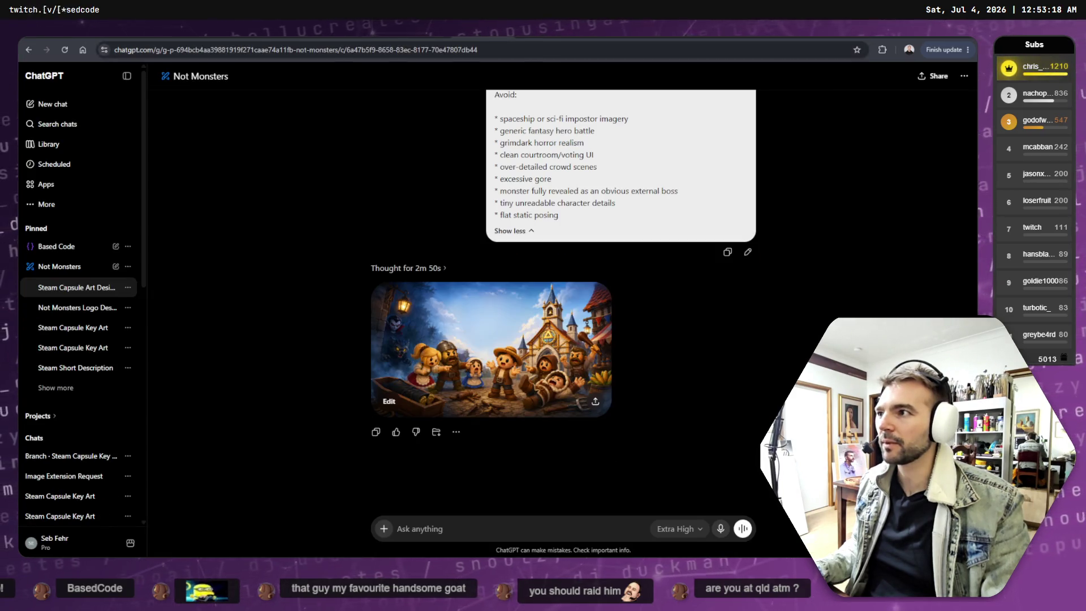
pyautogui.click(965, 75)
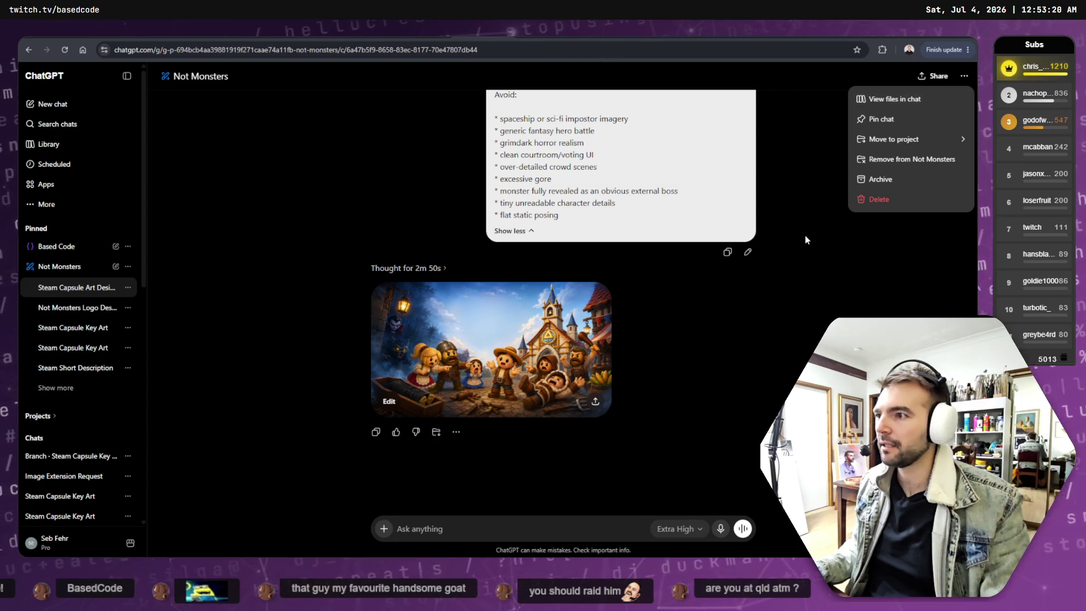
pyautogui.click(881, 198)
pyautogui.click(586, 316)
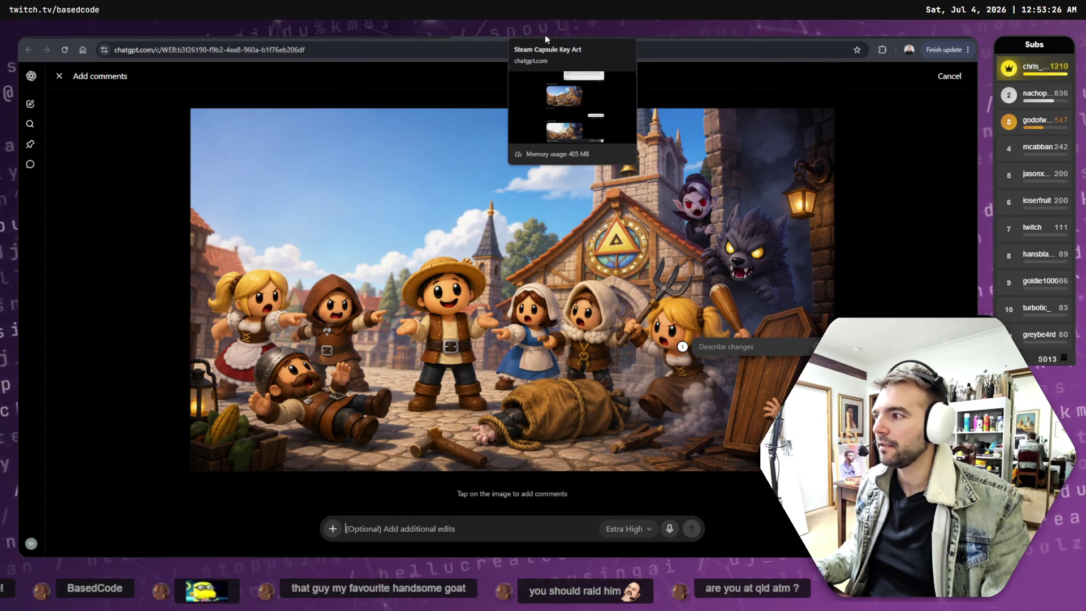
# Switch between tabs to the branched revised-image chat and the outpaint-prompt conversation.
pyautogui.click(545, 38)
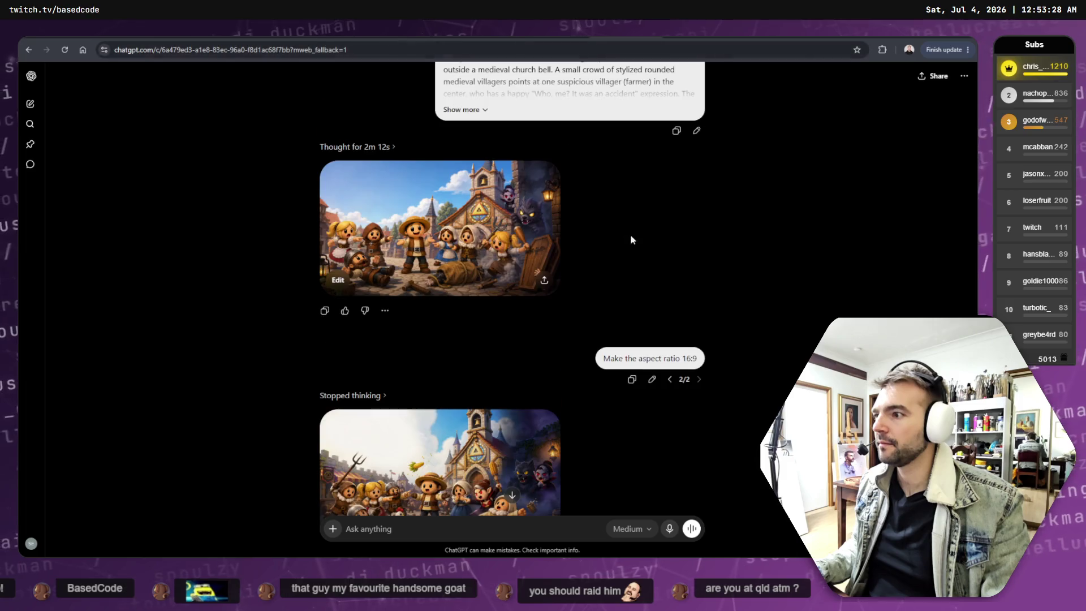
pyautogui.scroll(4, 650, 248)
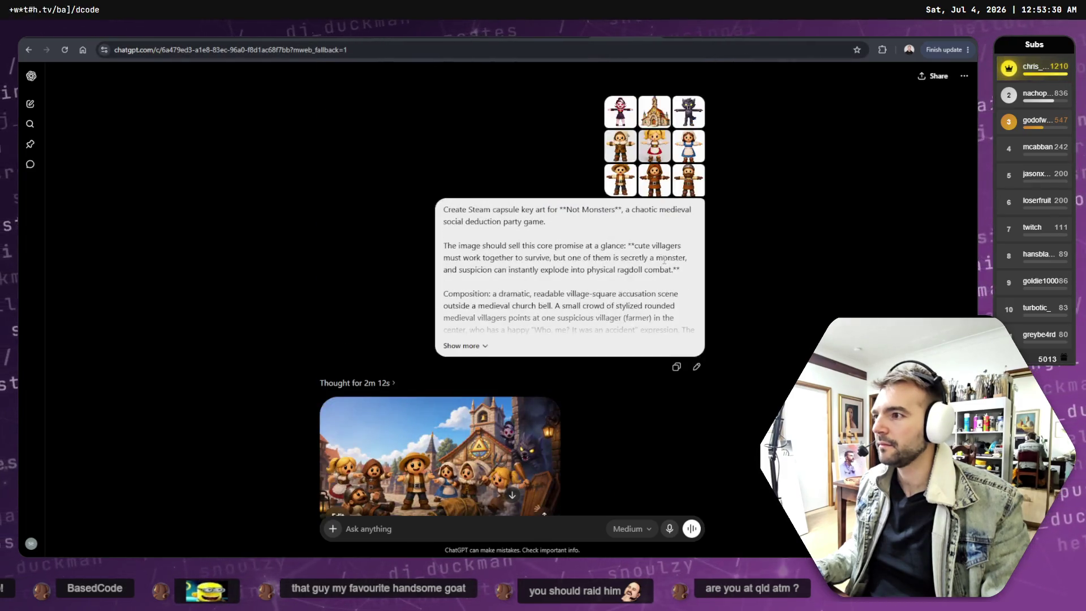
pyautogui.scroll(-8, 664, 250)
pyautogui.scroll(4, 663, 250)
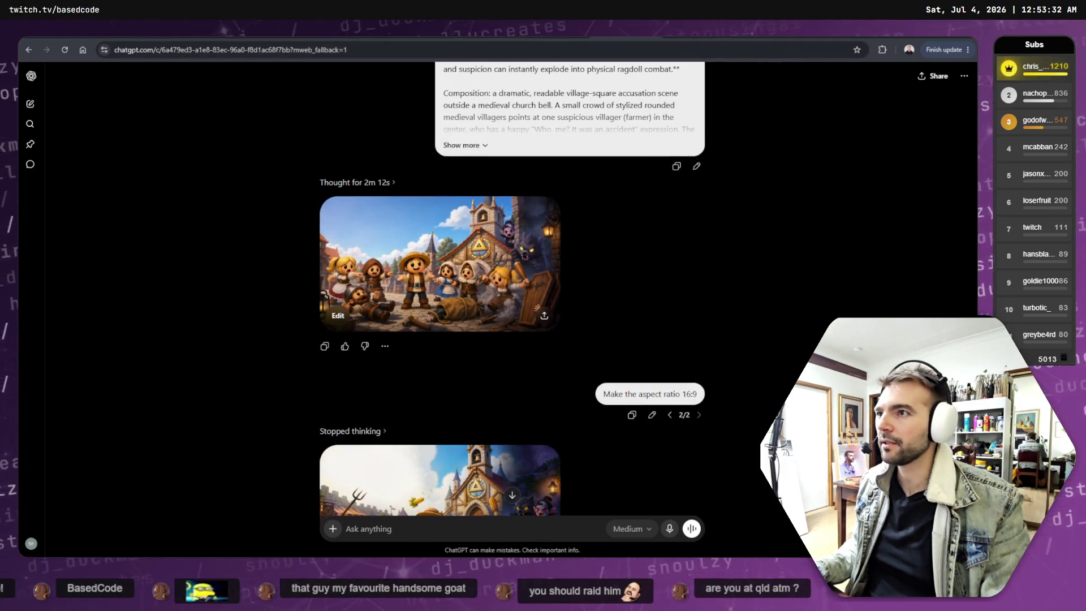
pyautogui.click(544, 34)
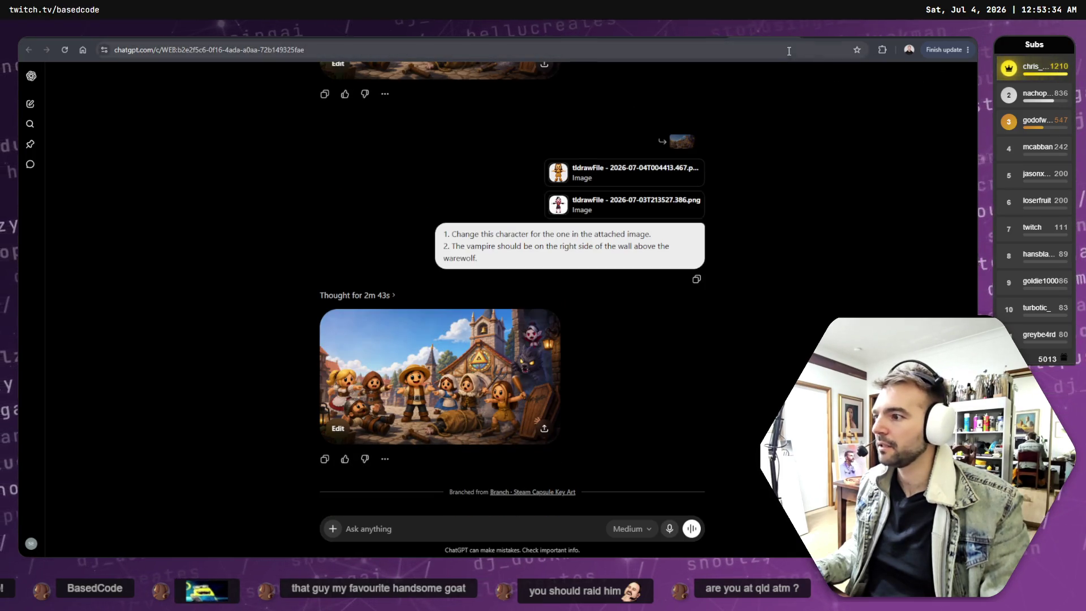
pyautogui.click(789, 34)
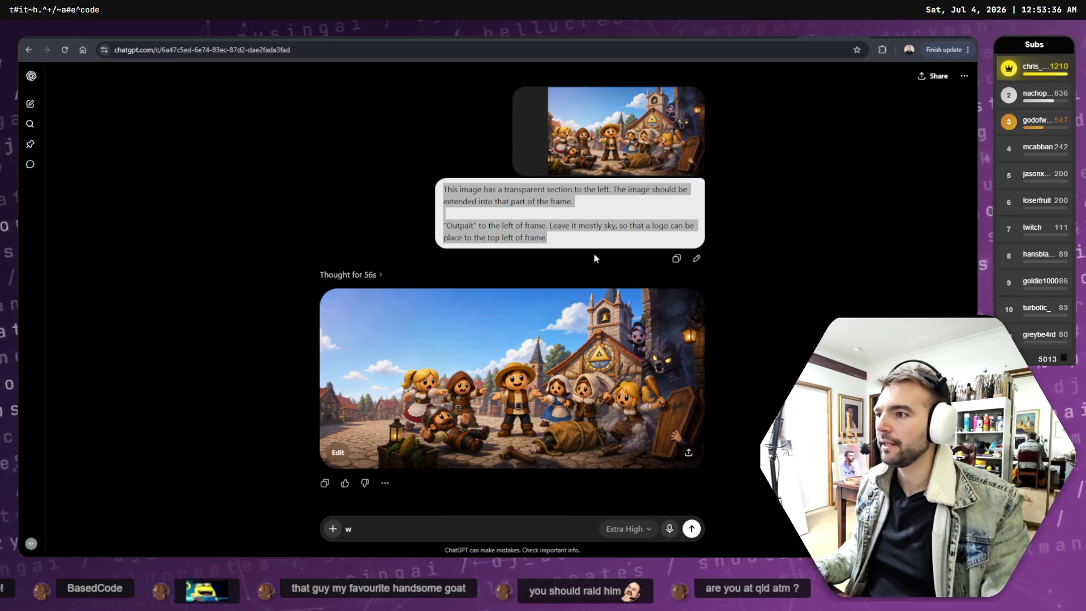
# Copy the outpaint prompt and paste it into the branched chat's message box.
pyautogui.rightClick(569, 226)
pyautogui.click(588, 237)
pyautogui.click(545, 34)
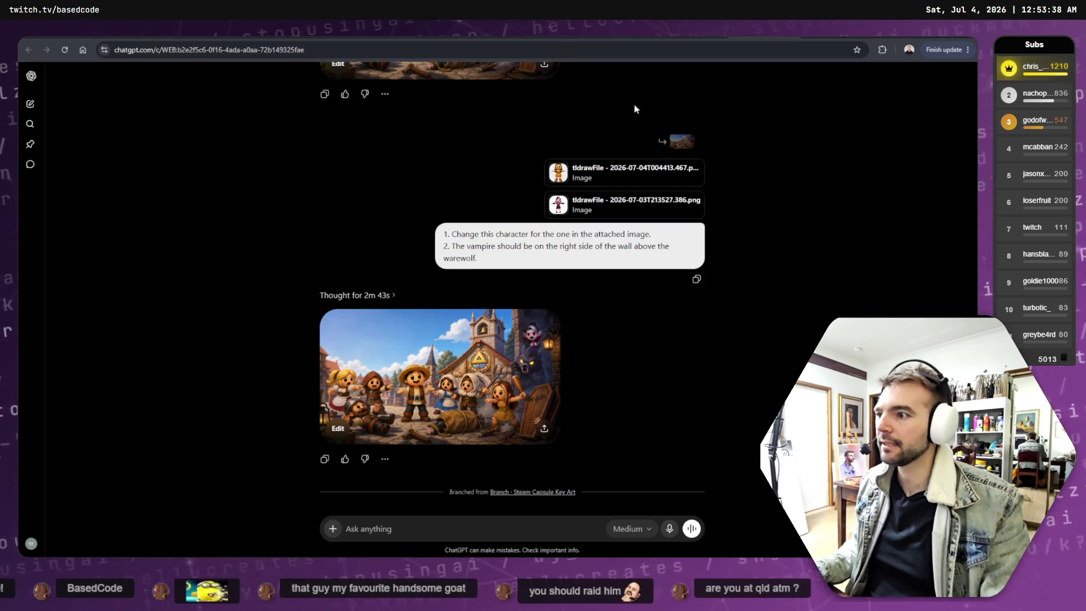
pyautogui.click(487, 519)
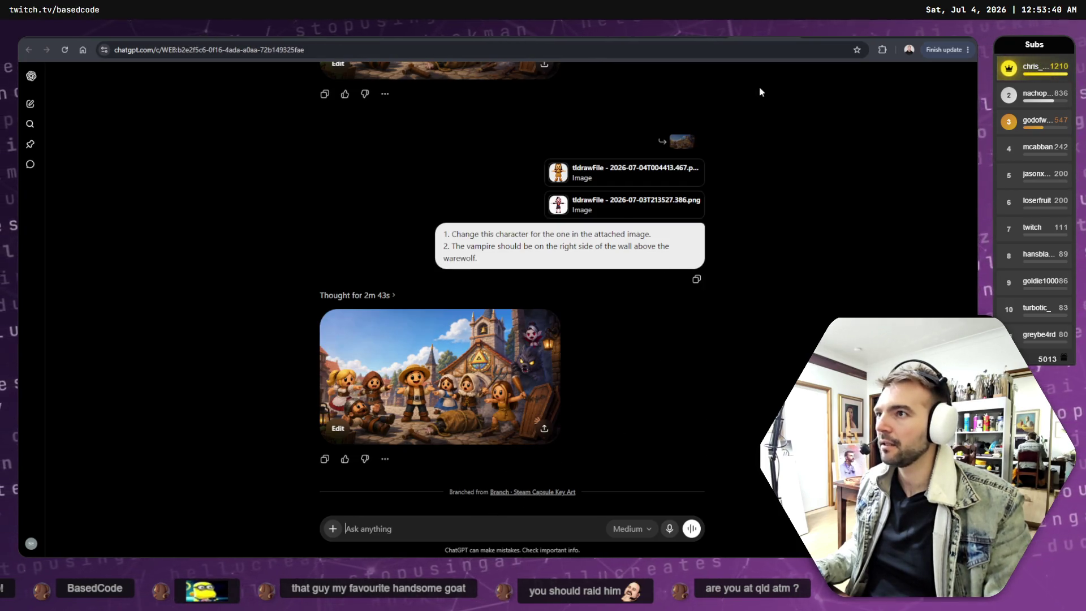
pyautogui.scroll(2, 646, 247)
pyautogui.scroll(-2, 646, 247)
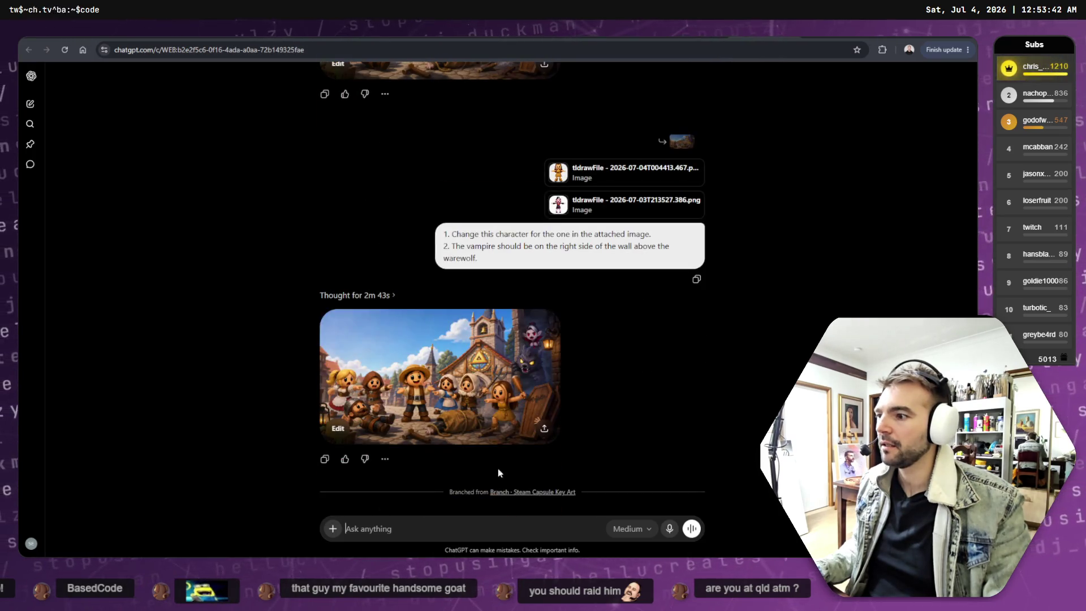
pyautogui.hotkey('ctrl', 'v')
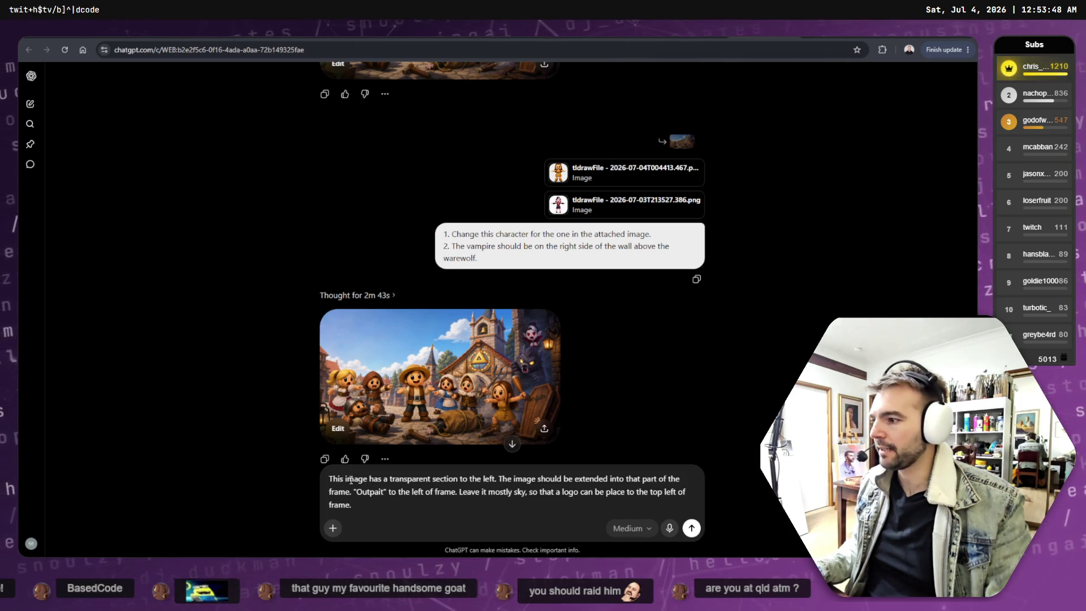
# Reword the prompt to 'needs to be wider to the' left, drop the transparent-section phrase, and send it.
pyautogui.doubleClick(377, 479)
pyautogui.write('needs to be wide')
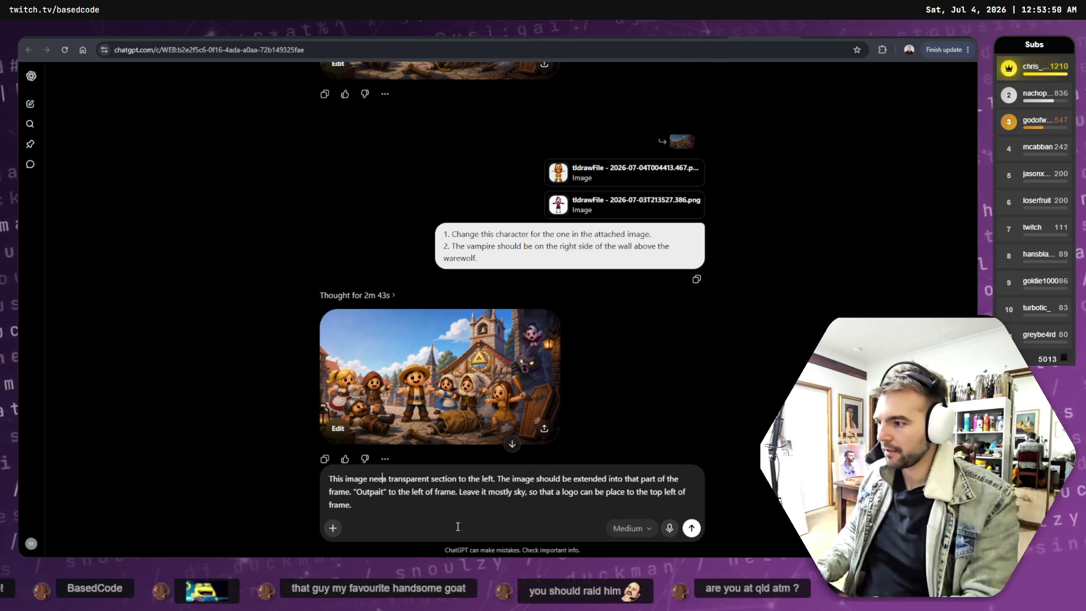
pyautogui.write('r to the')
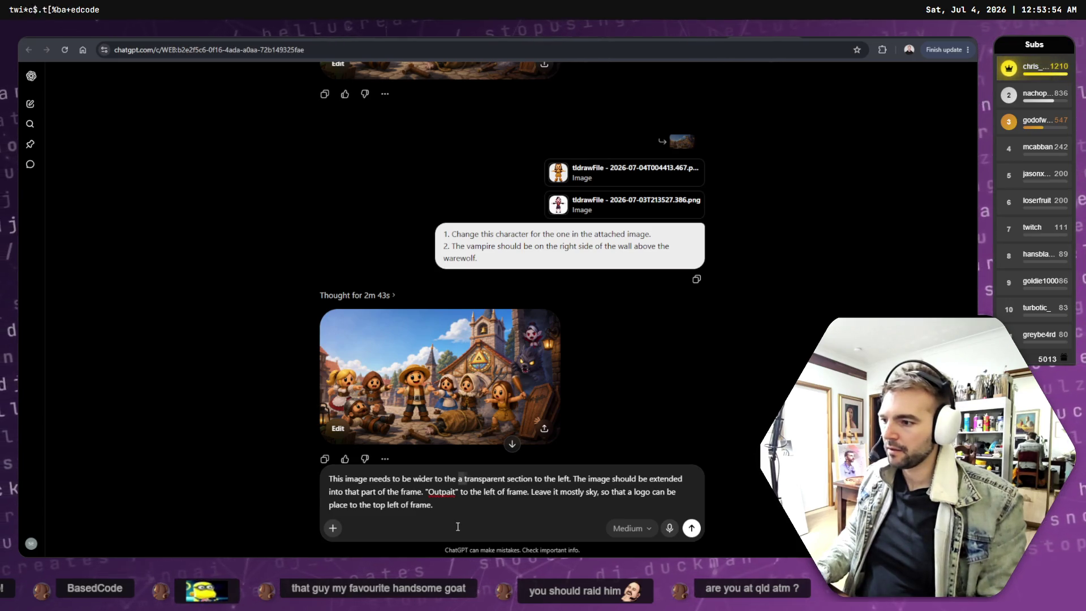
pyautogui.hotkey('ctrl', 'shift', 'Right')
pyautogui.hotkey('ctrl', 'shift', 'Right')
pyautogui.hotkey('ctrl', 'shift', 'Right')
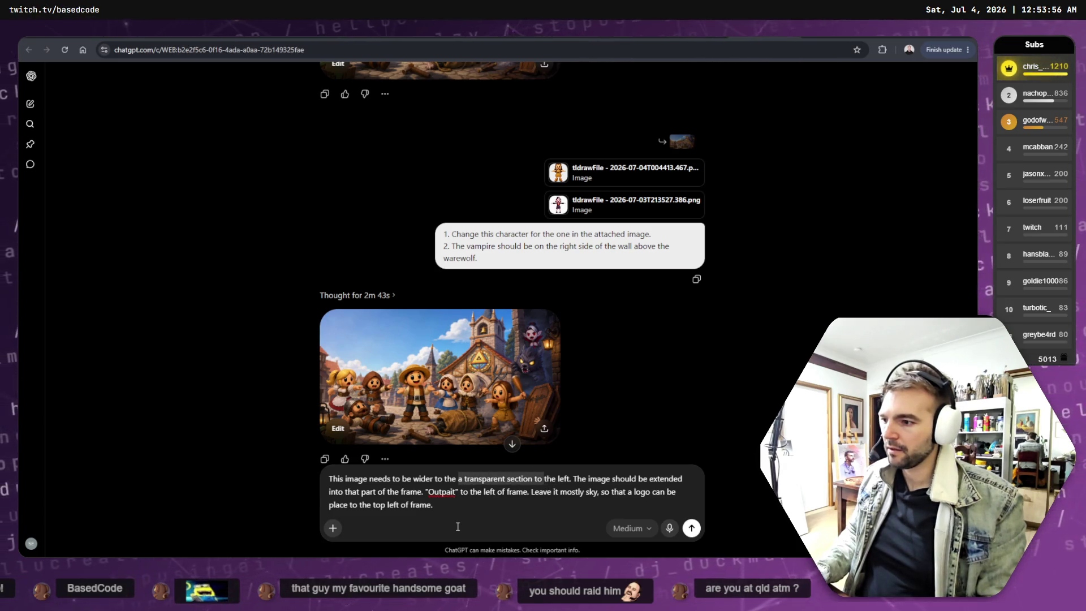
pyautogui.press('BackSpace')
pyautogui.press('BackSpace')
pyautogui.press('BackSpace')
pyautogui.press('BackSpace')
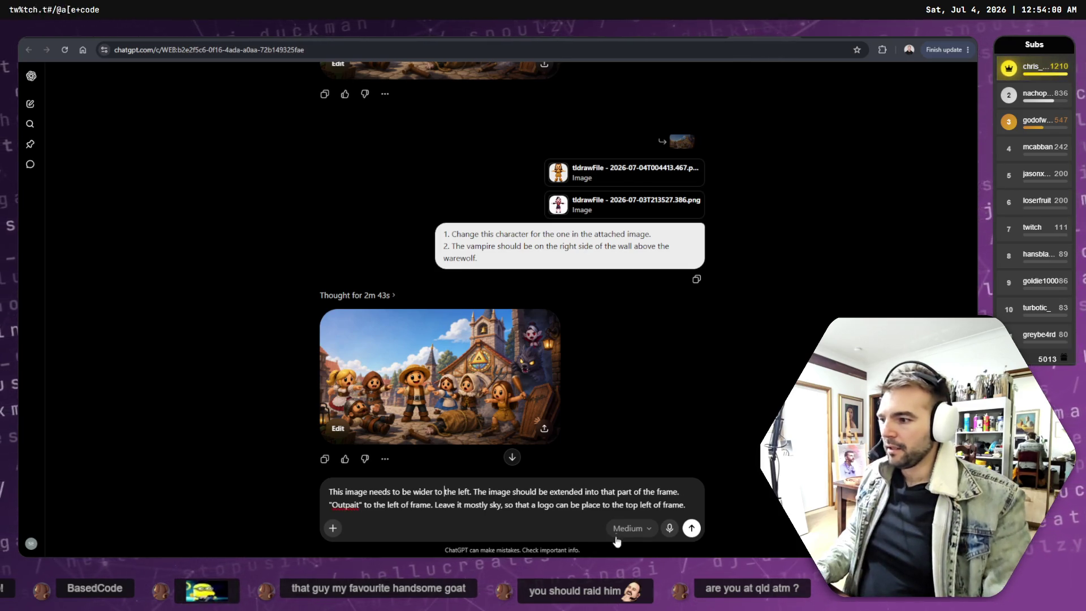
pyautogui.click(692, 528)
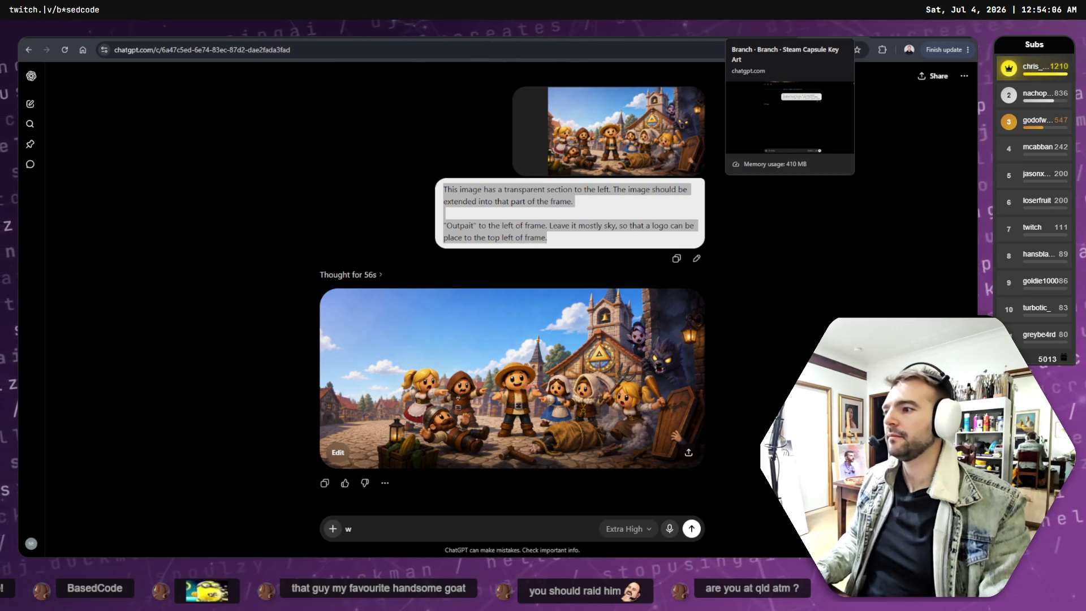
pyautogui.click(759, 31)
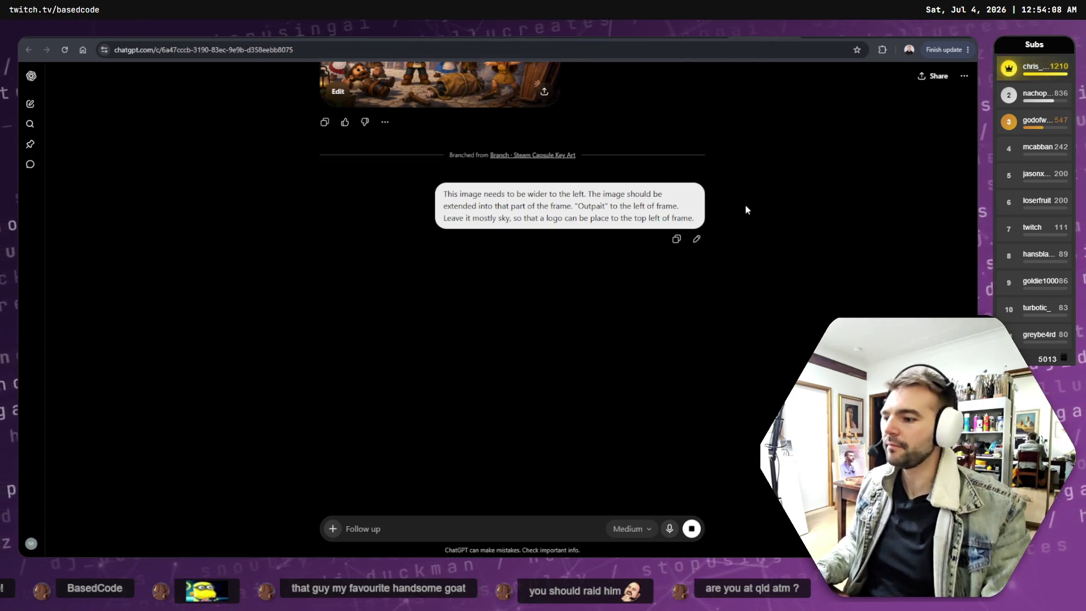
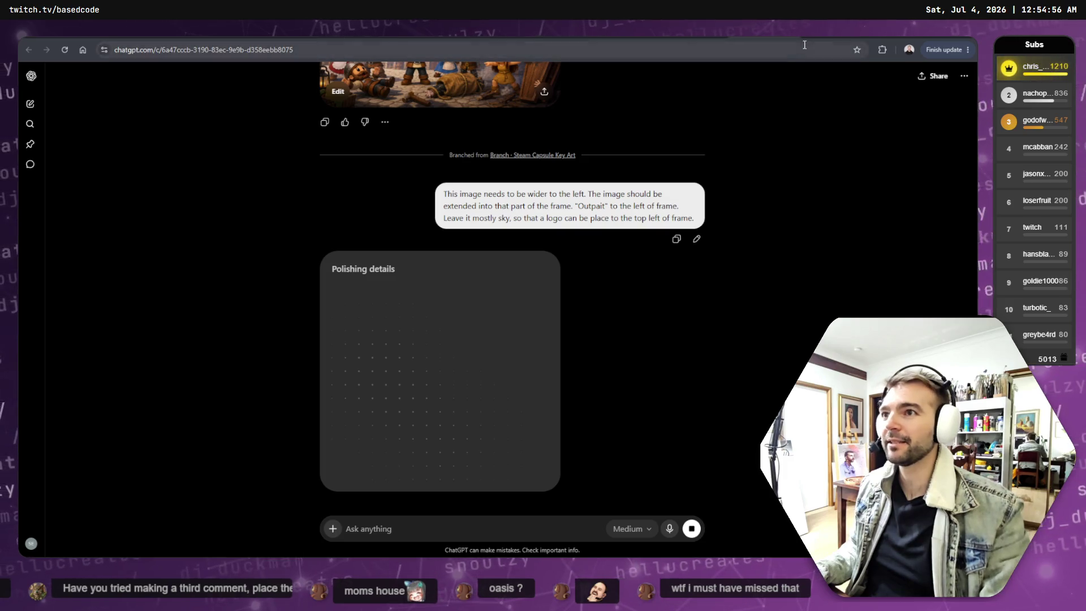
# Flip between the open ChatGPT conversations to check the finished outpainted image.
pyautogui.hotkey('ctrl', 'Tab')
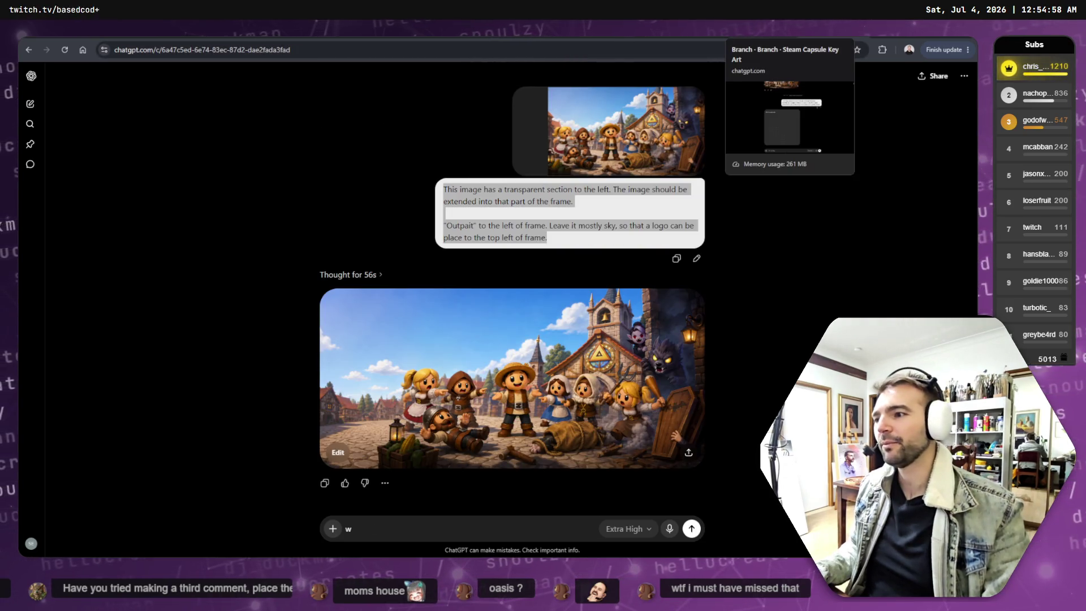
pyautogui.hotkey('ctrl', 'Tab')
pyautogui.hotkey('ctrl', 'Tab')
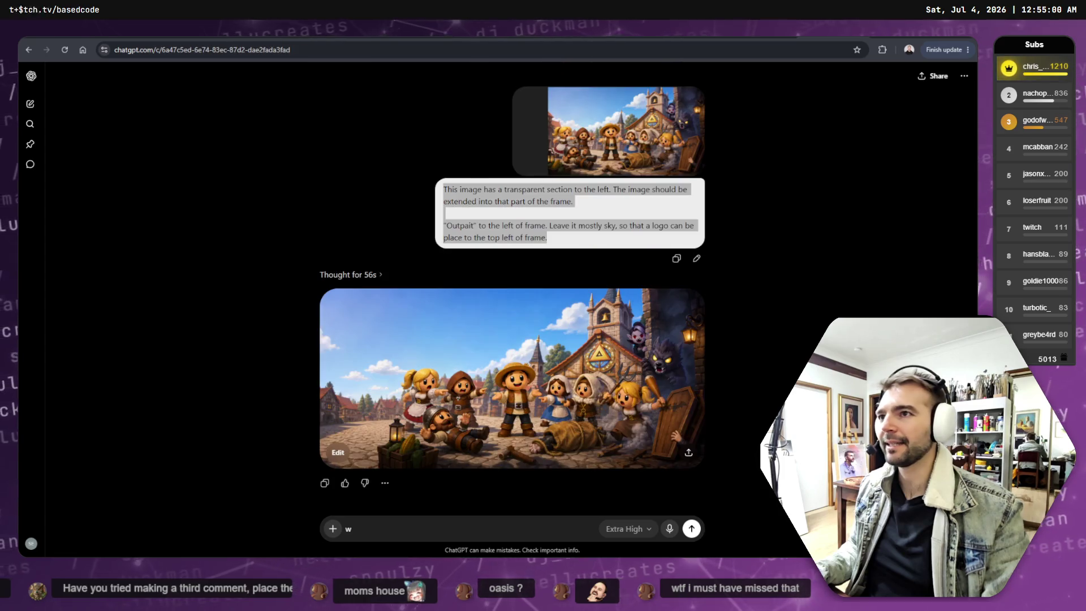
pyautogui.hotkey('ctrl', 'Tab')
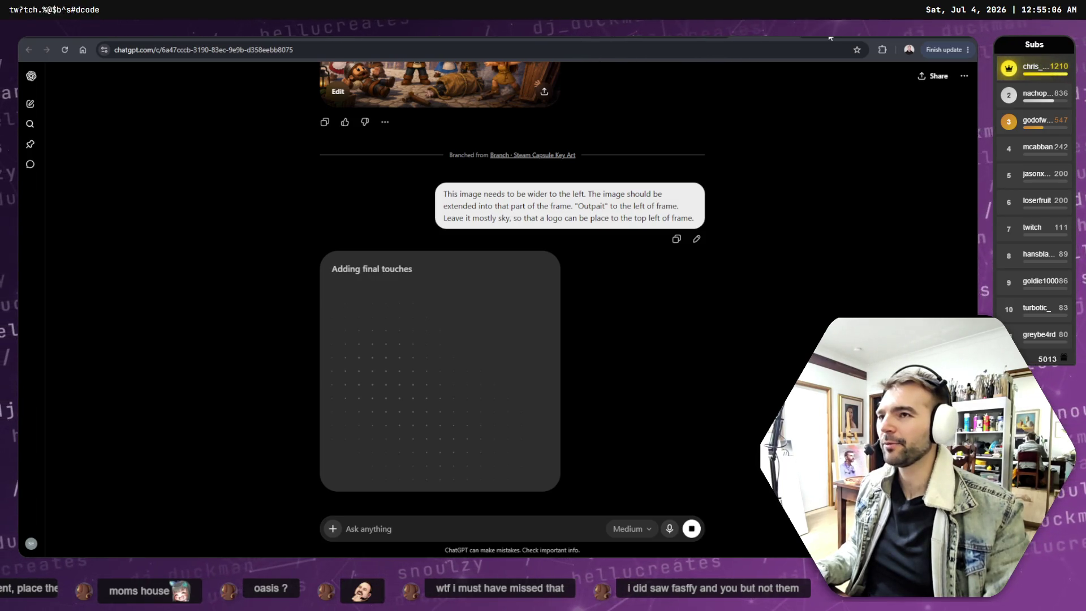
pyautogui.hotkey('ctrl', 'Tab')
pyautogui.hotkey('ctrl', 'Tab')
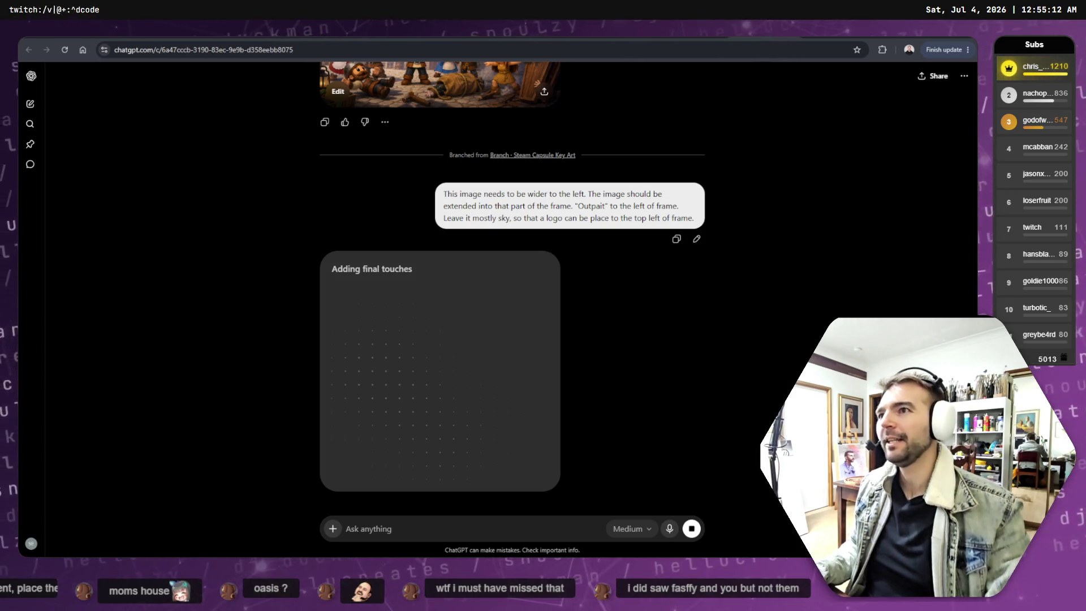
pyautogui.hotkey('ctrl', 'Tab')
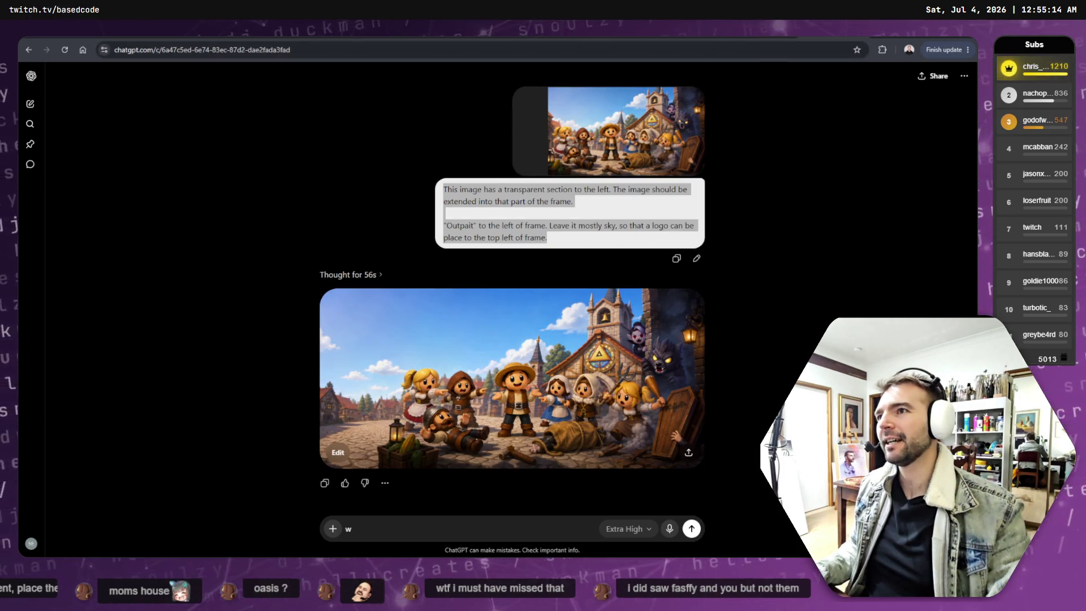
pyautogui.hotkey('ctrl', 'Tab')
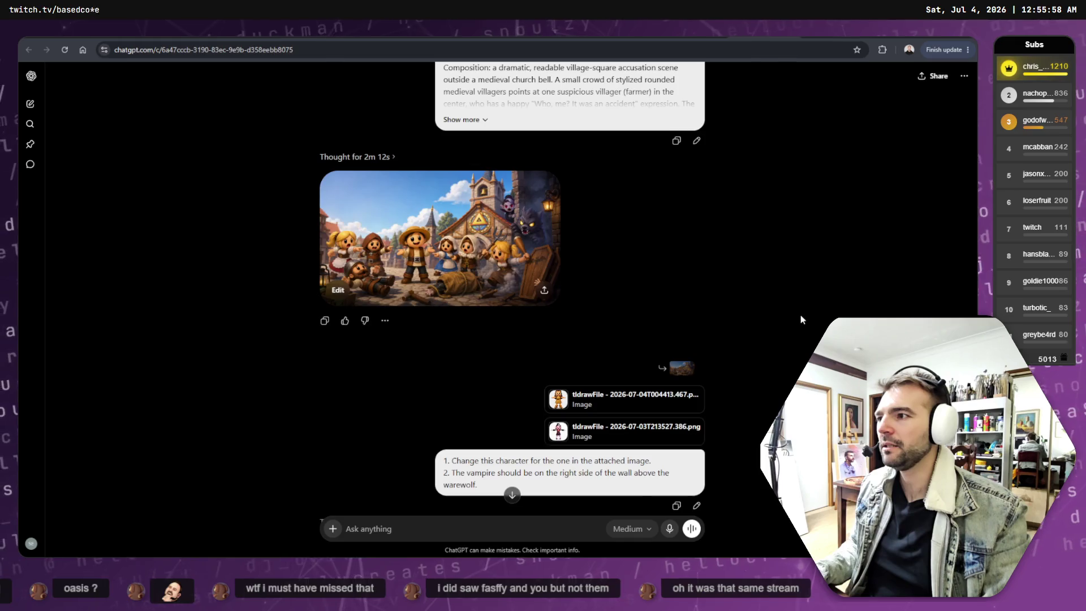
# Delete the Branch · Branch · Steam Capsule Key Art conversation.
pyautogui.click(965, 76)
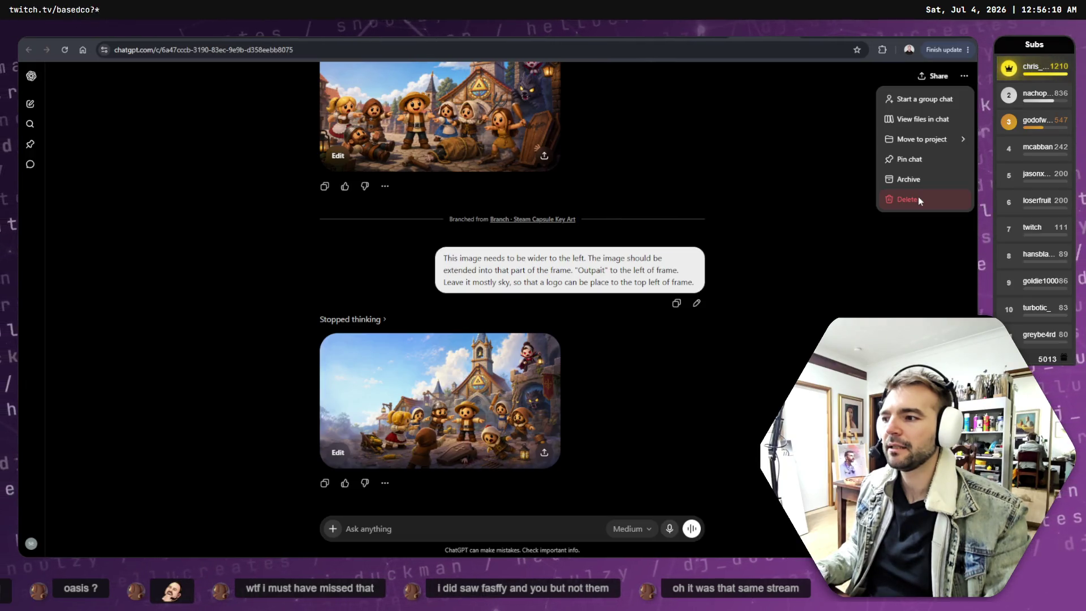
pyautogui.click(919, 199)
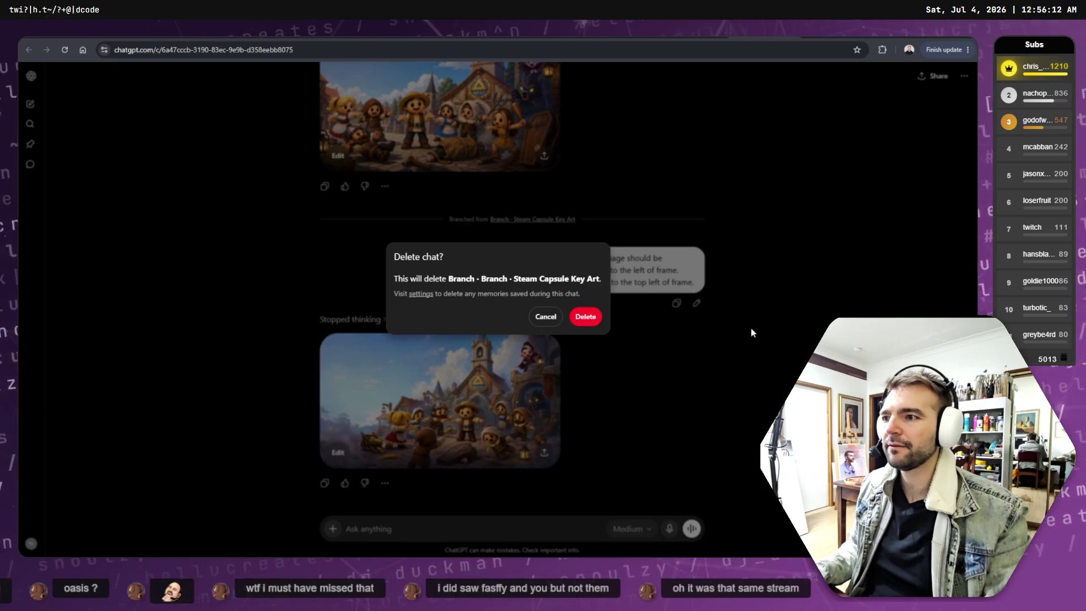
pyautogui.click(586, 316)
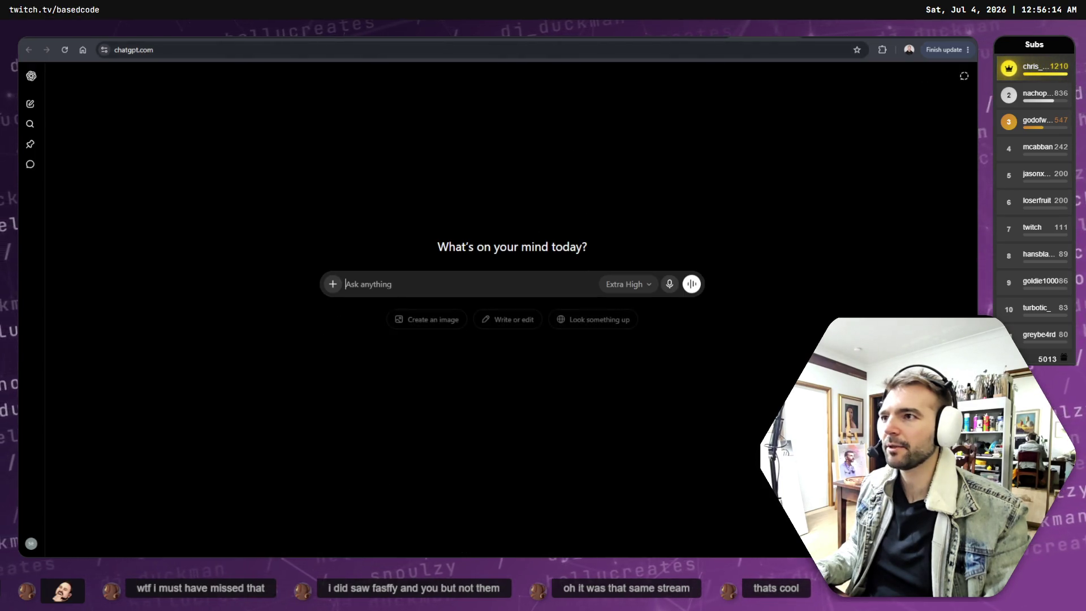
# Return to the conversation with the character-swap village image and open it full size.
pyautogui.hotkey('alt', 'Left')
pyautogui.hotkey('alt', 'Left')
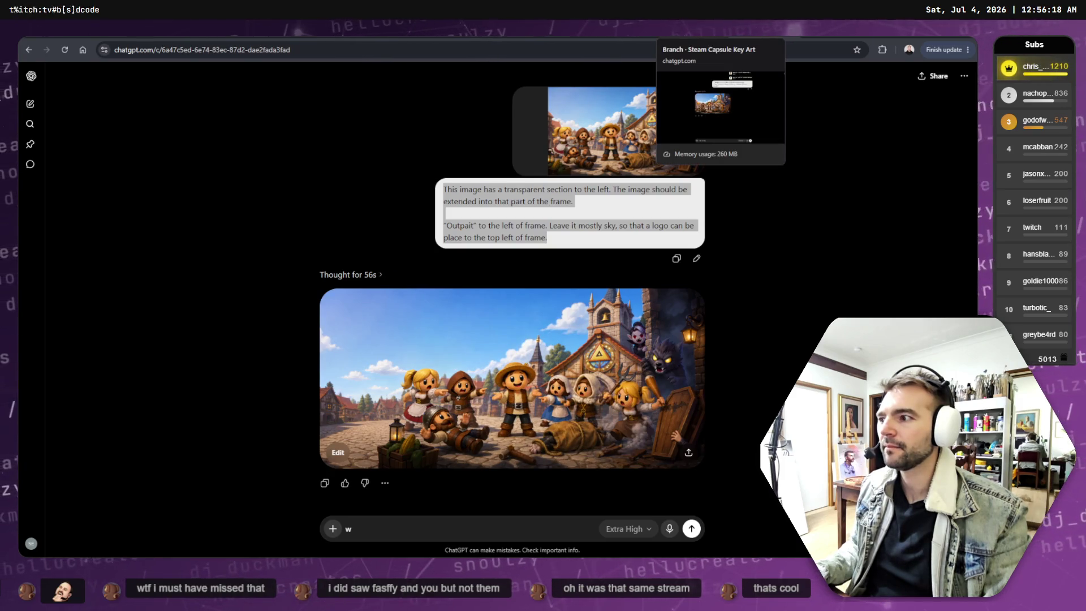
pyautogui.click(690, 38)
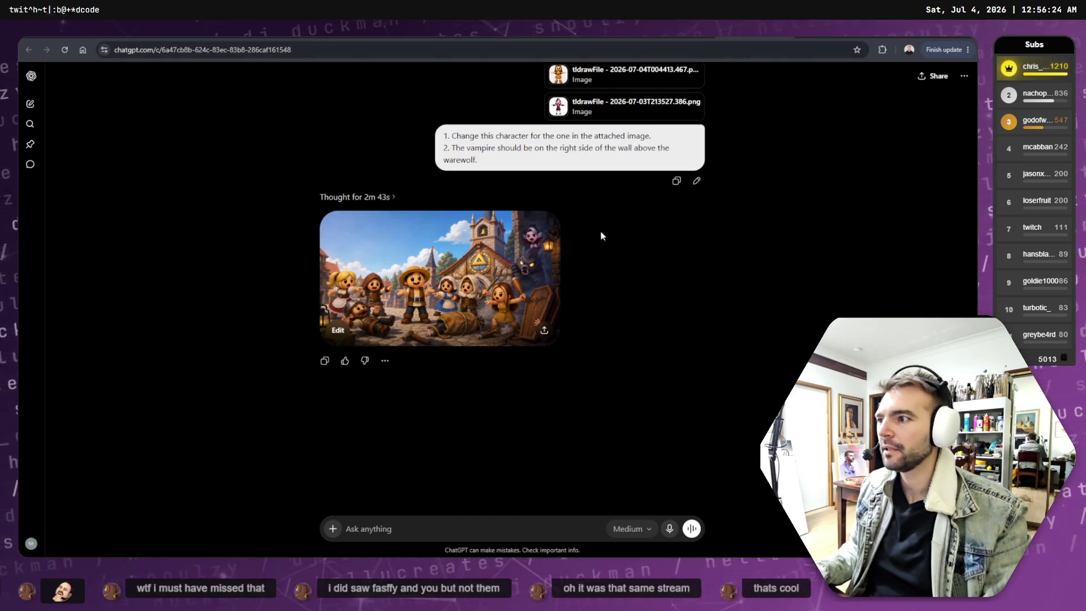
pyautogui.click(476, 293)
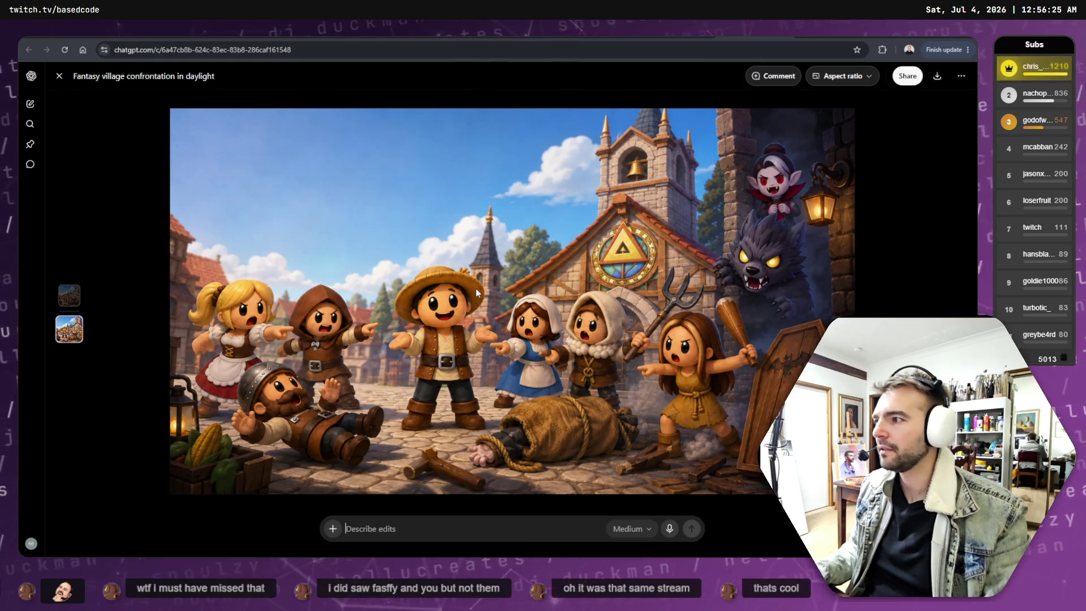
# Copy the full-size daylight village confrontation image and bring up the GIMP composition.
pyautogui.rightClick(598, 249)
pyautogui.click(637, 286)
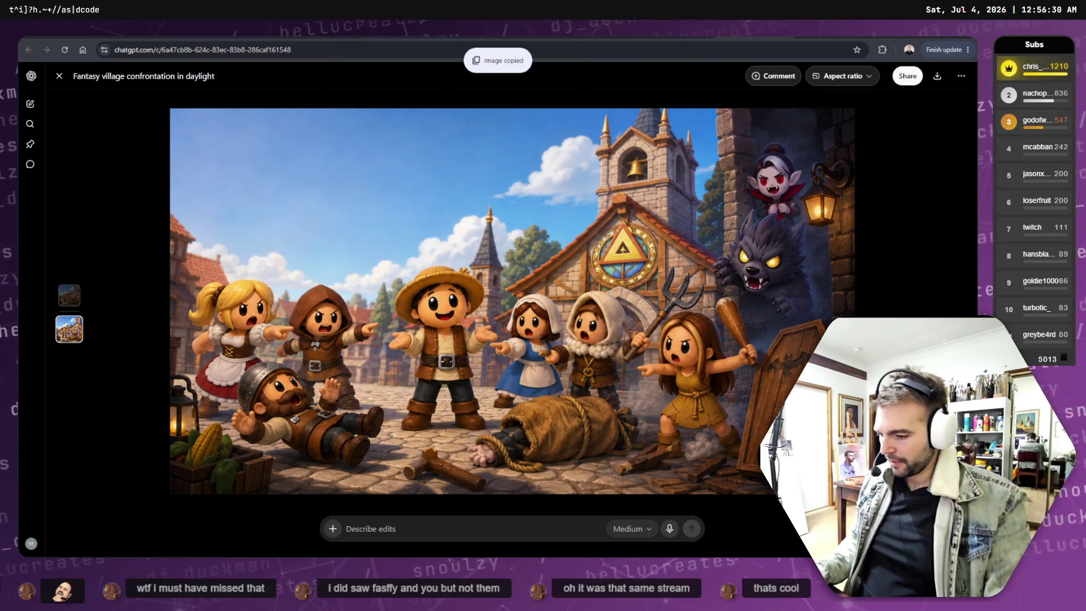
pyautogui.hotkey('alt', 'Tab')
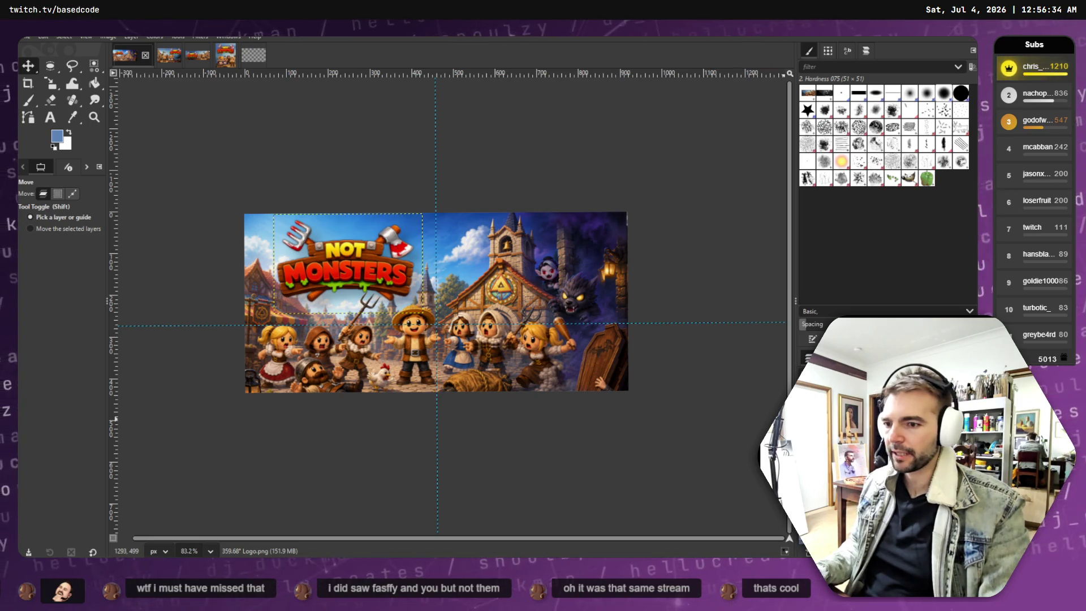
# Paste the village image as a new layer, briefly hiding the background to compare.
pyautogui.hotkey('ctrl', 'v')
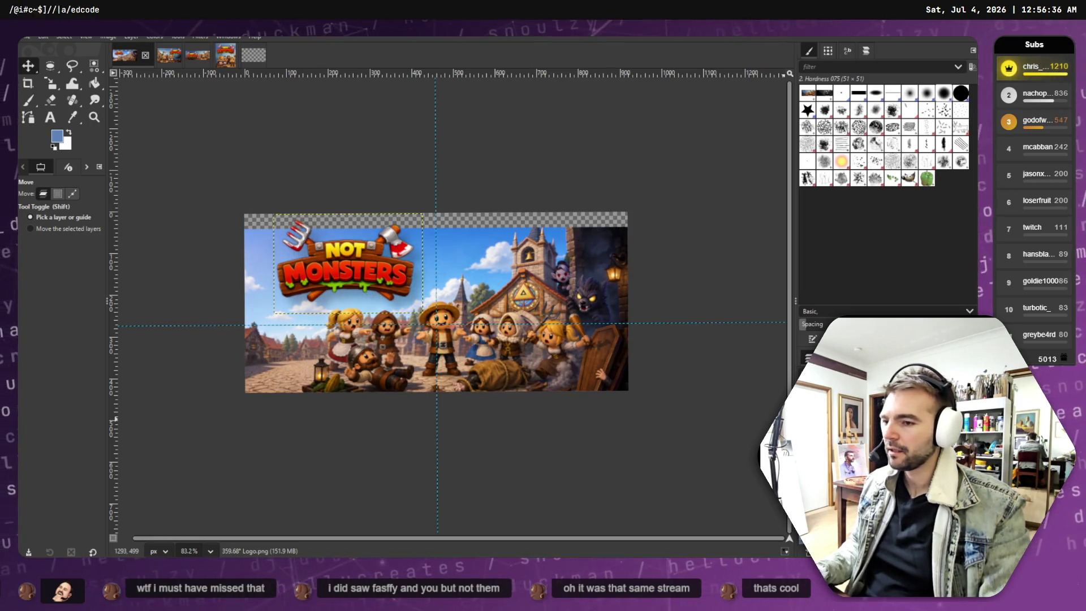
pyautogui.press('Delete')
pyautogui.hotkey('ctrl', 'z')
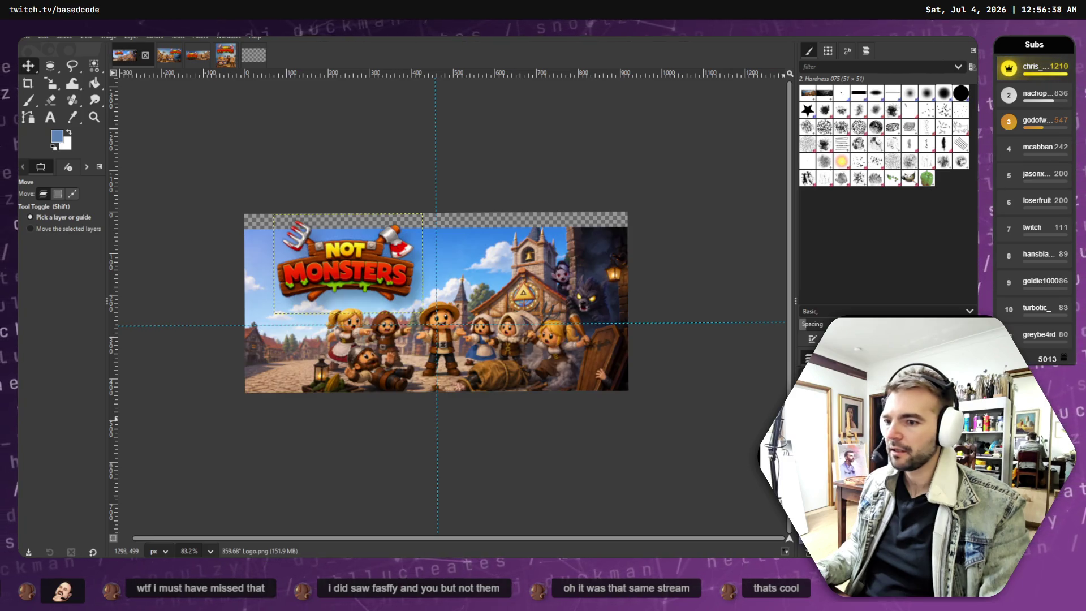
pyautogui.hotkey('ctrl', 'z')
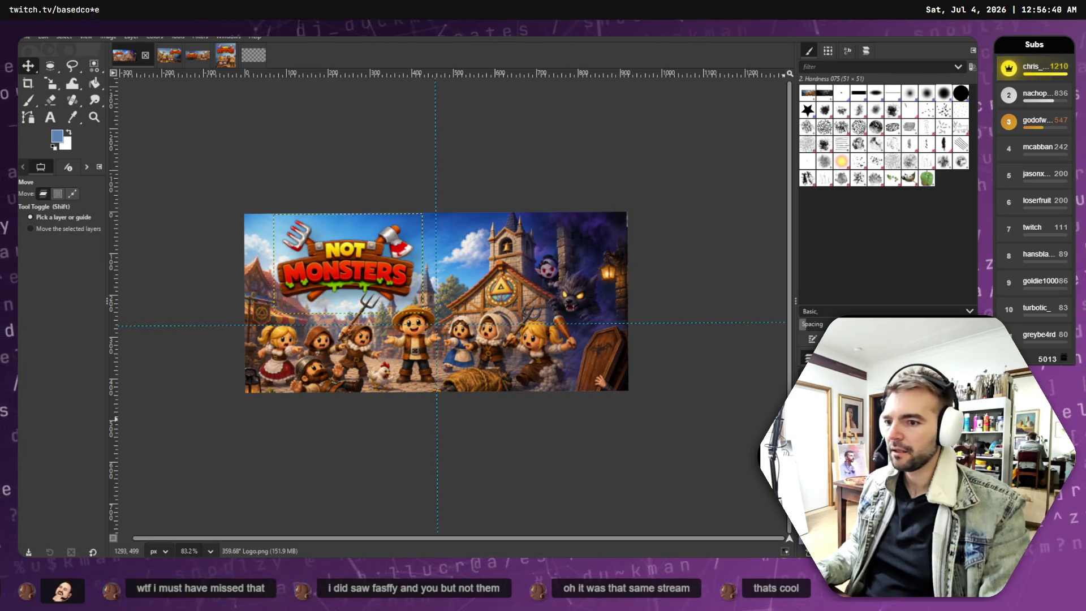
# Rescale the pasted layer to the canvas width, leaving a transparent strip along the top.
pyautogui.rightClick(866, 171)
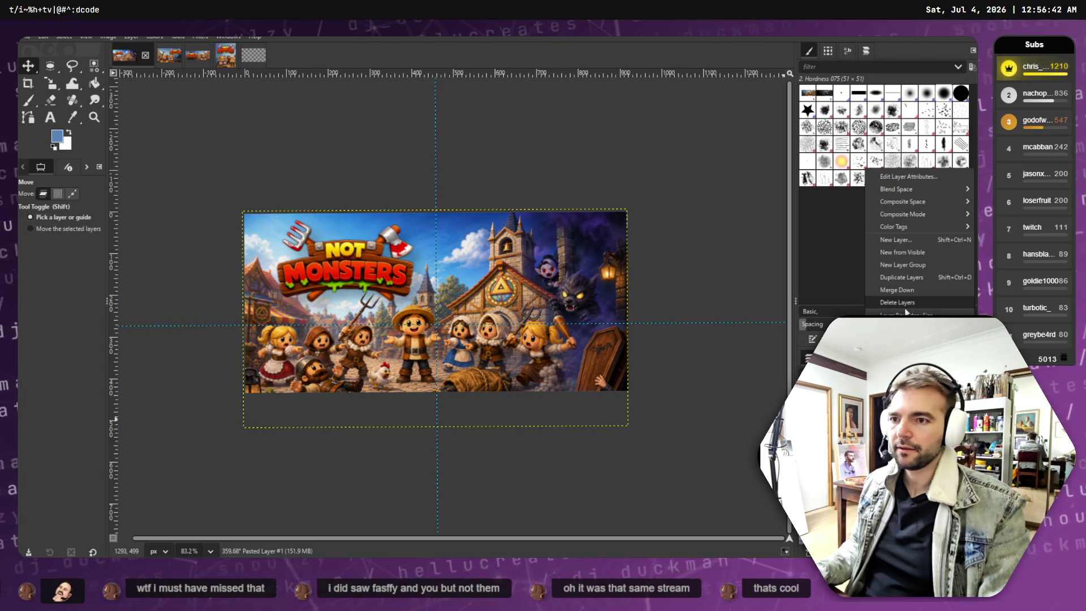
pyautogui.click(908, 313)
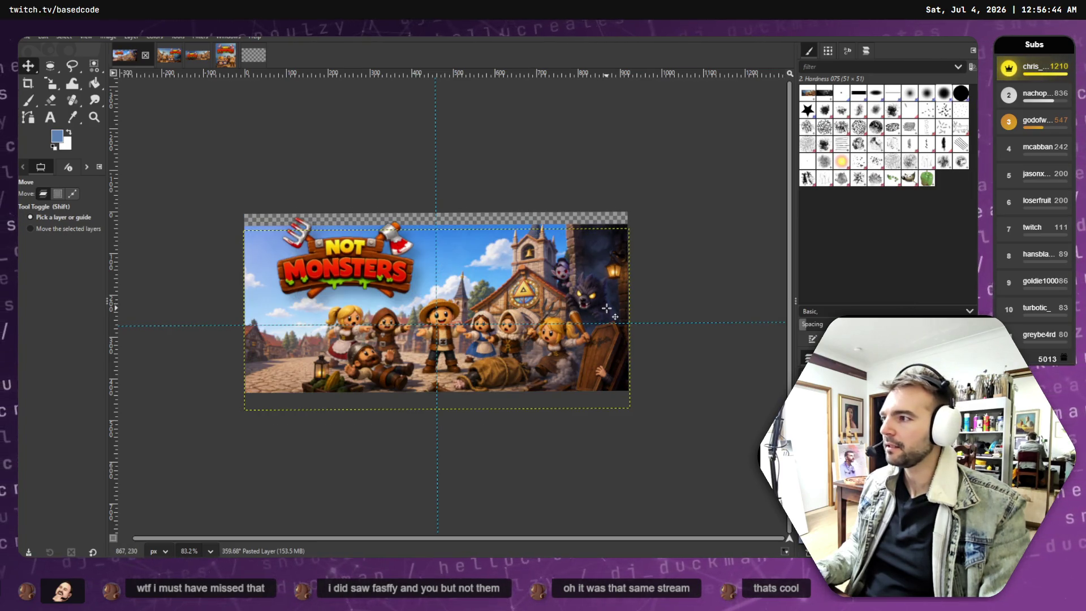
pyautogui.rightClick(866, 368)
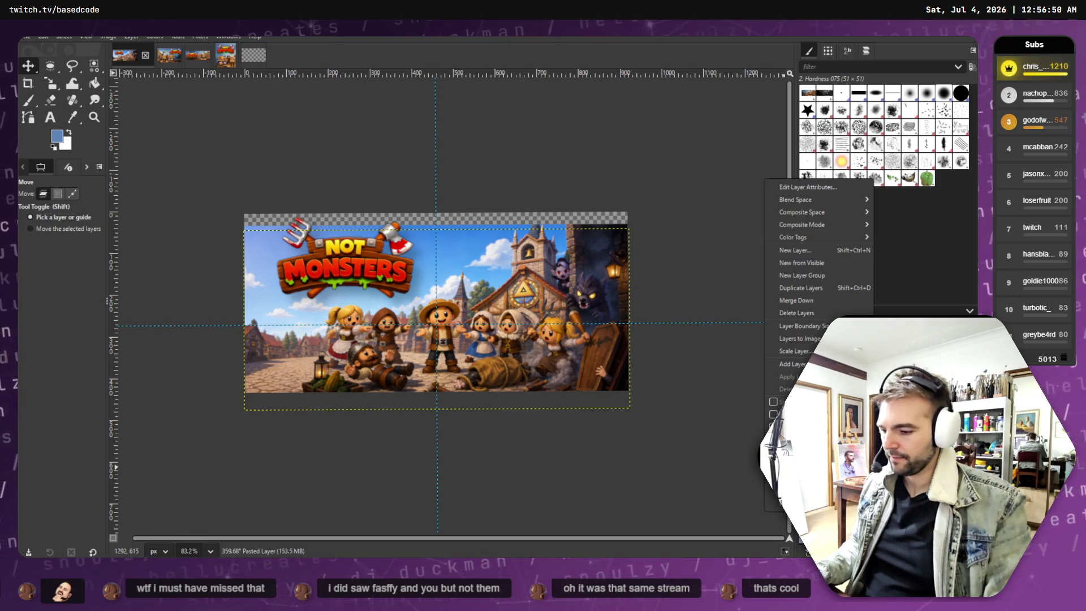
pyautogui.press('Escape')
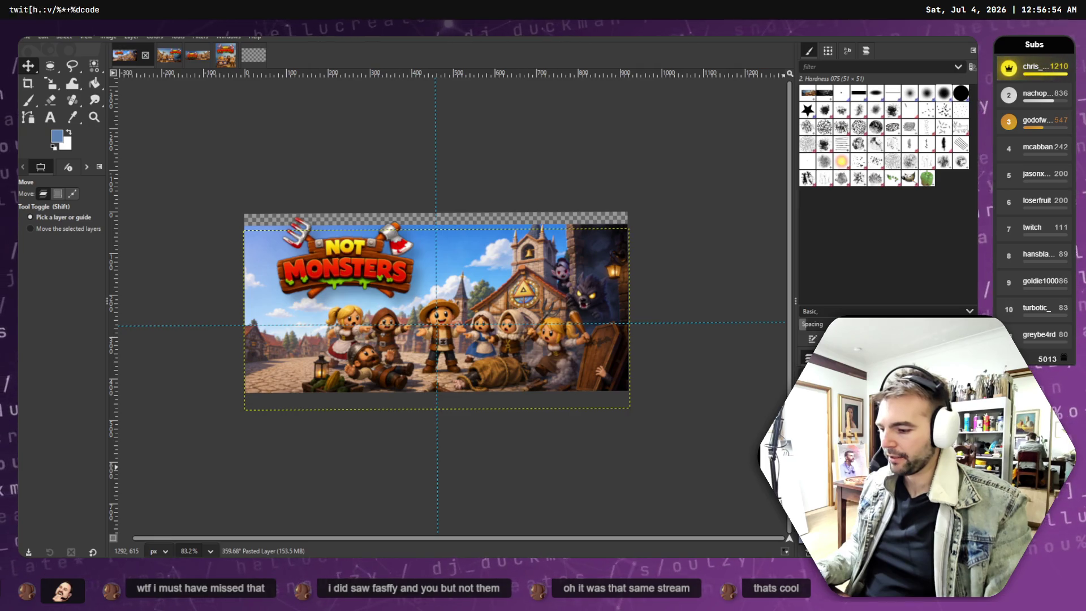
pyautogui.hotkey('alt', 'Tab')
pyautogui.hotkey('alt', 'Tab')
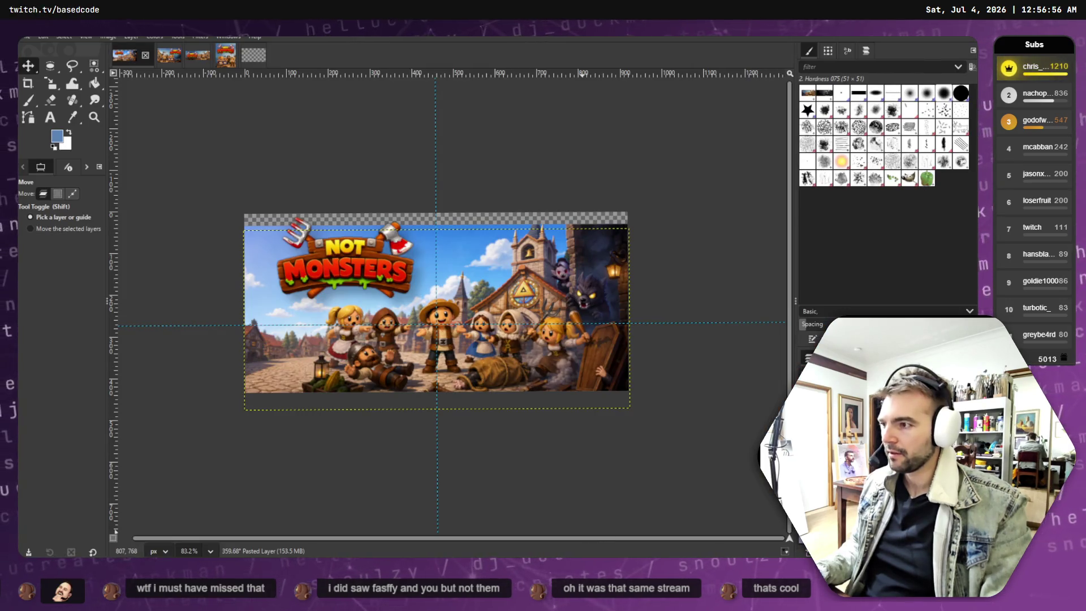
pyautogui.hotkey('alt', 'Tab')
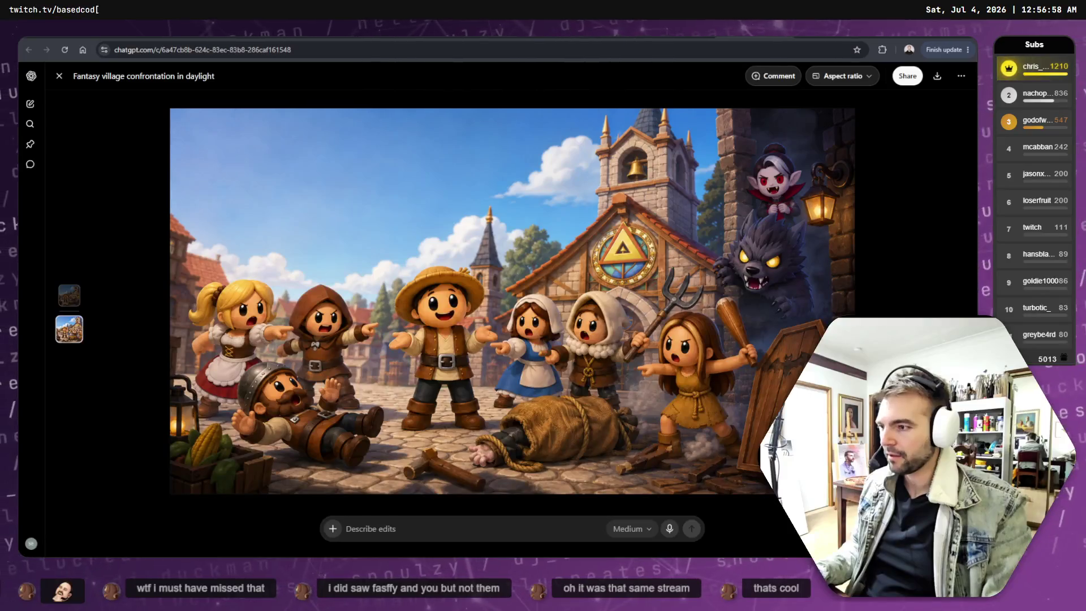
# Ask ChatGPT to keep the image unchanged but zoom out, revealing more left and top borders.
pyautogui.click(488, 534)
pyautogui.write('Keep this')
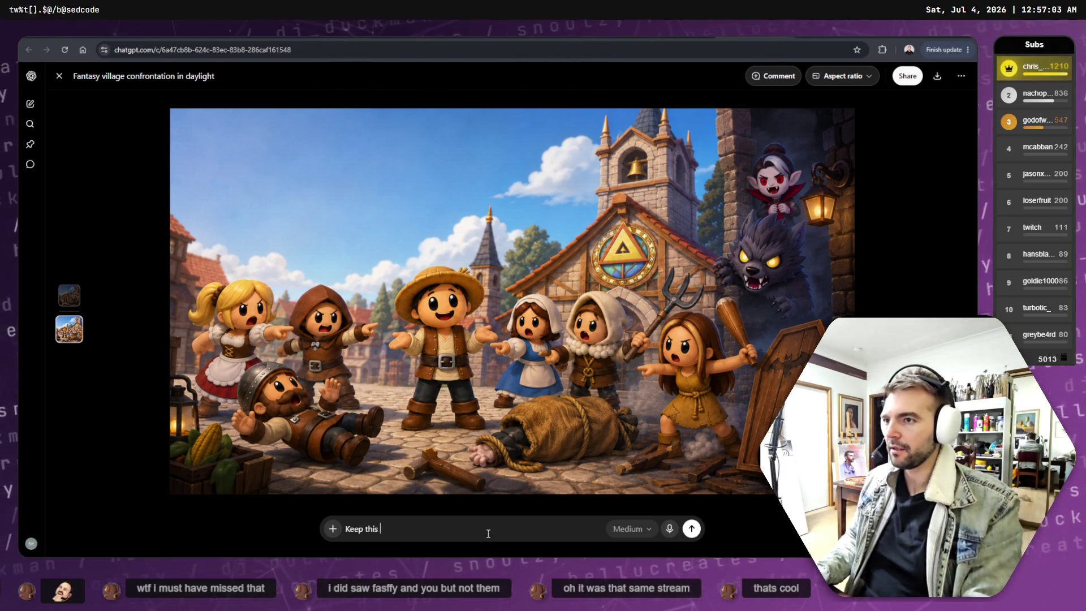
pyautogui.write('imasge')
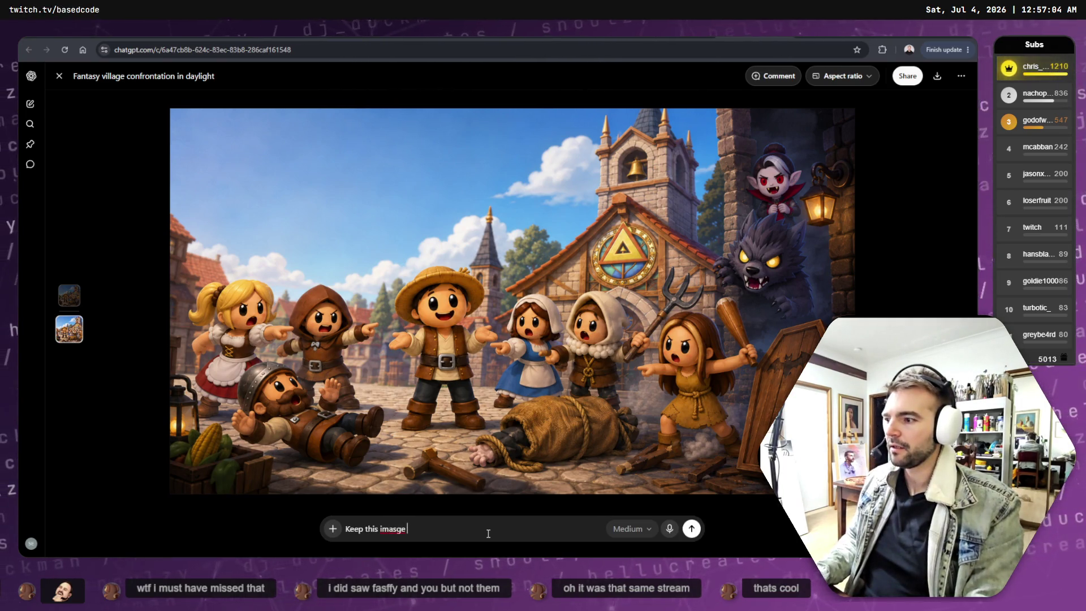
pyautogui.write('changed, but zoom out')
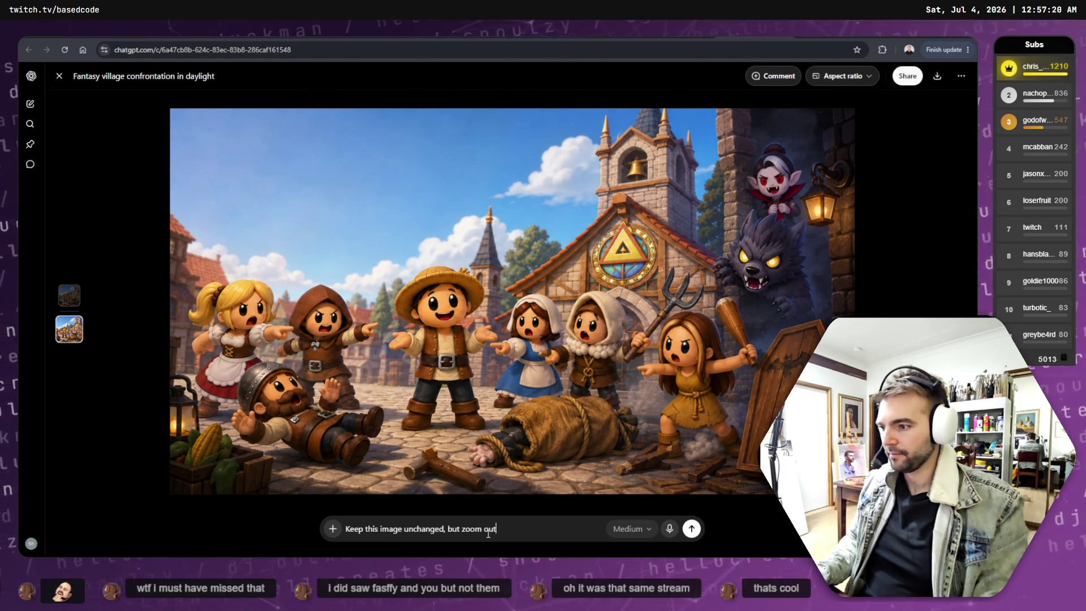
pyautogui.write(', revealing')
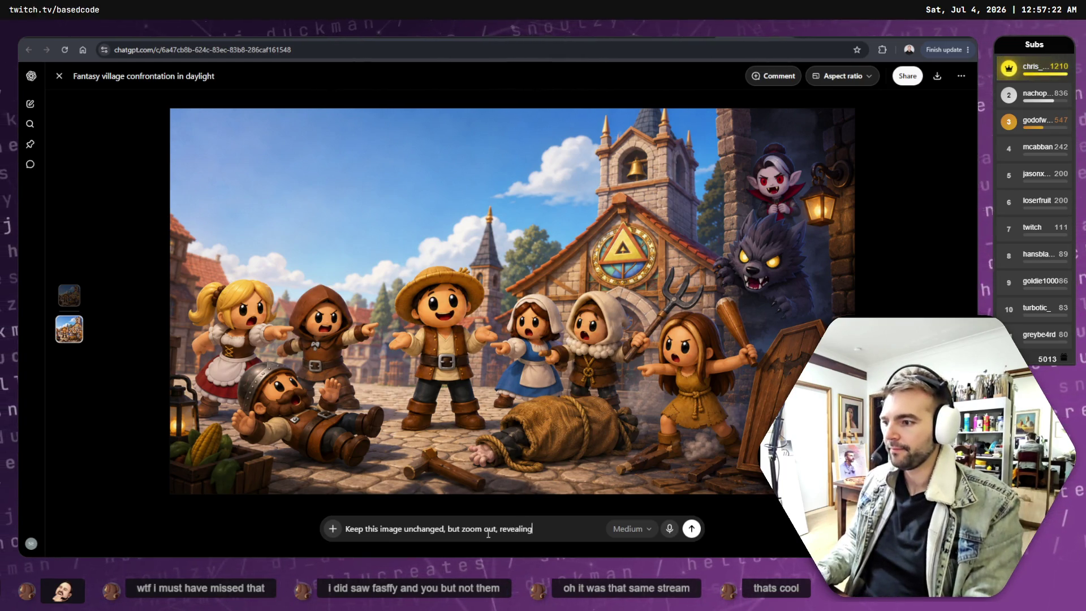
pyautogui.write(' more o')
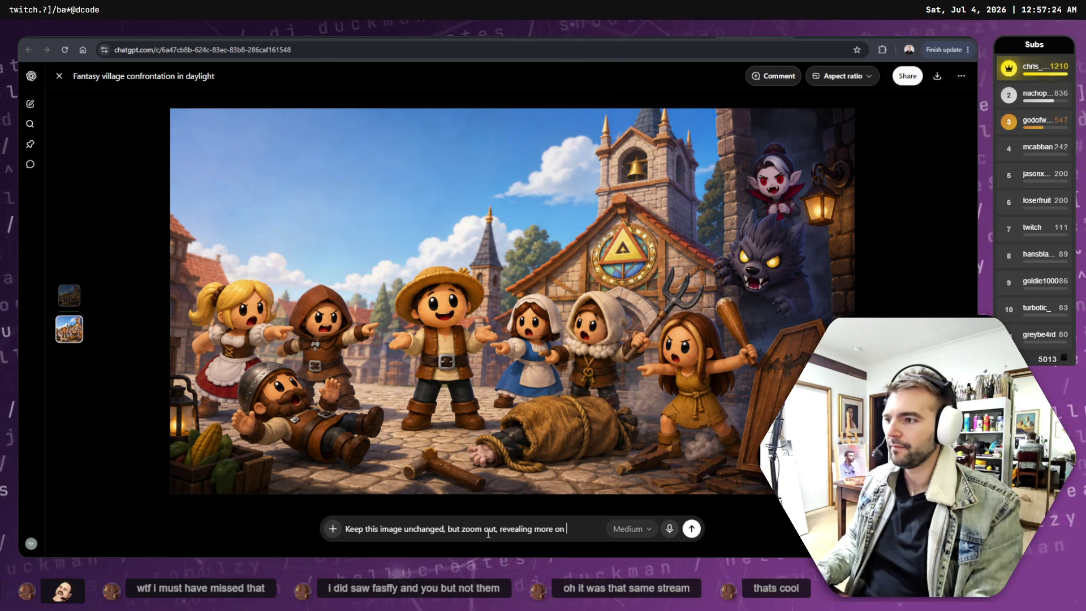
pyautogui.write('f the borders')
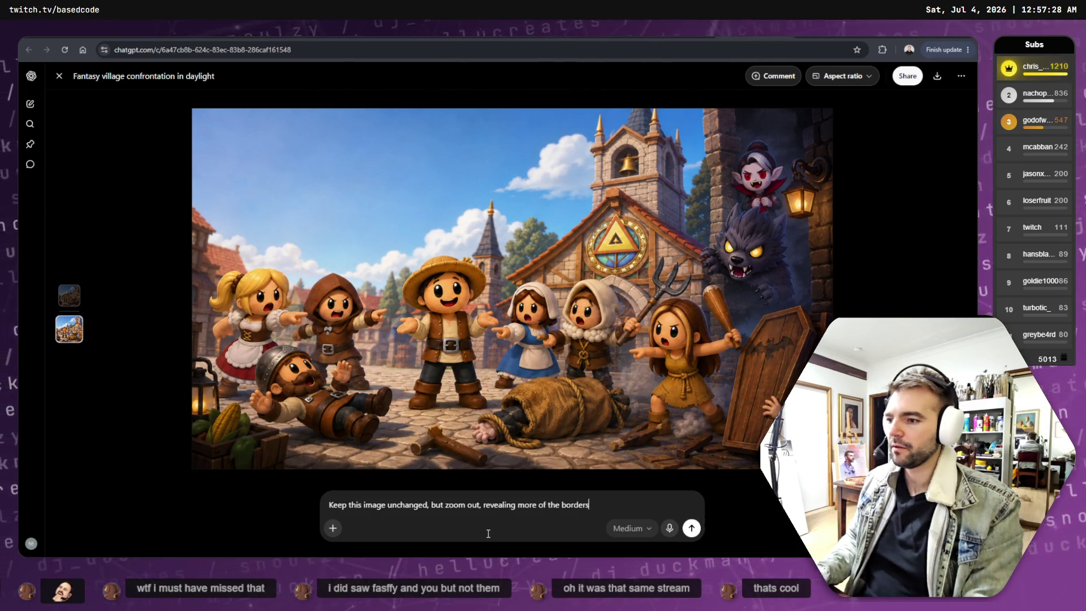
pyautogui.write(' to the left and toi')
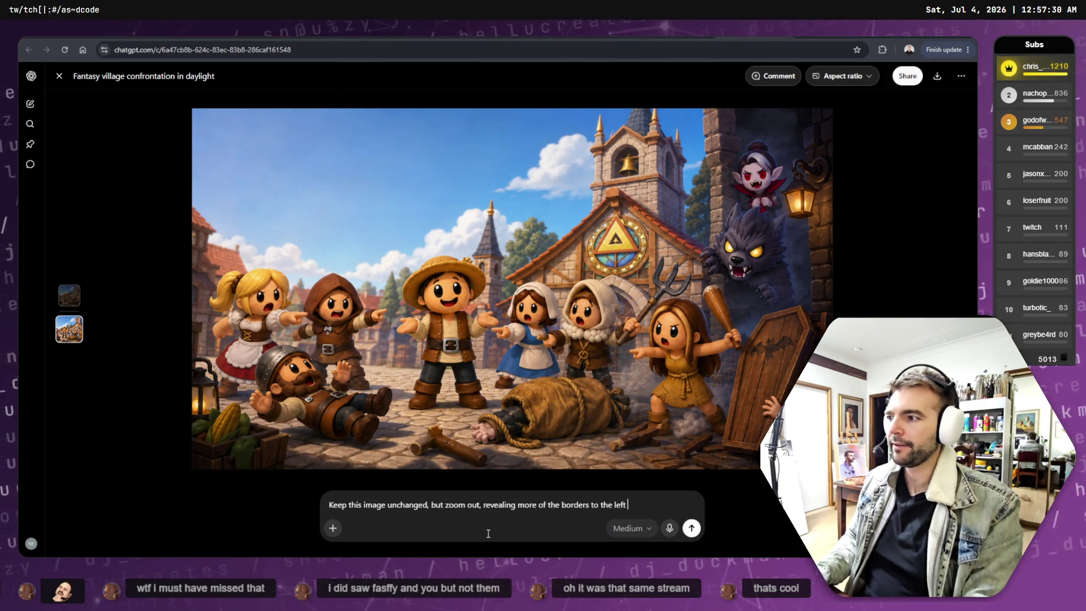
pyautogui.press('BackSpace')
pyautogui.write('p.')
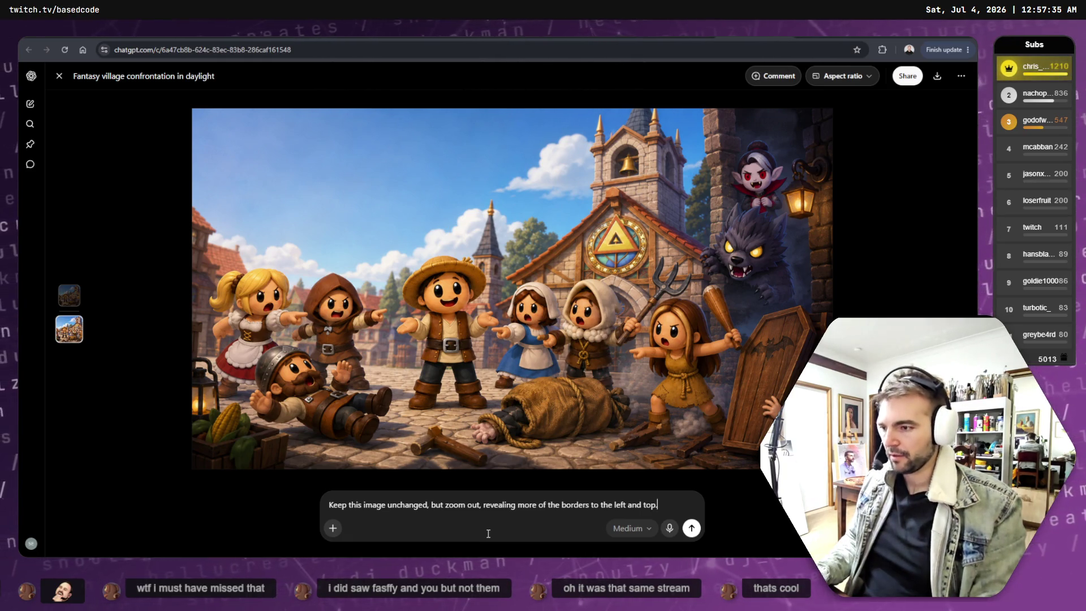
pyautogui.press('Return')
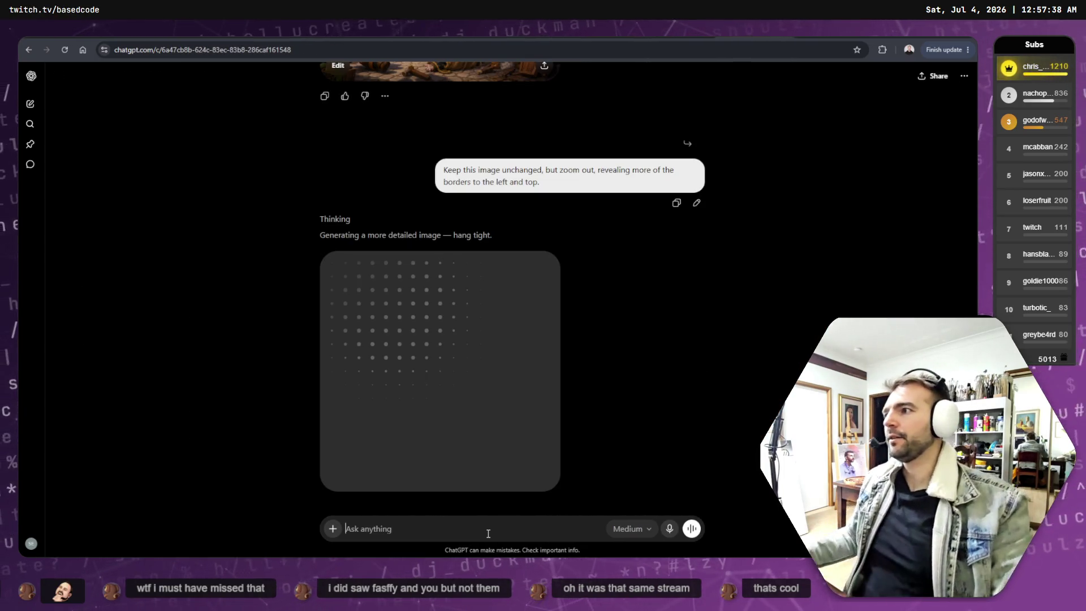
pyautogui.scroll(5, 547, 353)
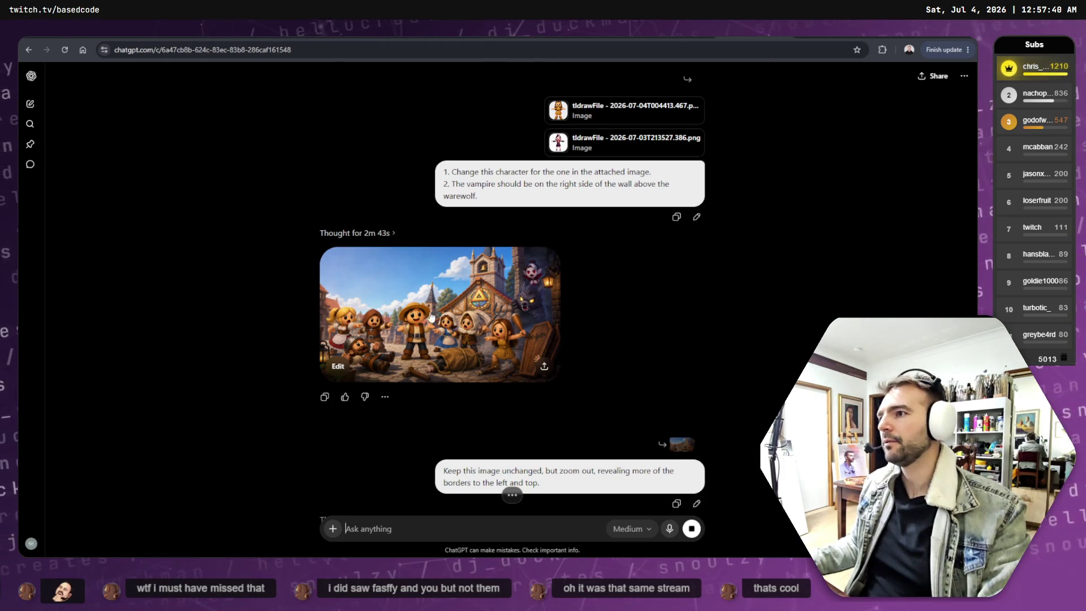
pyautogui.scroll(5, 446, 284)
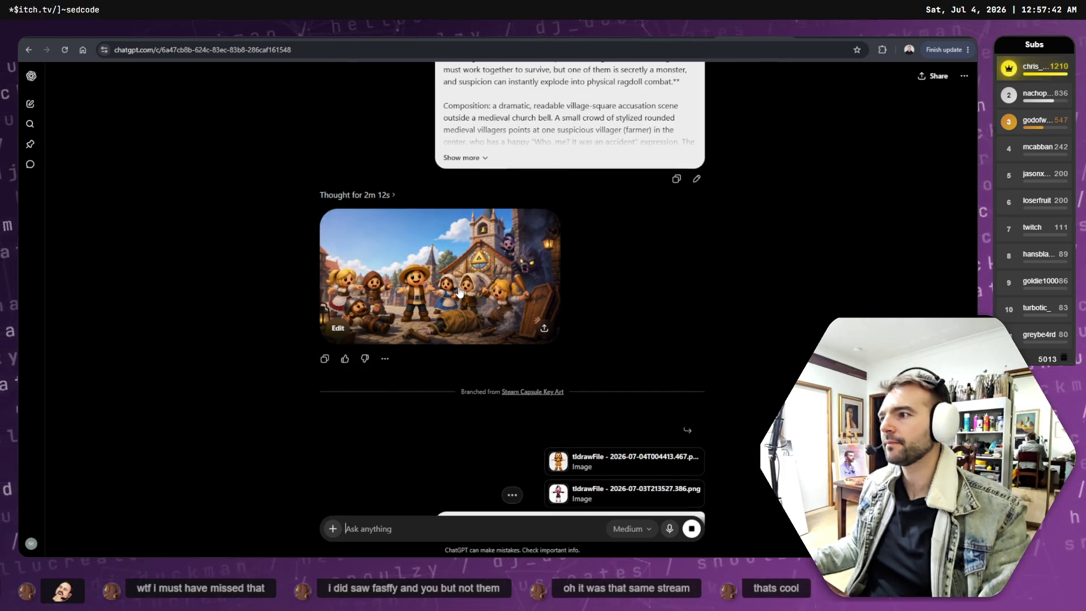
pyautogui.scroll(-3, 470, 292)
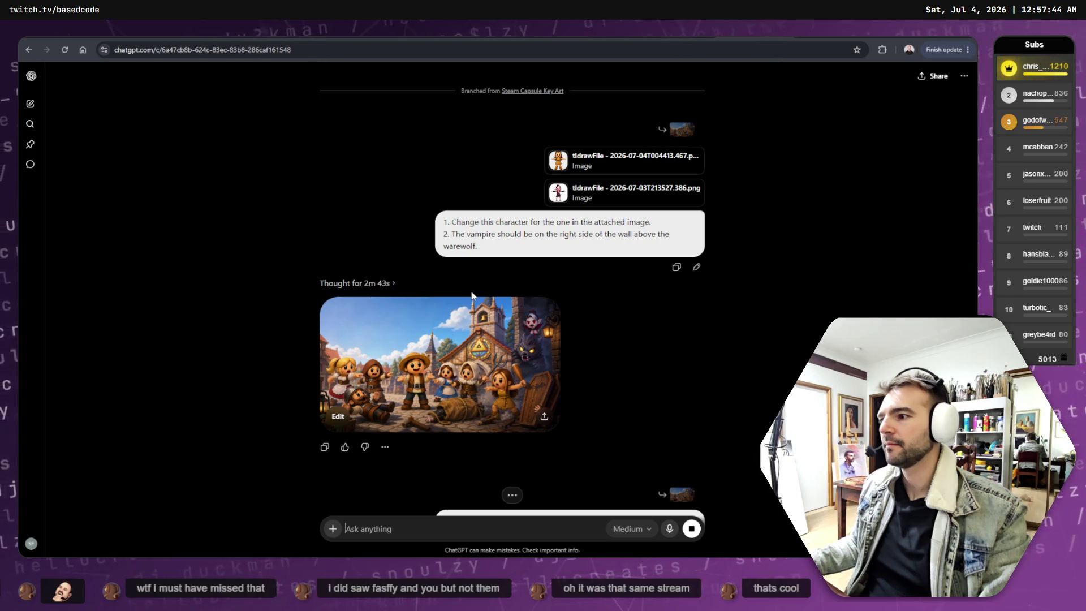
pyautogui.scroll(7, 472, 295)
pyautogui.scroll(-8, 492, 300)
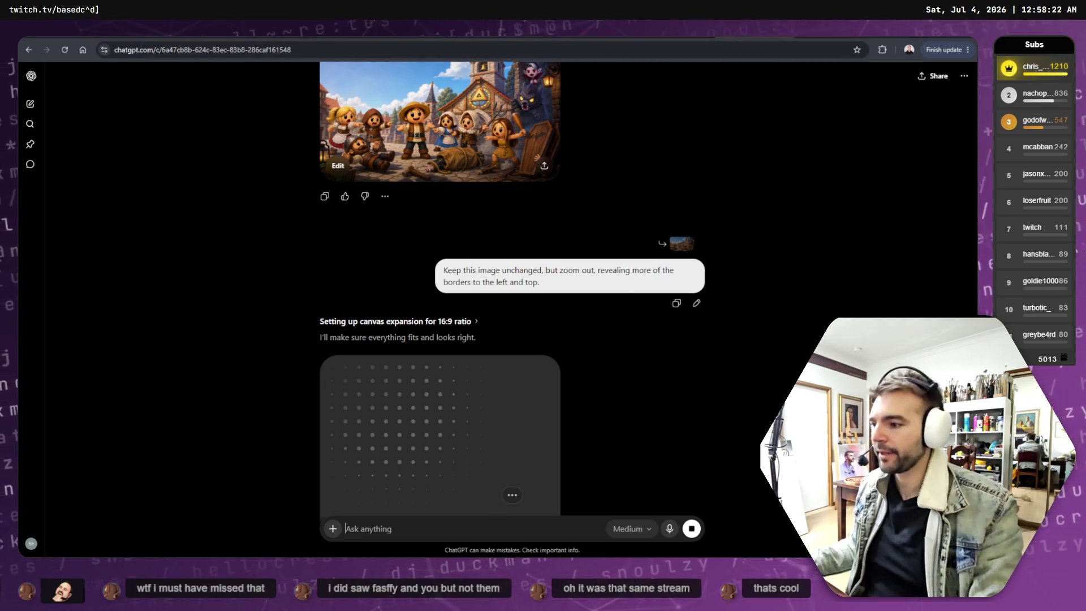
pyautogui.hotkey('ctrl', 'n')
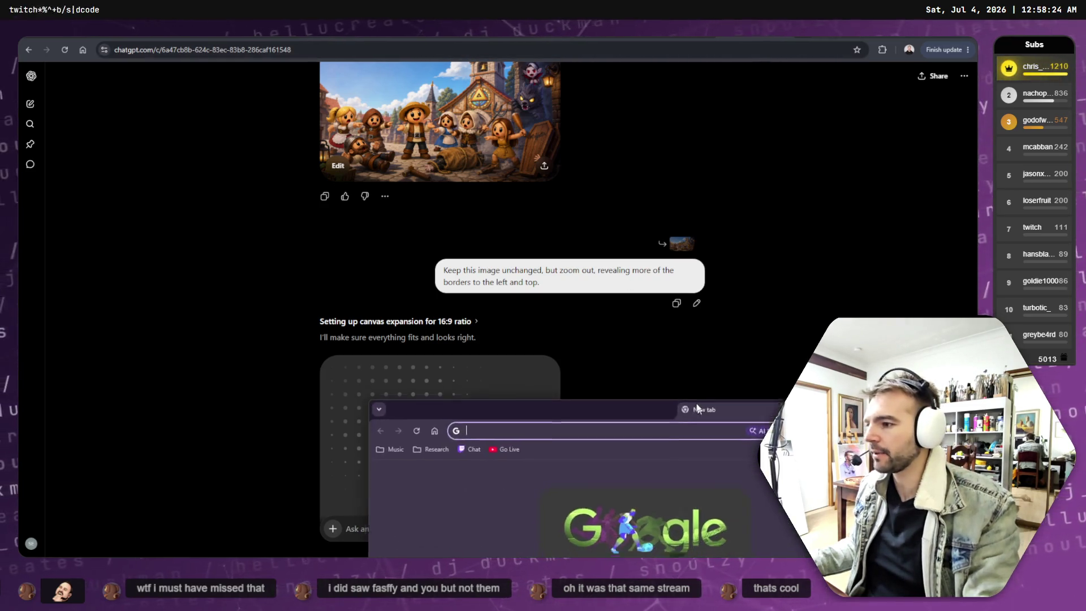
# Load twitch.tv in a new Chrome window and drag that window down out of the way.
pyautogui.moveTo(647, 364); pyautogui.dragTo(652, 125)
pyautogui.write('twitch.tv')
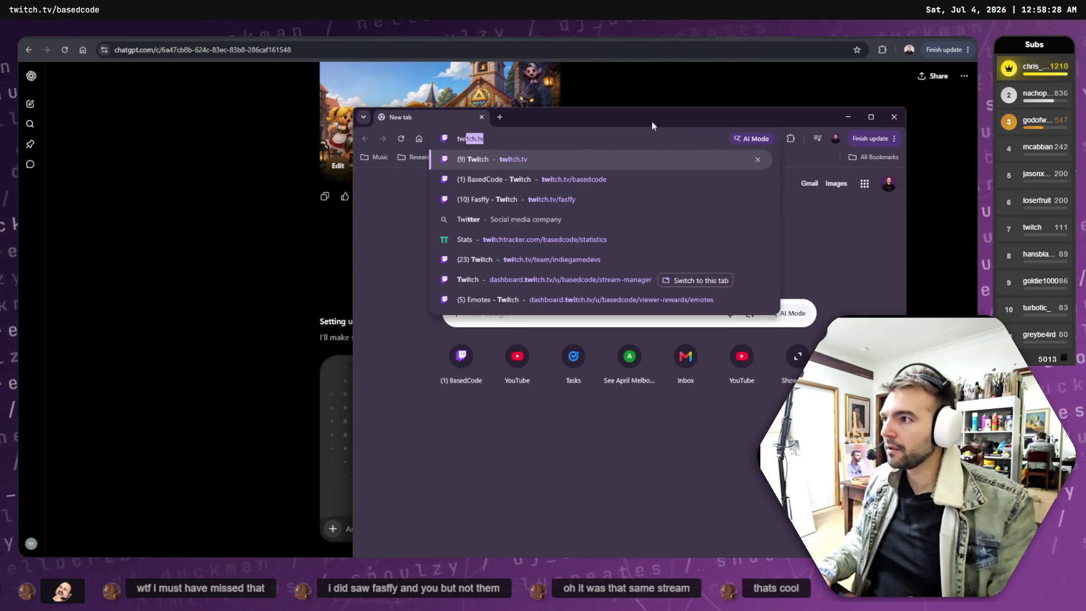
pyautogui.press('Down')
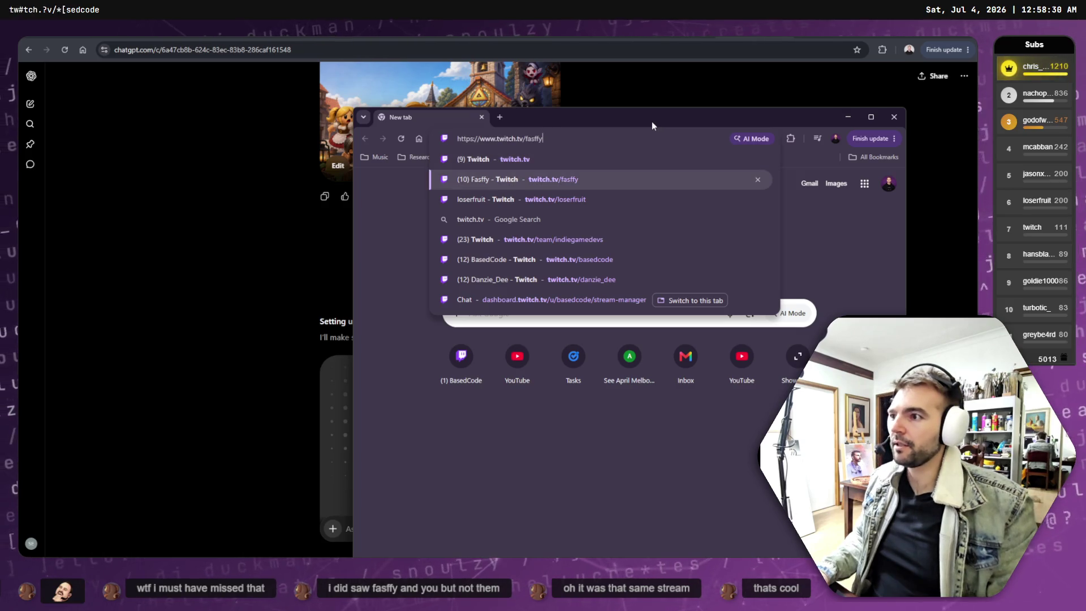
pyautogui.press('BackSpace')
pyautogui.press('BackSpace')
pyautogui.press('BackSpace')
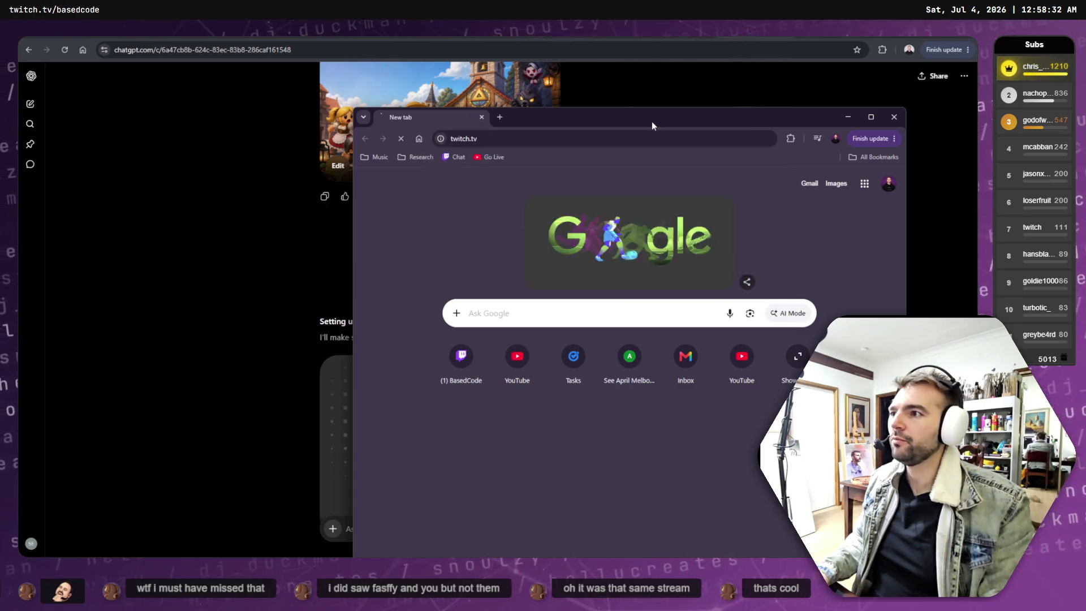
pyautogui.press('Return')
pyautogui.moveTo(701, 118)
pyautogui.mouseDown()
pyautogui.moveTo(684, 228)
pyautogui.moveTo(606, 450)
pyautogui.moveTo(606, 610)
pyautogui.mouseUp()
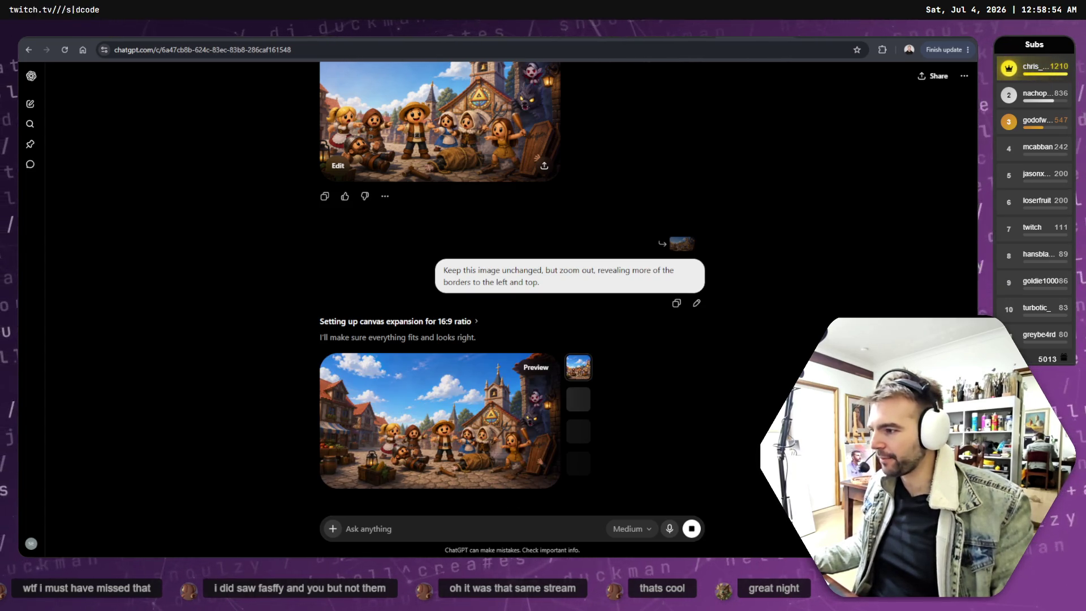
# Copy the full-size zoomed-out village image and select the old background layer in GIMP.
pyautogui.click(436, 473)
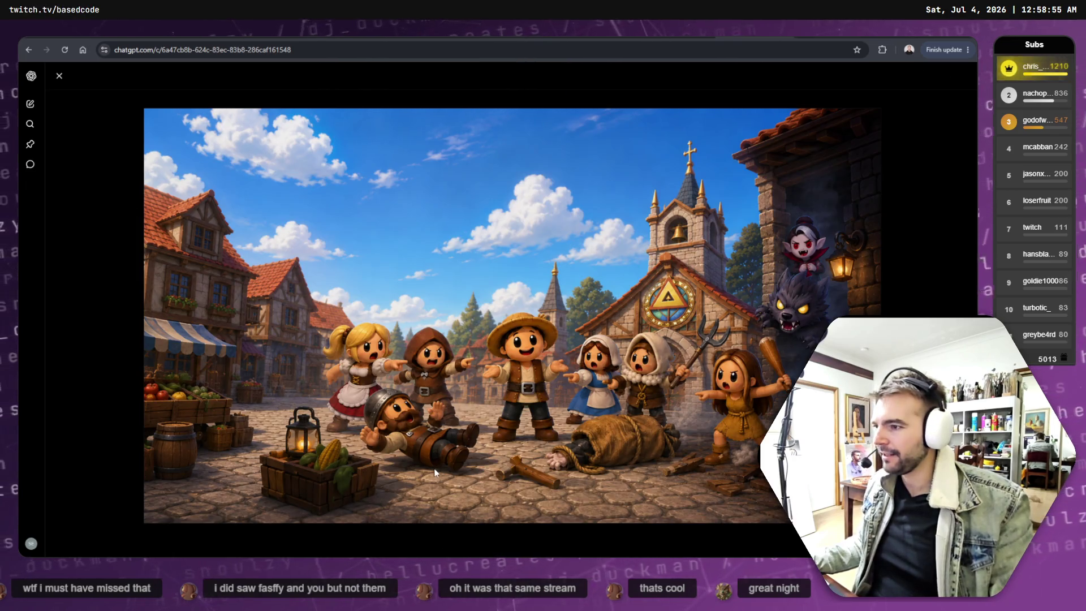
pyautogui.rightClick(470, 214)
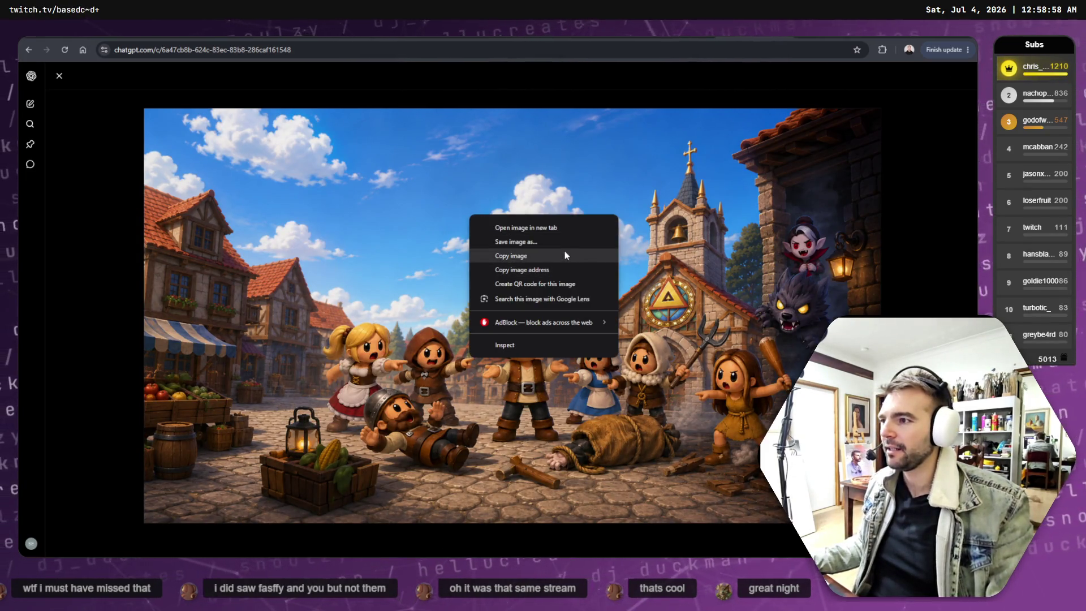
pyautogui.click(563, 258)
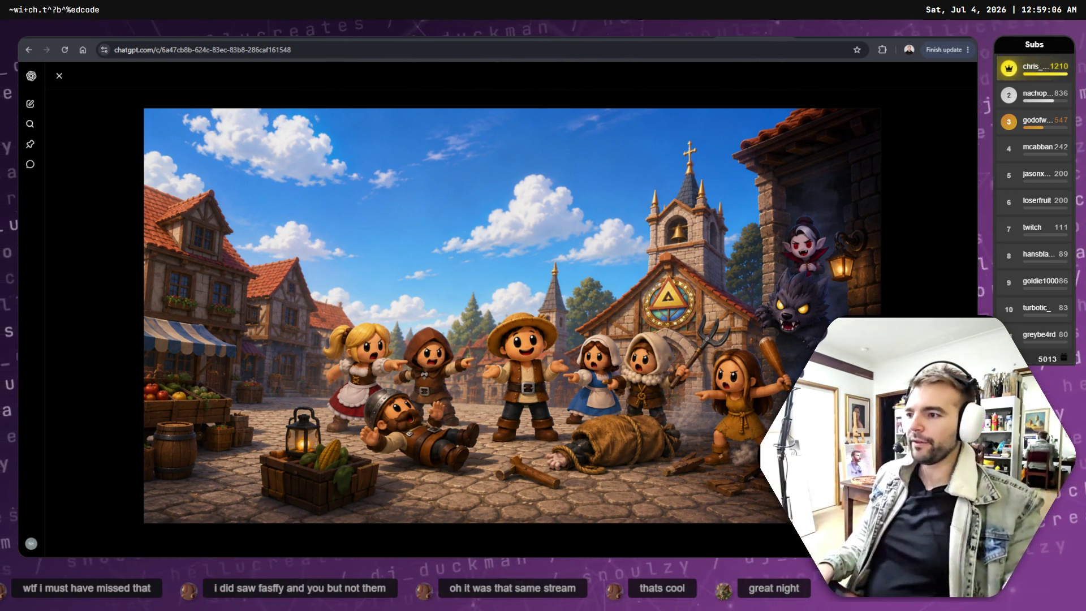
pyautogui.hotkey('alt', 'Tab')
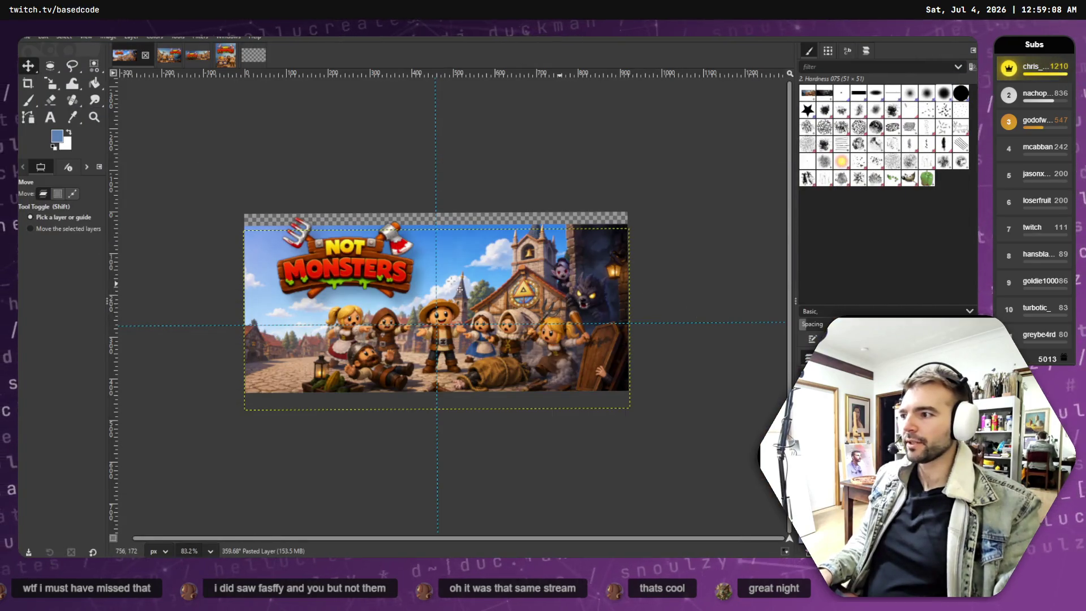
pyautogui.click(773, 494)
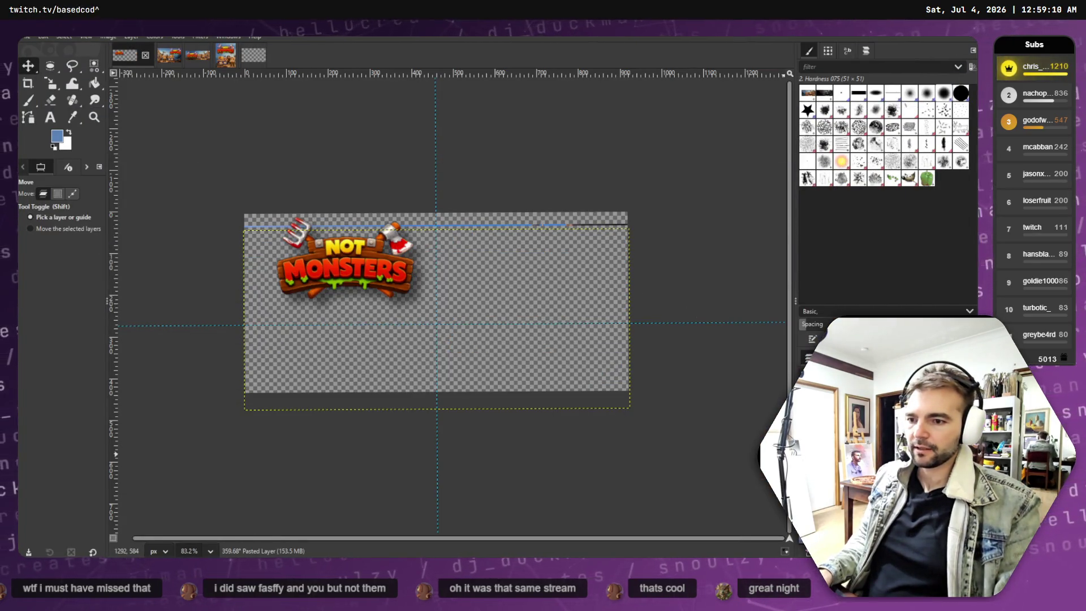
# Replace the old background layer with the pasted zoomed-out scene, scaled to 920×518.
pyautogui.rightClick(773, 494)
pyautogui.click(809, 317)
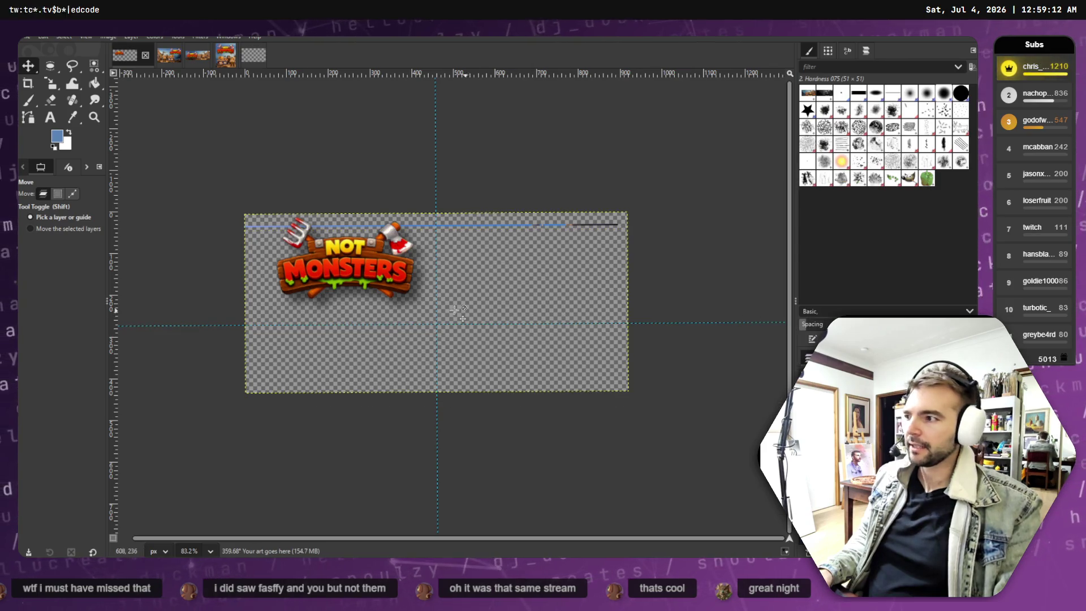
pyautogui.hotkey('ctrl', 'v')
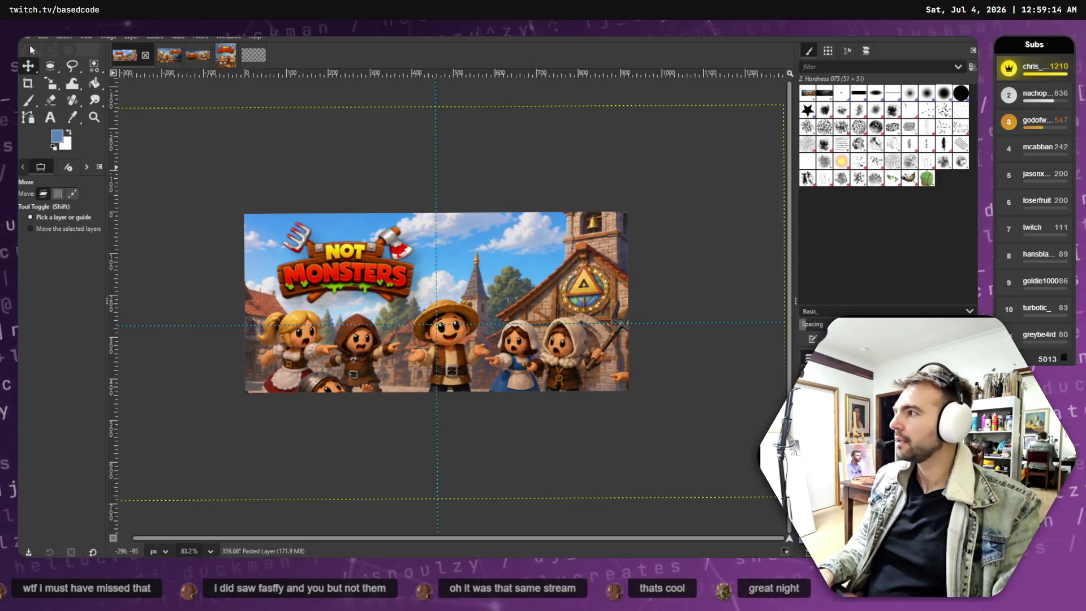
pyautogui.hotkey('shift', 's')
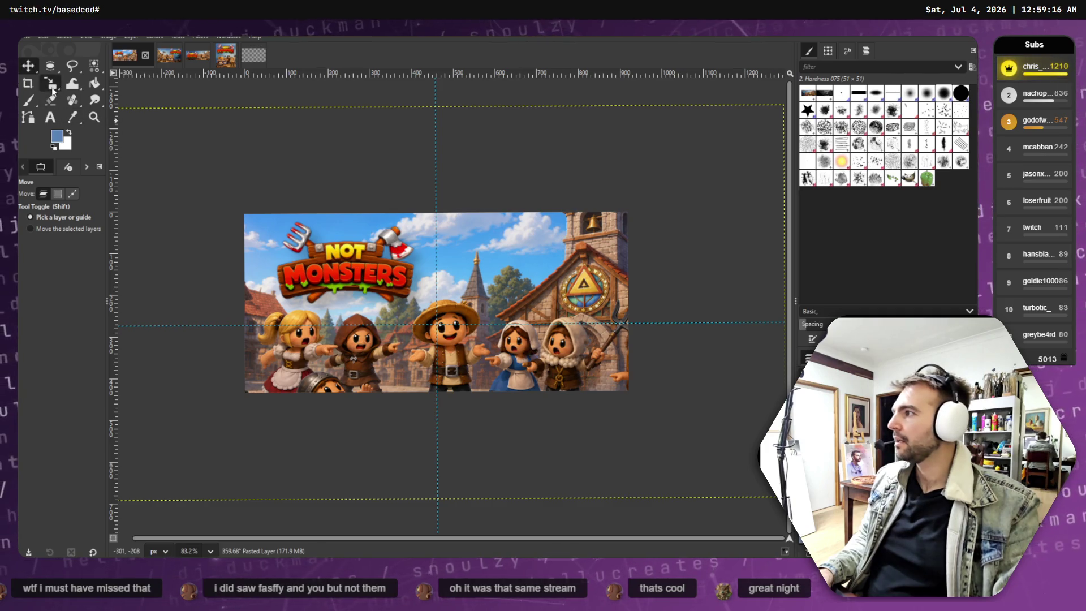
pyautogui.click(286, 189)
pyautogui.moveTo(144, 119); pyautogui.dragTo(400, 282)
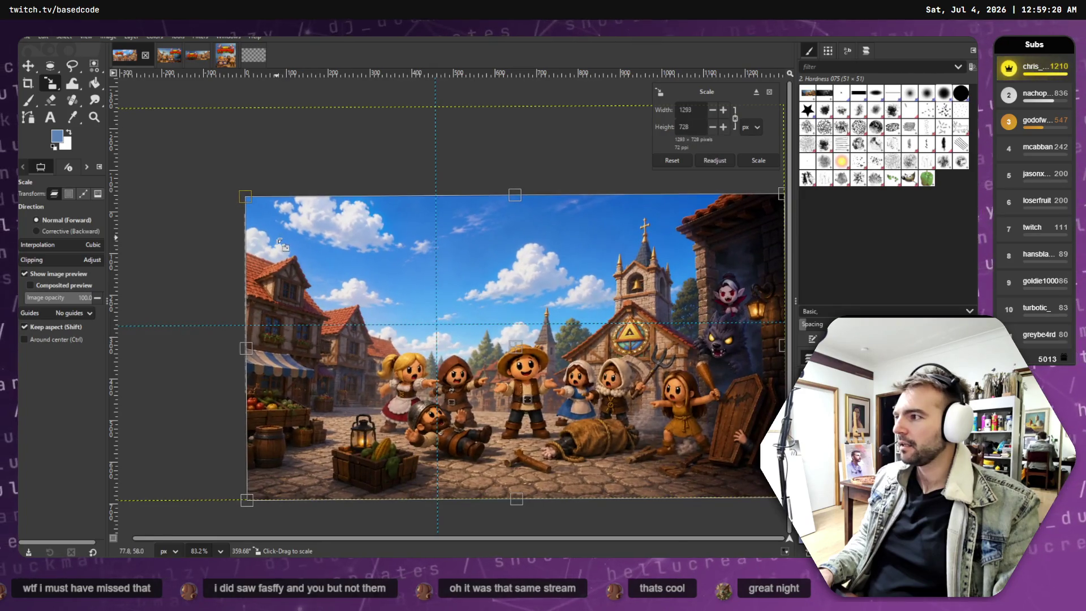
pyautogui.moveTo(286, 244); pyautogui.dragTo(362, 264)
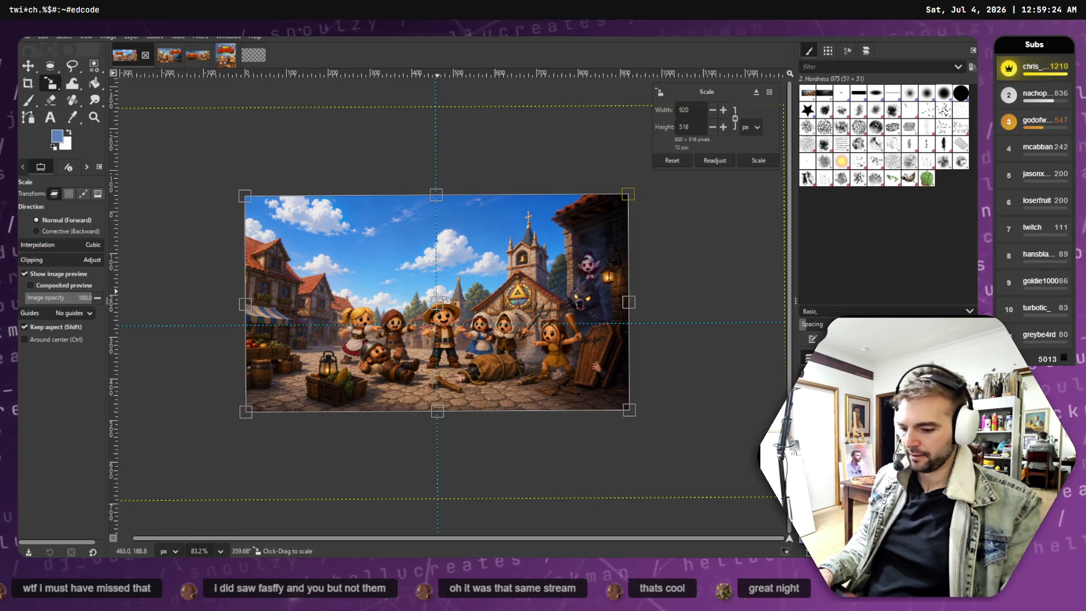
pyautogui.press('Return')
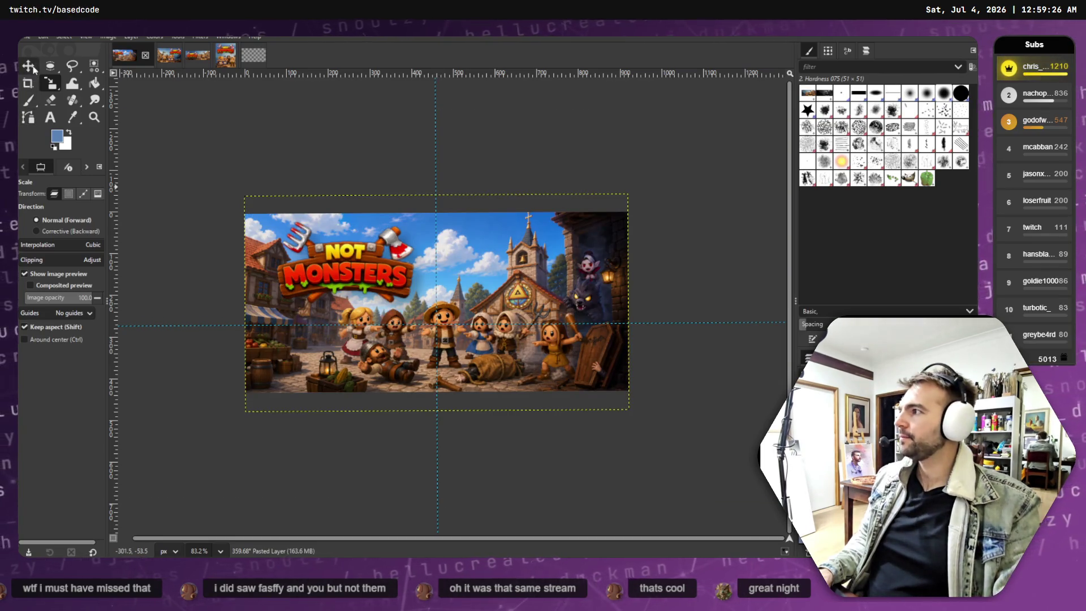
# Nudge the scene layer a few pixels down to fill the capsule canvas.
pyautogui.press('m')
pyautogui.moveTo(461, 266); pyautogui.dragTo(464, 268)
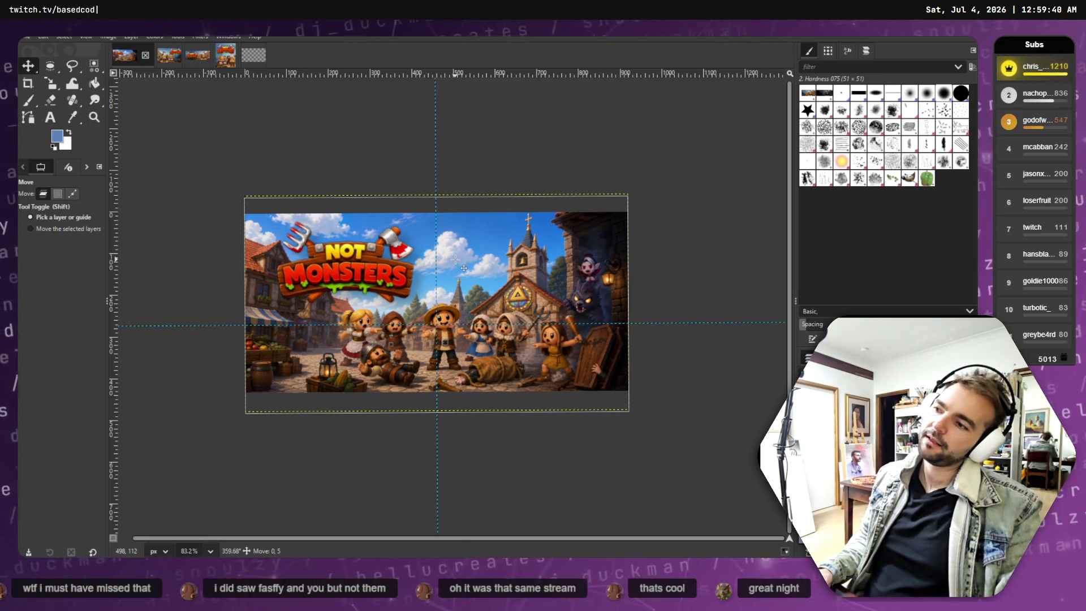
pyautogui.moveTo(463, 268); pyautogui.dragTo(465, 268)
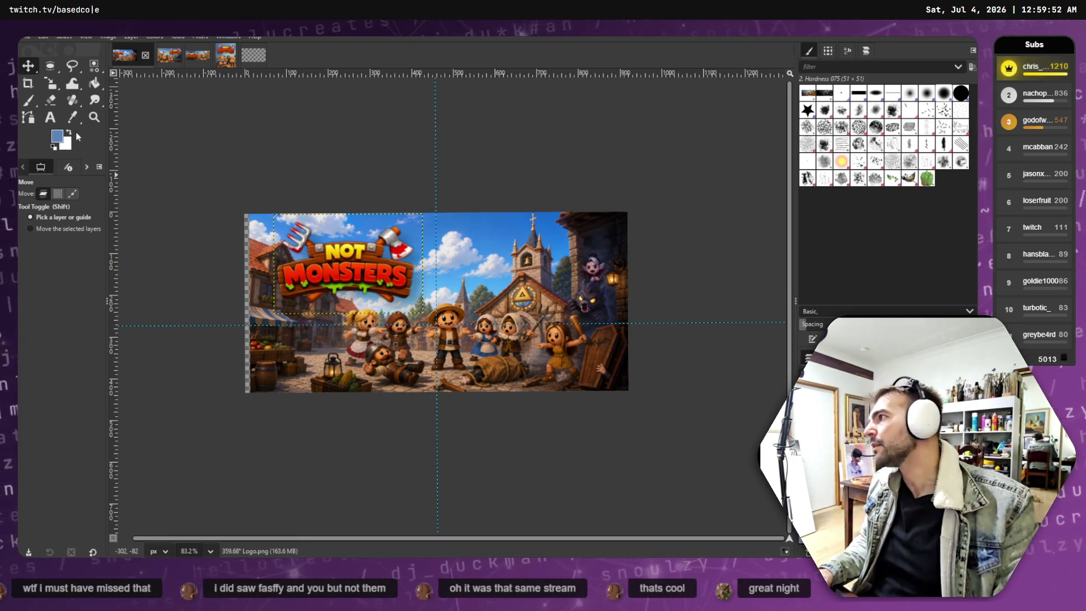
pyautogui.click(470, 268)
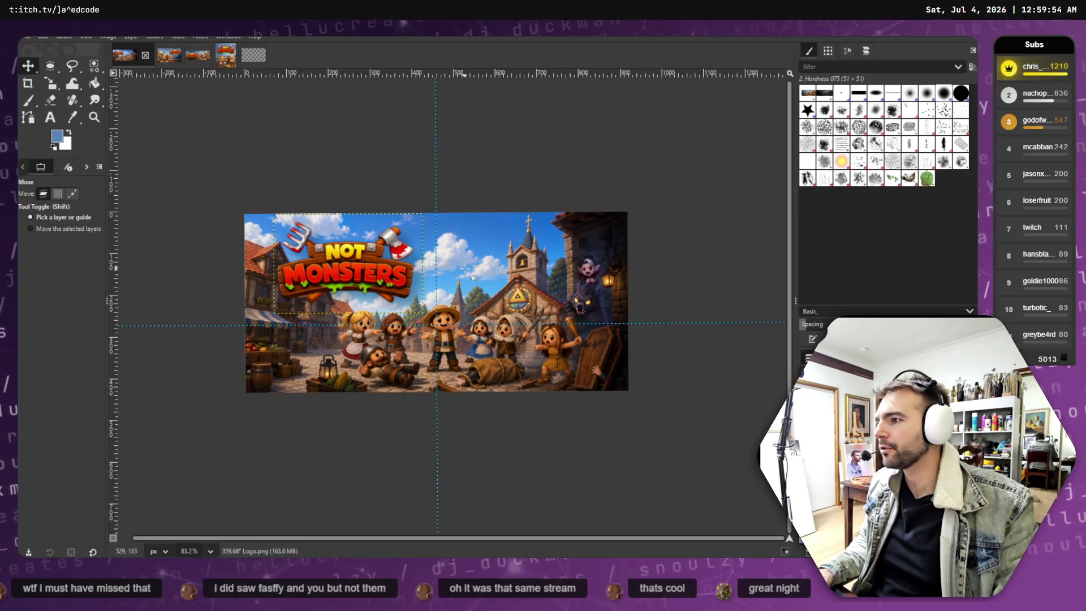
pyautogui.click(362, 256)
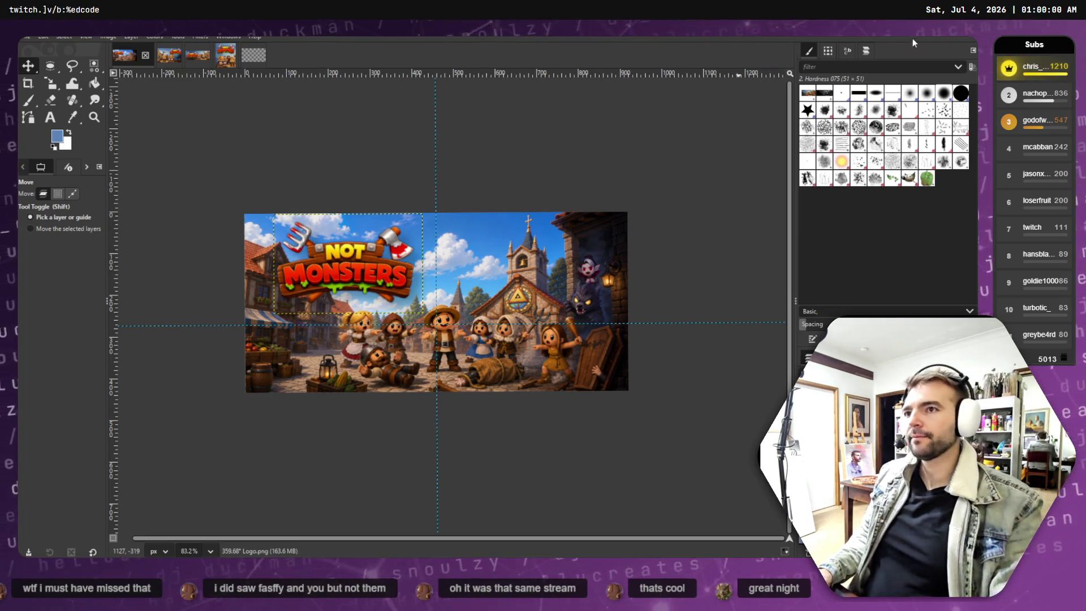
pyautogui.hotkey('alt', 'Tab')
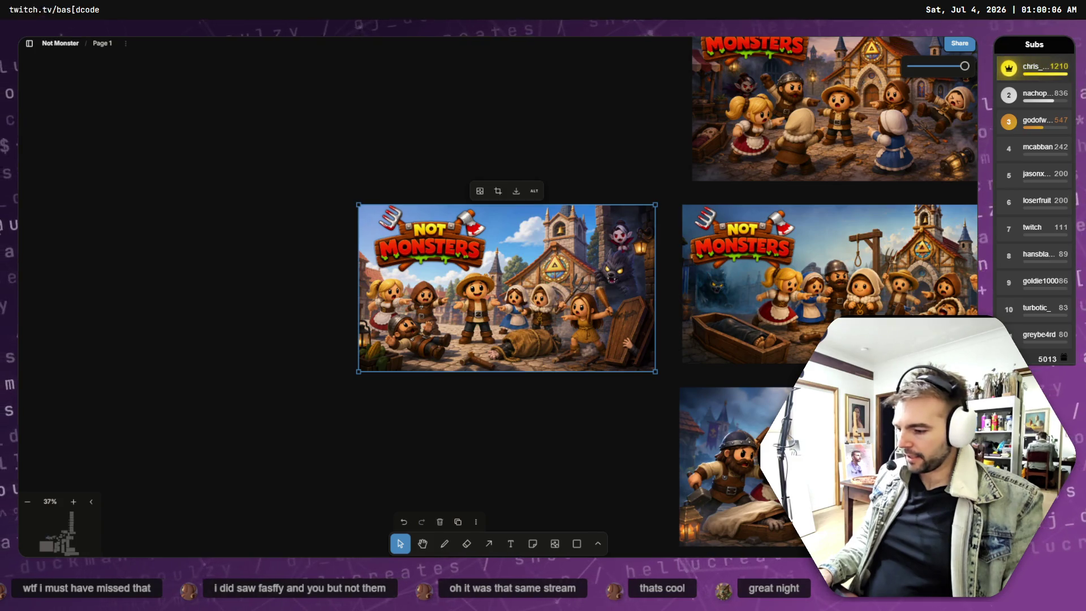
# Enlarge the village scene layer slightly and shift it up and to the left.
pyautogui.hotkey('alt', 'Tab')
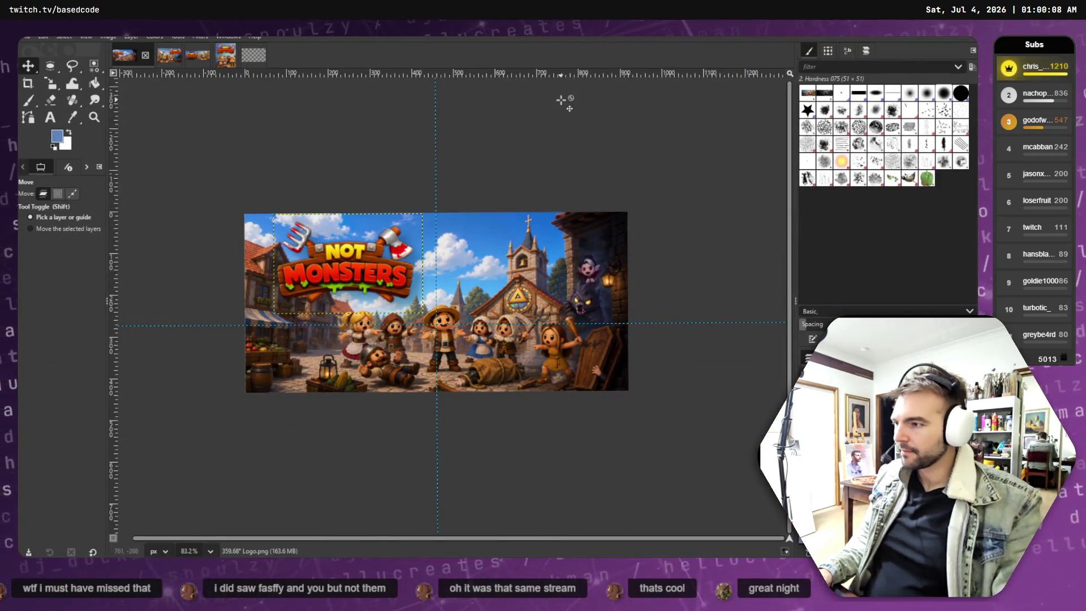
pyautogui.click(51, 84)
pyautogui.click(368, 283)
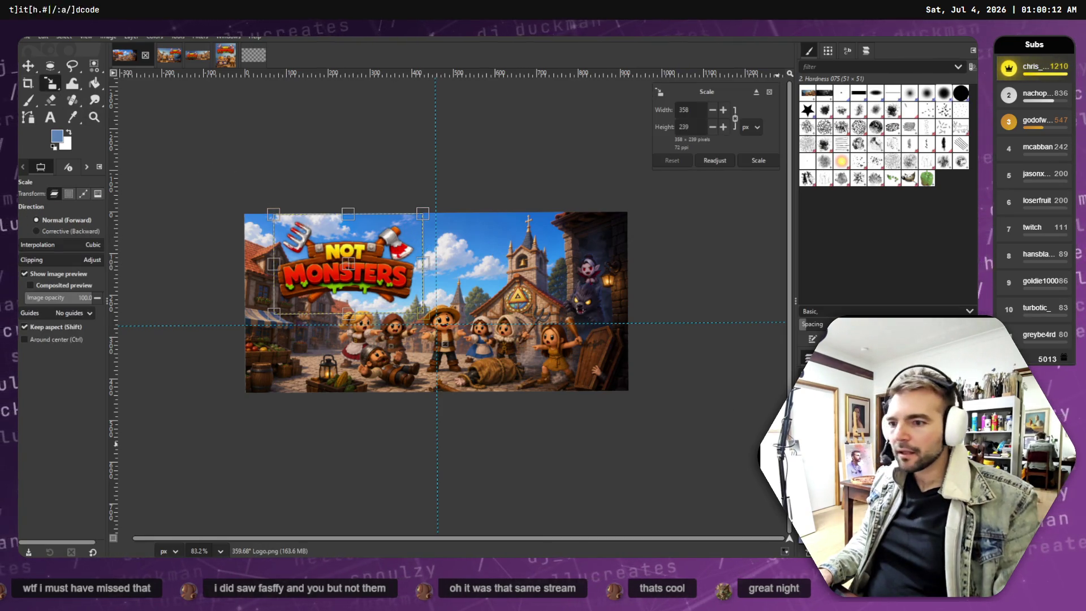
pyautogui.hotkey('ctrl', 'z')
pyautogui.moveTo(497, 282); pyautogui.dragTo(538, 288)
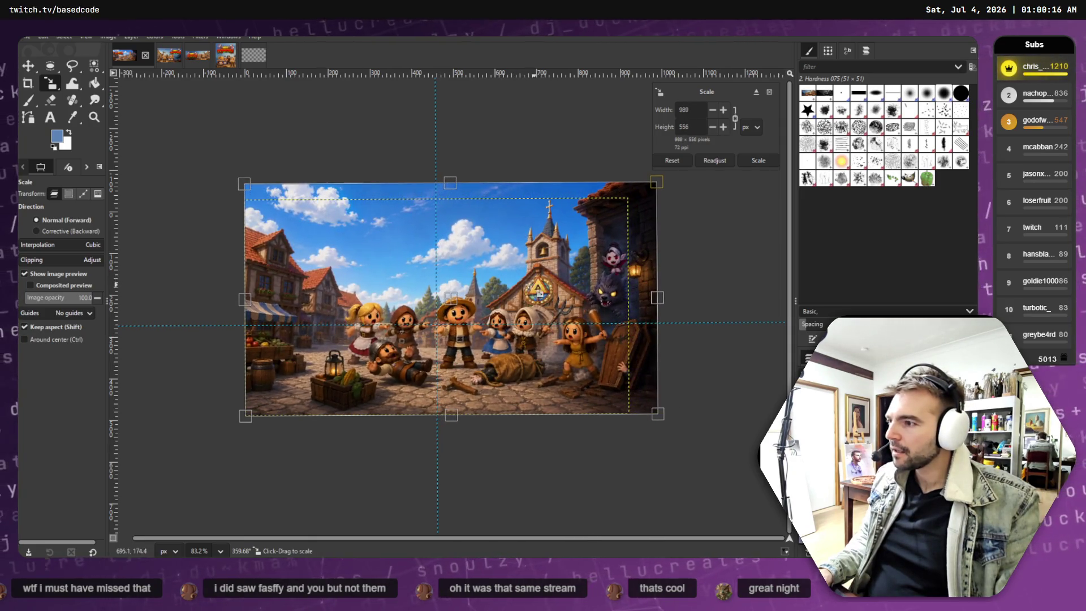
pyautogui.click(26, 67)
pyautogui.moveTo(432, 243)
pyautogui.mouseDown()
pyautogui.moveTo(400, 251)
pyautogui.moveTo(402, 265)
pyautogui.moveTo(396, 247)
pyautogui.moveTo(366, 253)
pyautogui.mouseUp()
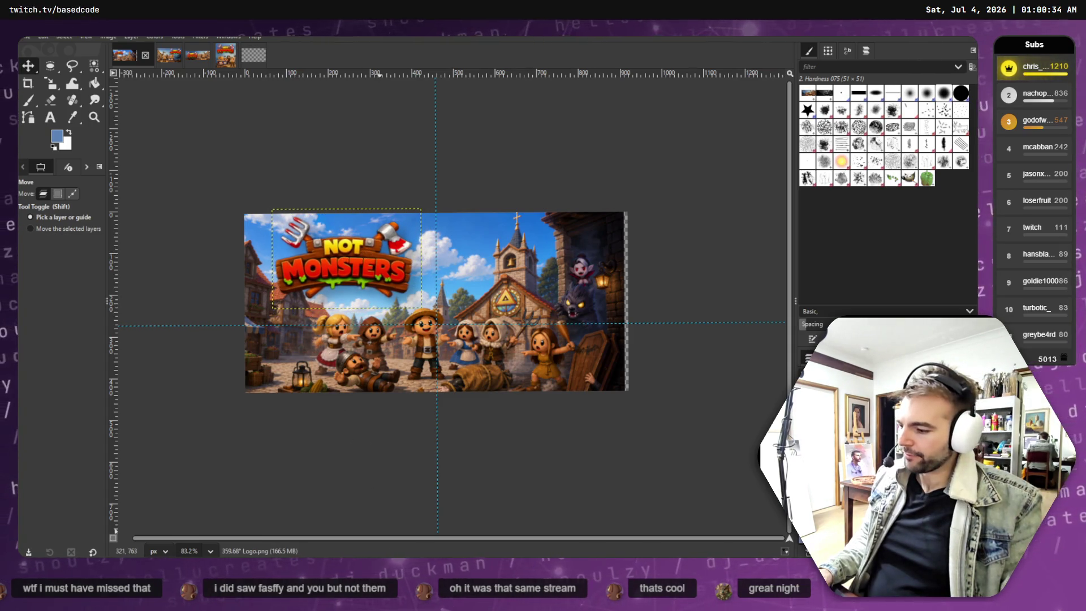
# Shift the scene slightly right and move the Not Monsters logo to the right.
pyautogui.moveTo(516, 294); pyautogui.dragTo(521, 294)
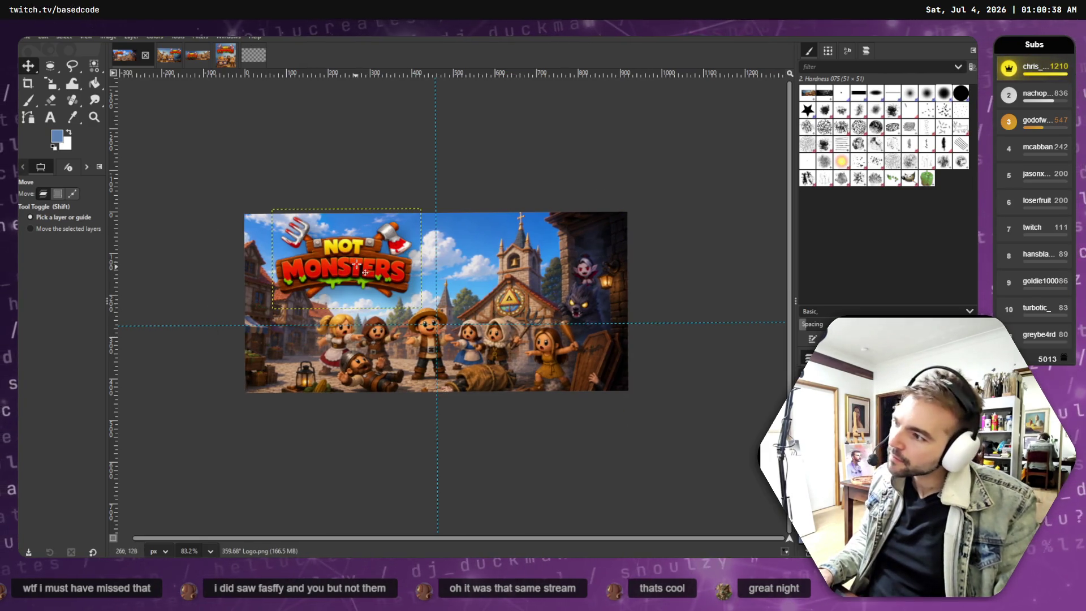
pyautogui.moveTo(360, 270); pyautogui.dragTo(395, 269)
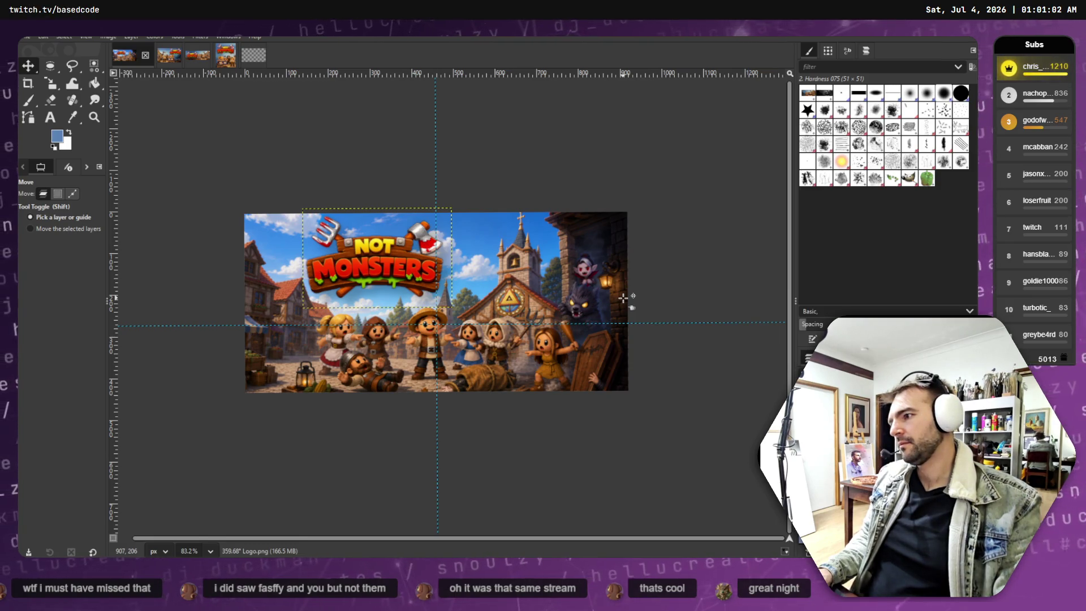
pyautogui.hotkey('alt', 'Tab')
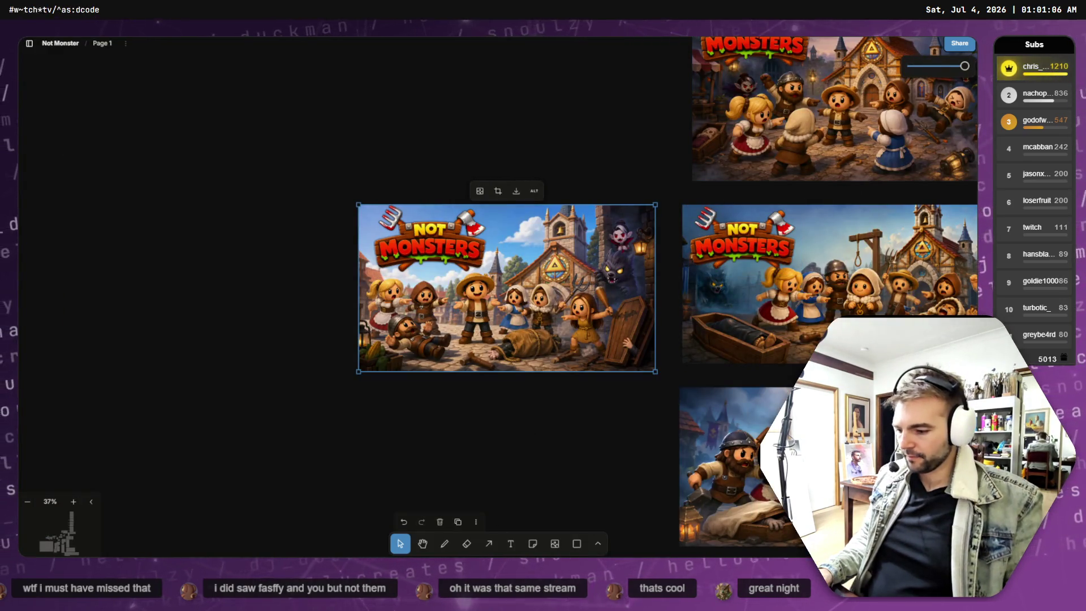
# Edit the zoom-out prompt to add 'Keep the top left as sky.' and resubmit it.
pyautogui.hotkey('alt', 'Tab')
pyautogui.press('Escape')
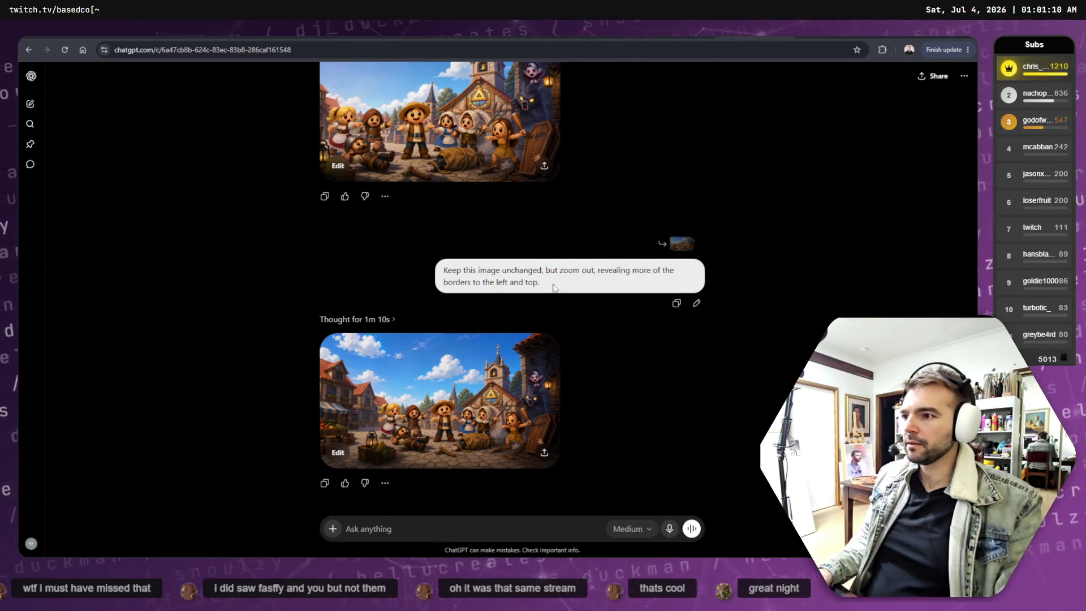
pyautogui.click(696, 304)
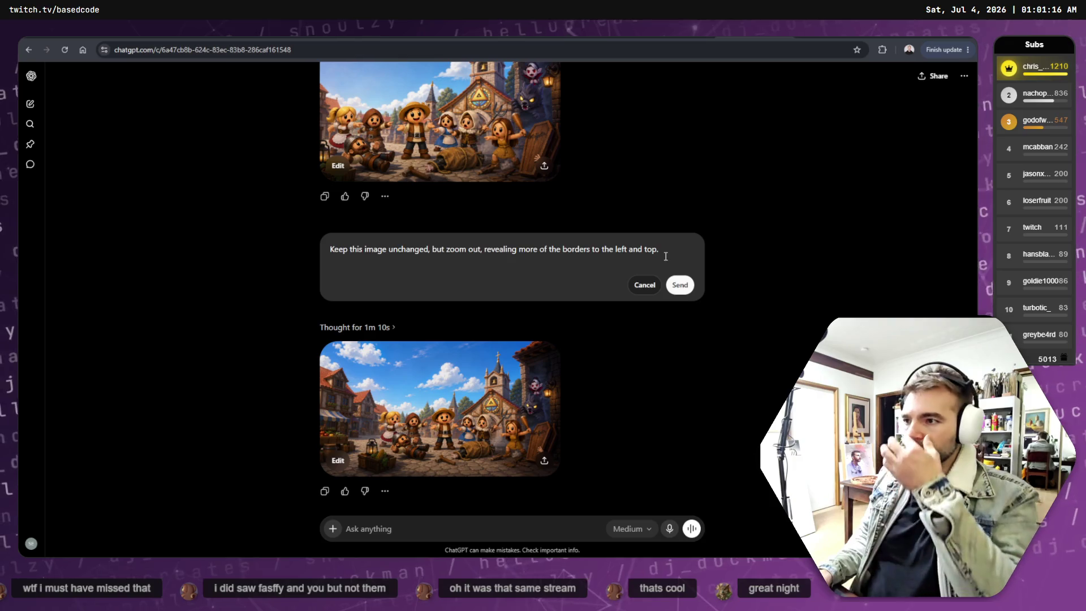
pyautogui.write('K')
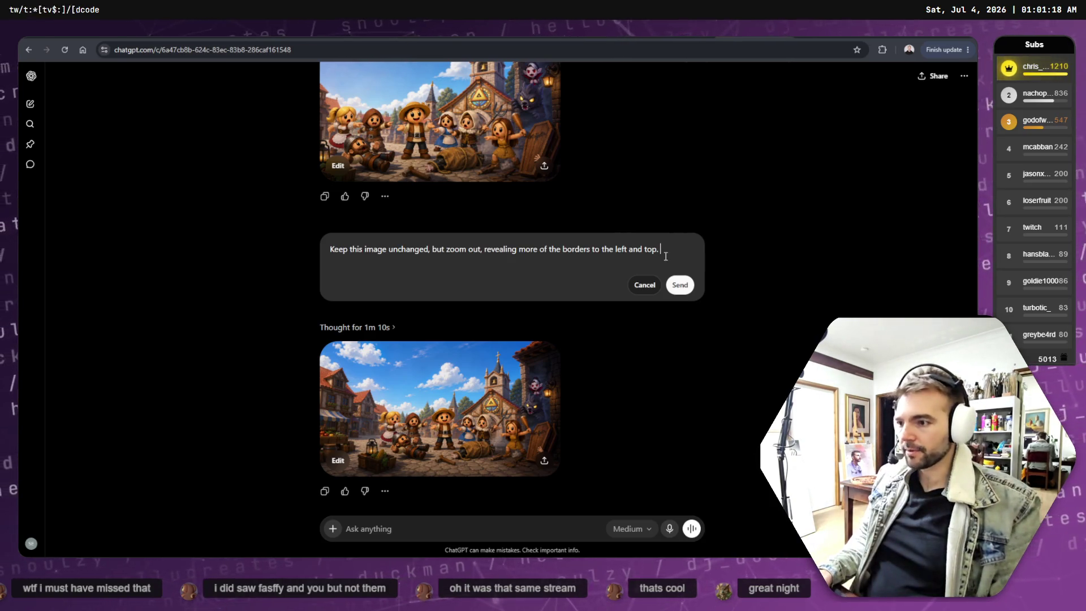
pyautogui.write('eep the')
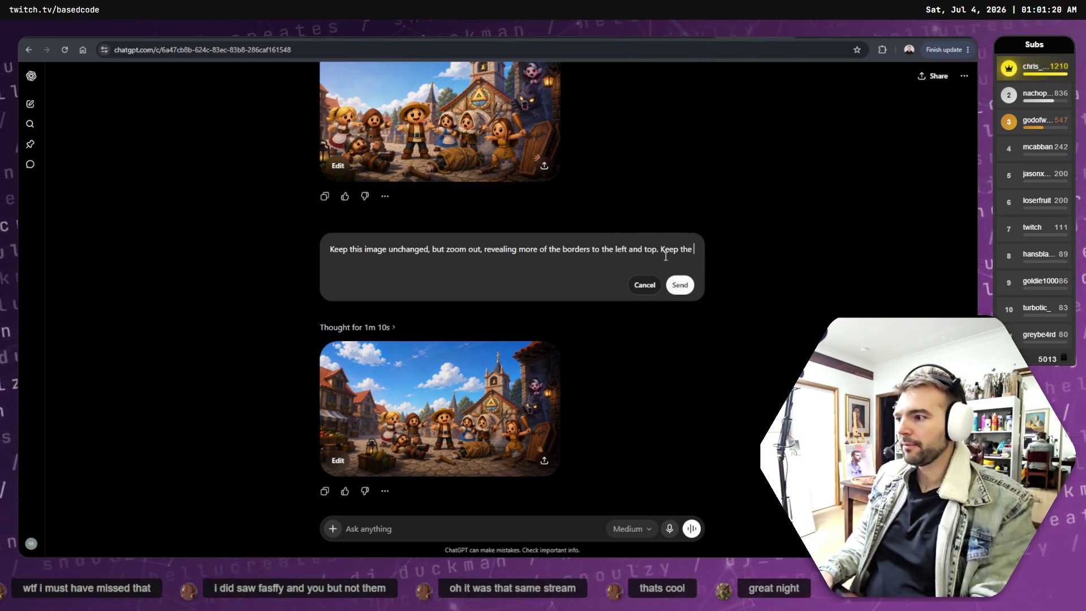
pyautogui.write(' top')
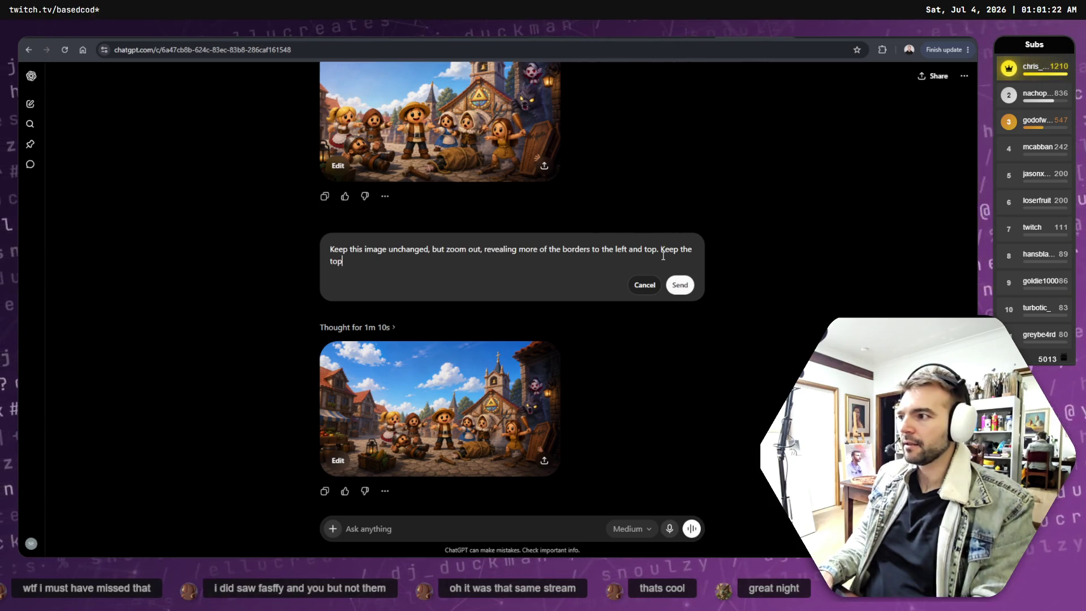
pyautogui.write(' left')
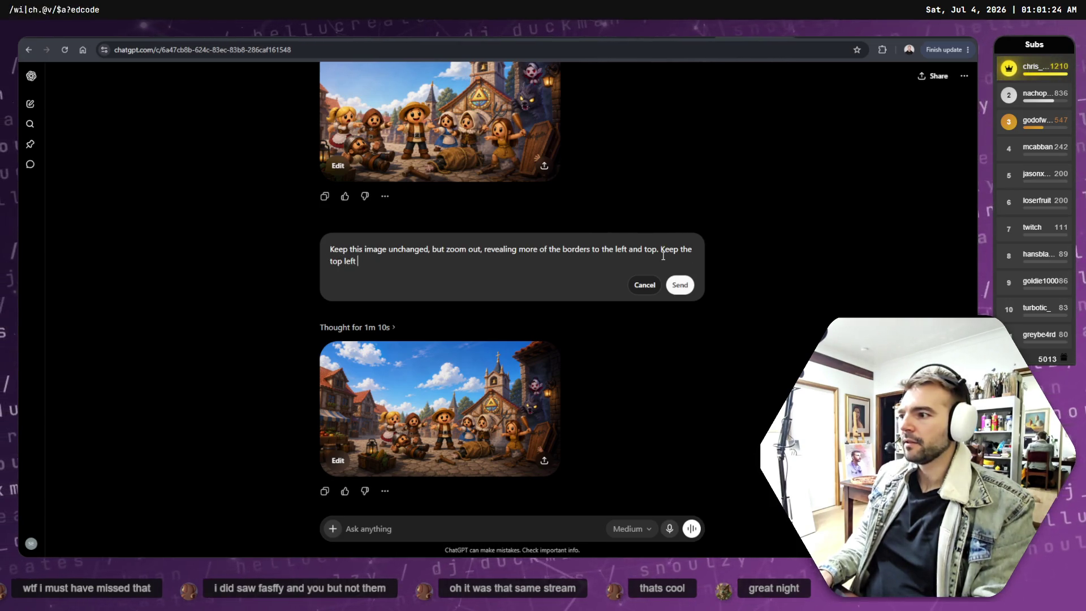
pyautogui.write(' clear f')
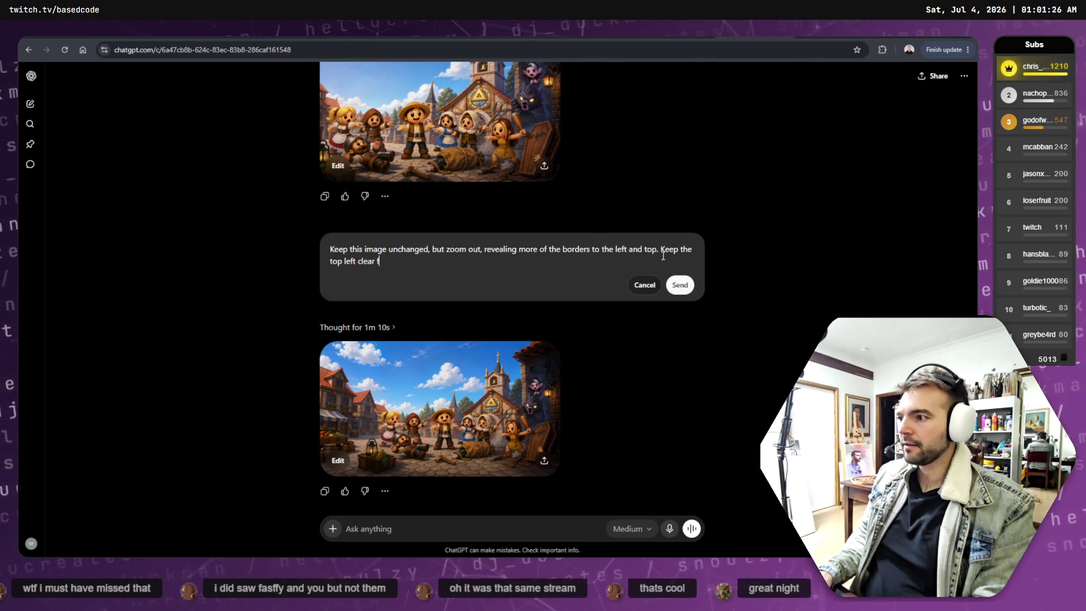
pyautogui.press('BackSpace')
pyautogui.press('BackSpace')
pyautogui.press('BackSpace')
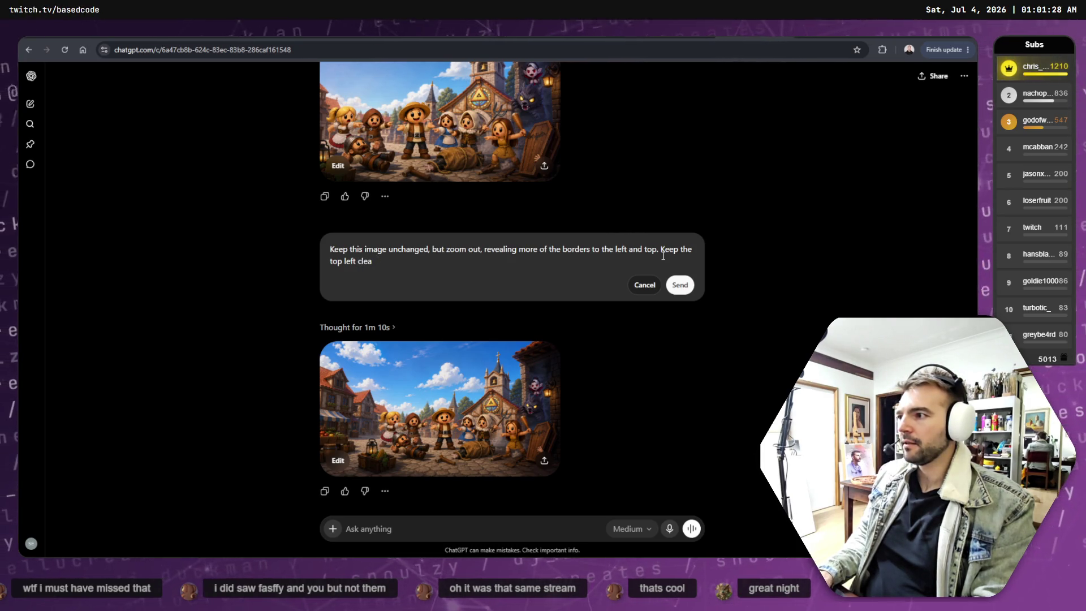
pyautogui.write('r of')
pyautogui.press('BackSpace')
pyautogui.press('BackSpace')
pyautogui.press('BackSpace')
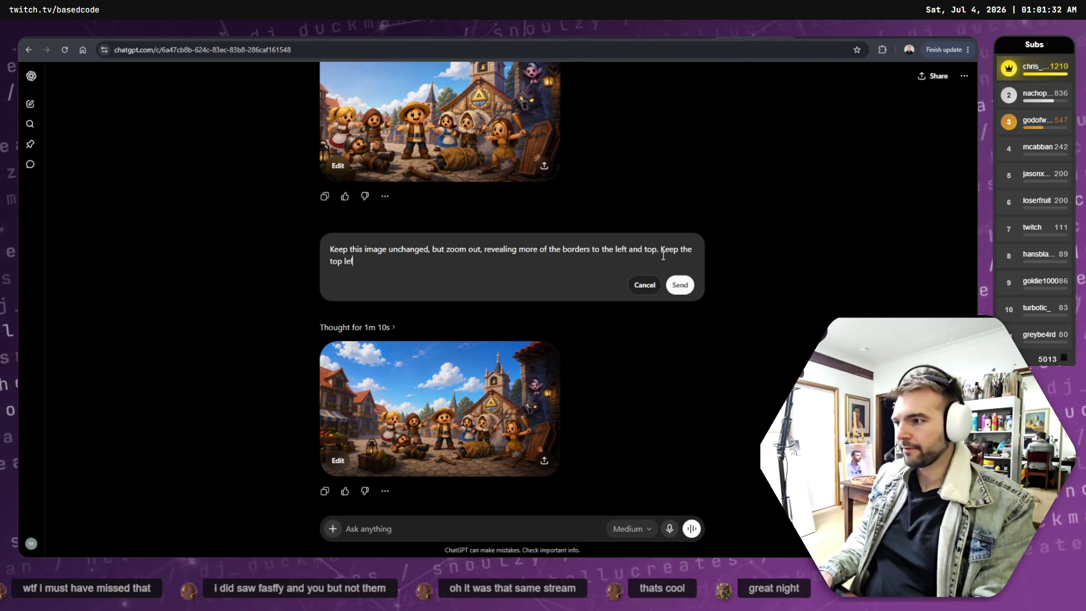
pyautogui.write('as sky')
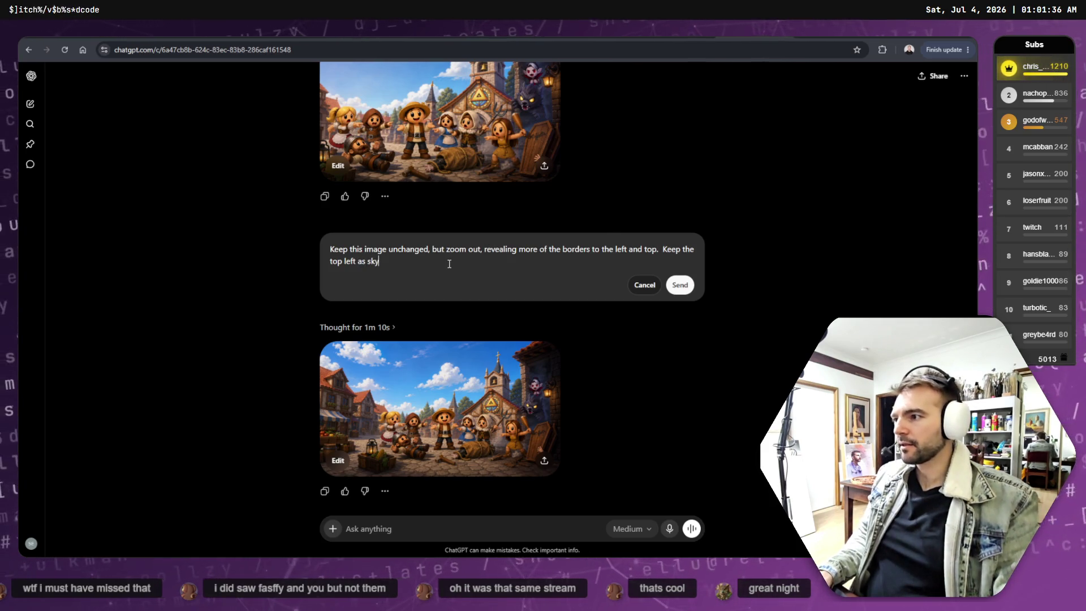
pyautogui.write(', so that there;s')
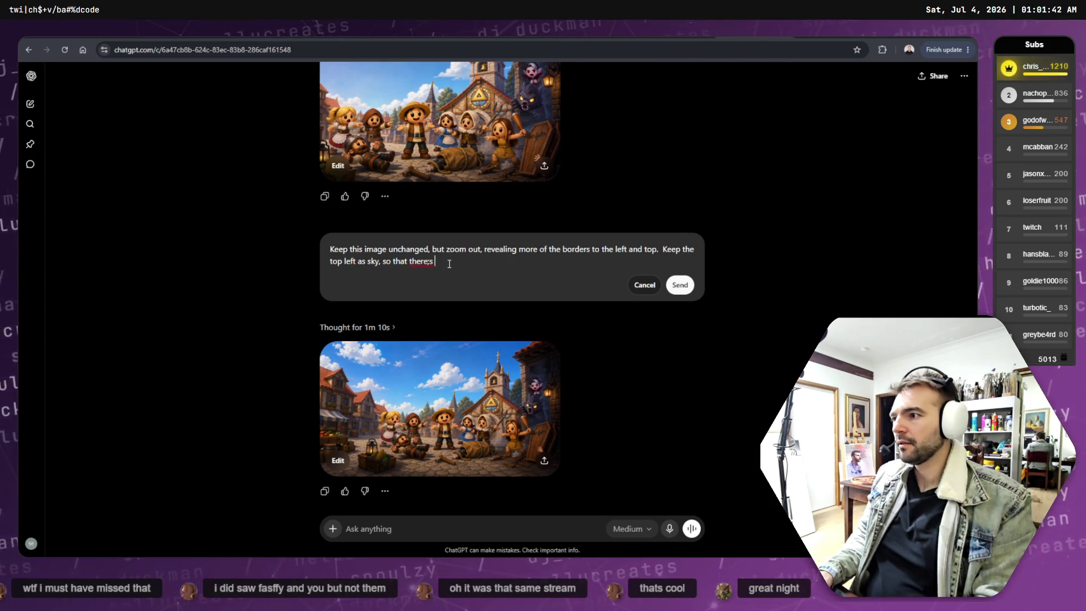
pyautogui.press('BackSpace')
pyautogui.press('BackSpace')
pyautogui.press('BackSpace')
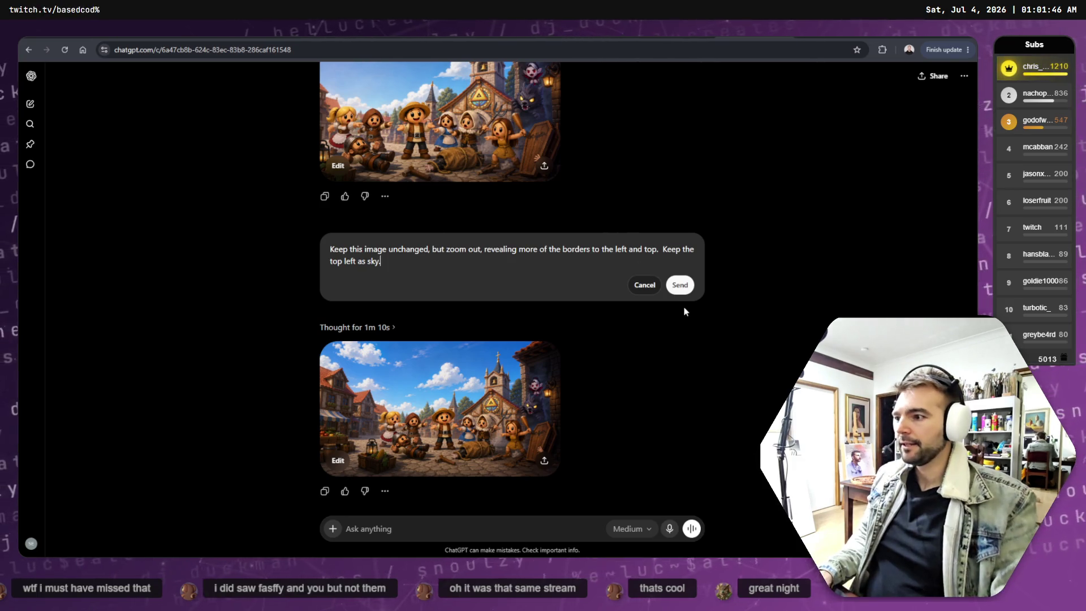
pyautogui.click(686, 285)
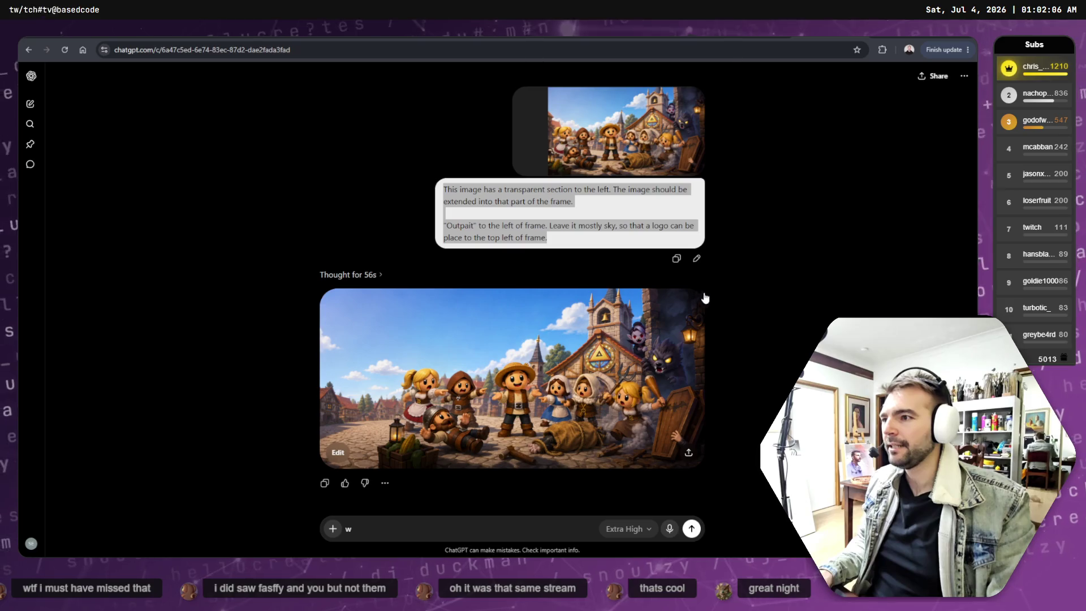
# Leave the sky-preserving zoom-out generating, glance at the other chat, and return to GIMP.
pyautogui.click(745, 270)
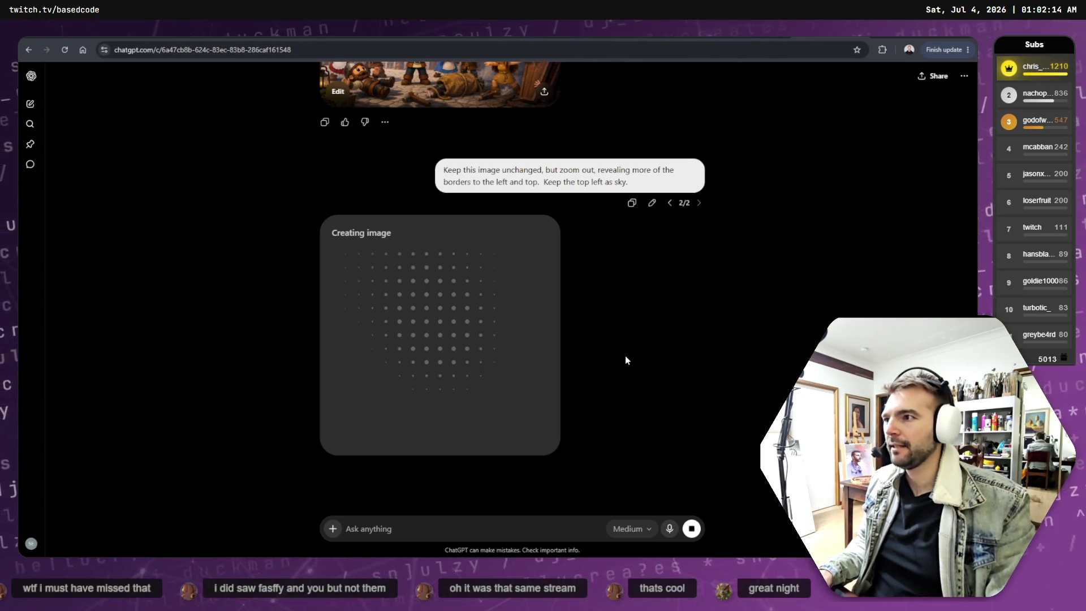
pyautogui.scroll(2, 626, 360)
pyautogui.scroll(-5, 626, 356)
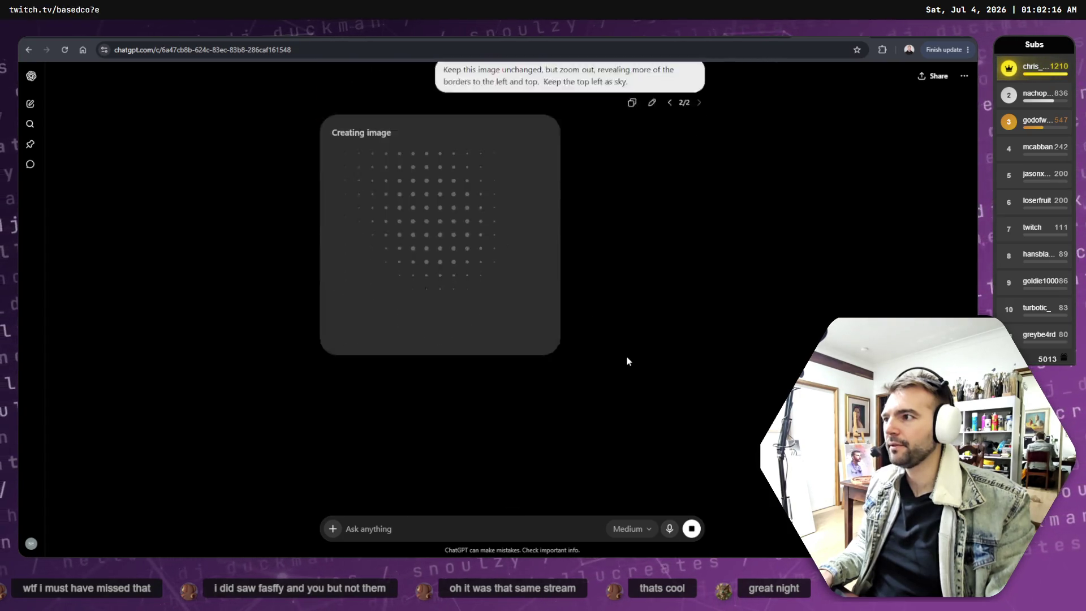
pyautogui.scroll(3, 627, 352)
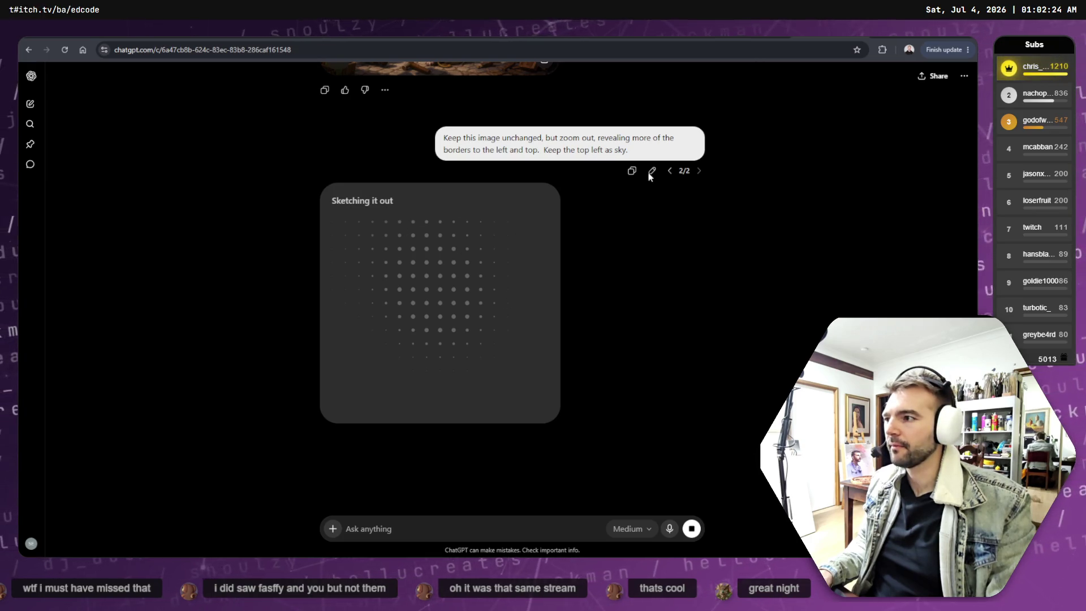
pyautogui.hotkey('ctrl', 'Tab')
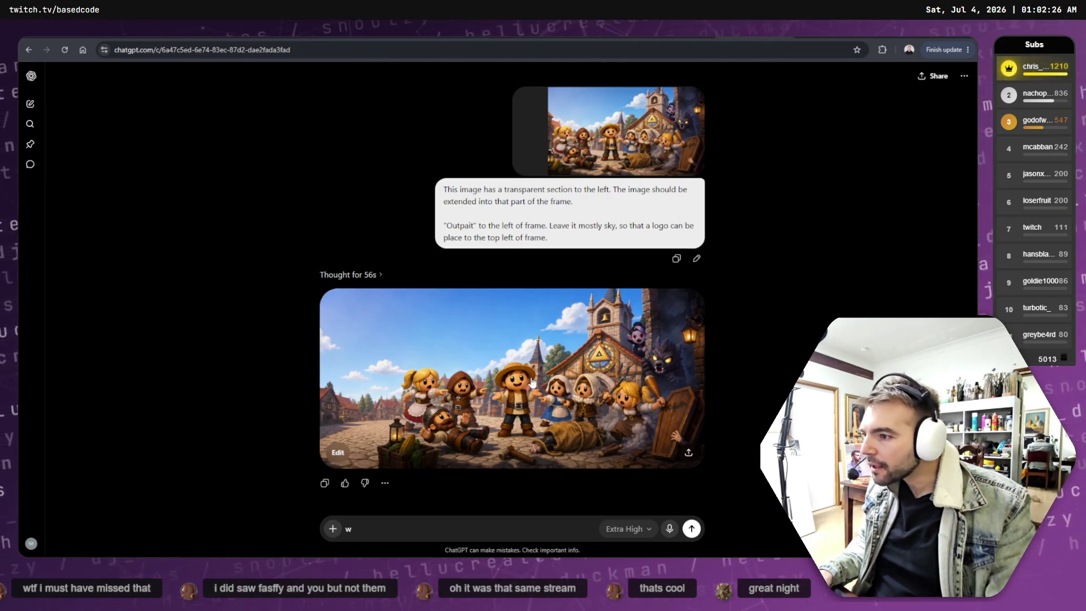
pyautogui.hotkey('ctrl', 'Tab')
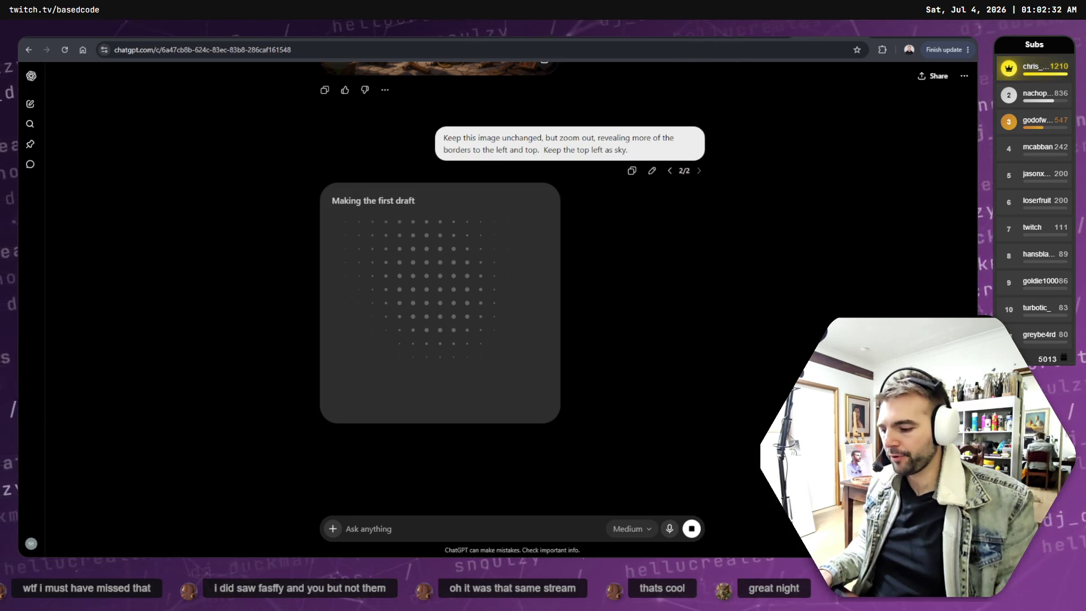
pyautogui.hotkey('alt', 'Tab')
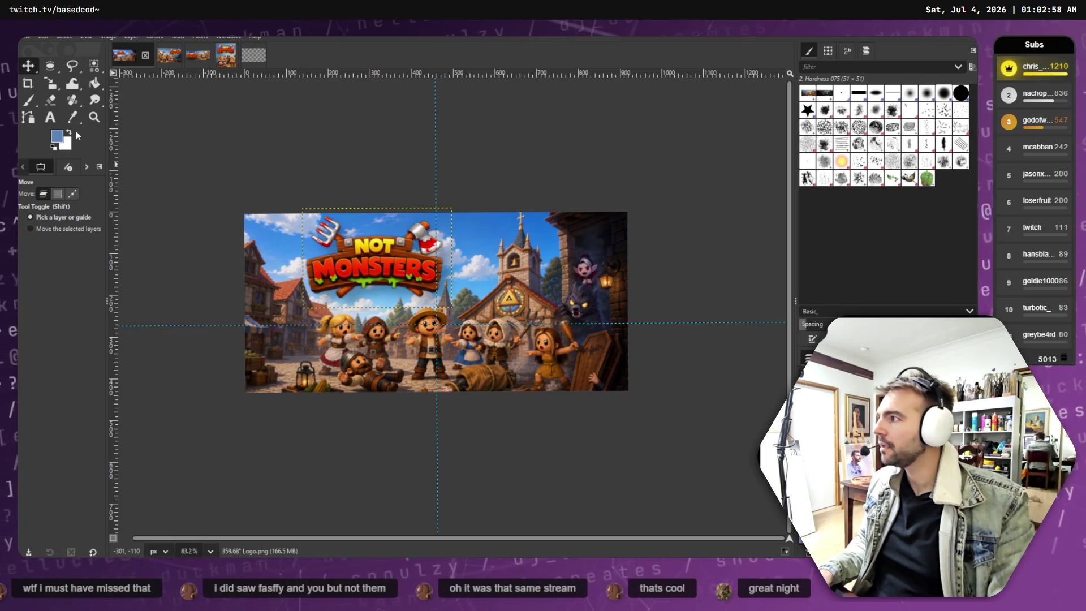
# Shift the Not Monsters logo left, raise the characters layer and move the background right.
pyautogui.moveTo(366, 268); pyautogui.dragTo(335, 268)
pyautogui.moveTo(498, 350); pyautogui.dragTo(498, 333)
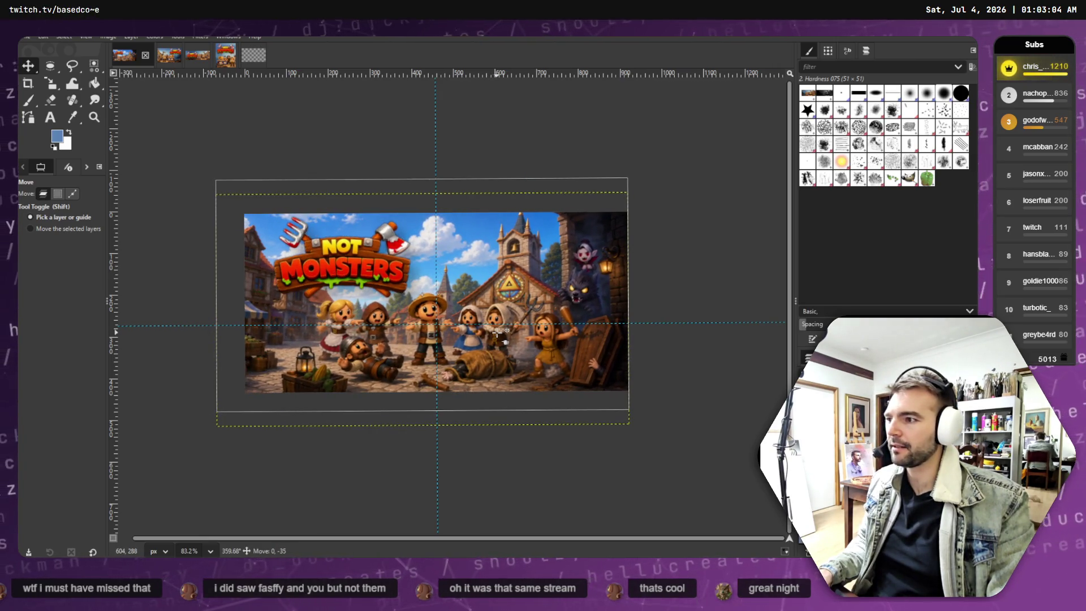
pyautogui.moveTo(351, 273); pyautogui.dragTo(346, 272)
pyautogui.moveTo(454, 305); pyautogui.dragTo(481, 304)
pyautogui.moveTo(371, 269); pyautogui.dragTo(367, 273)
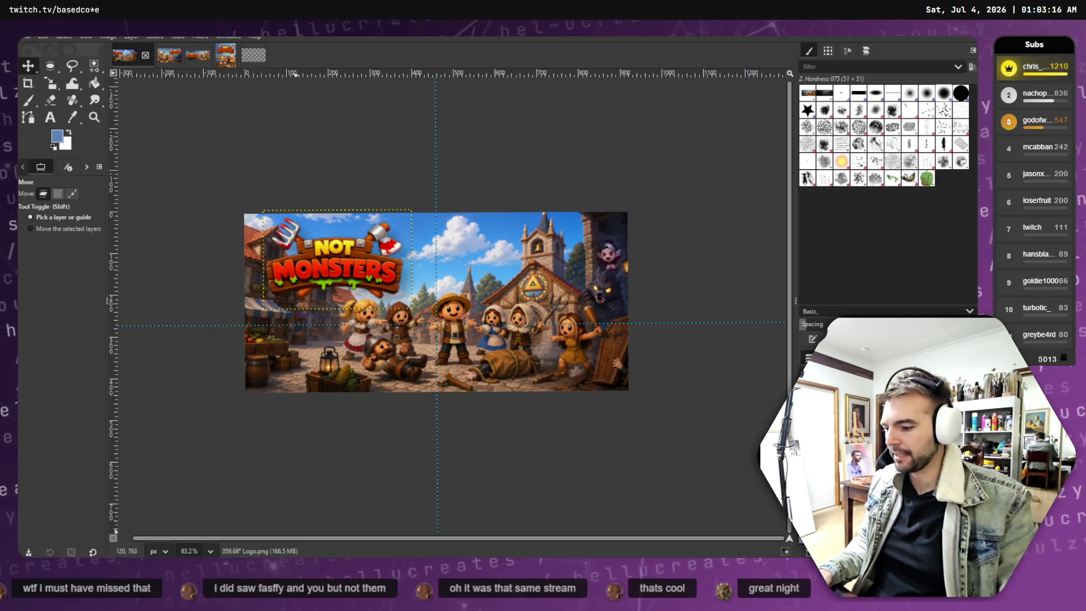
pyautogui.hotkey('alt', 'Tab')
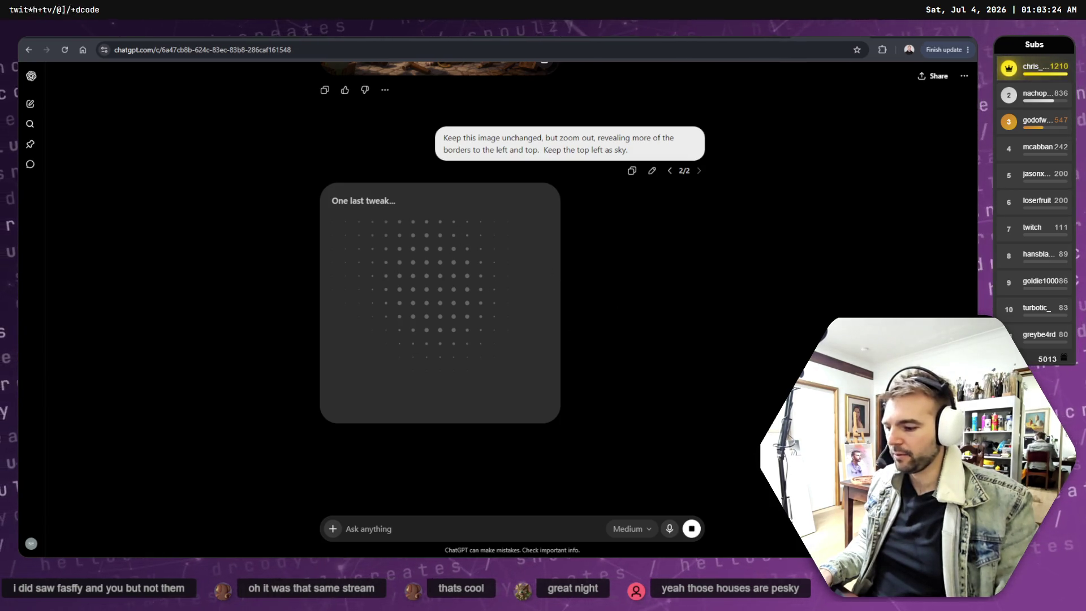
# Compare the earlier village image in ChatGPT, then lower the full-canvas scene layer in GIMP.
pyautogui.hotkey('alt', 'Tab')
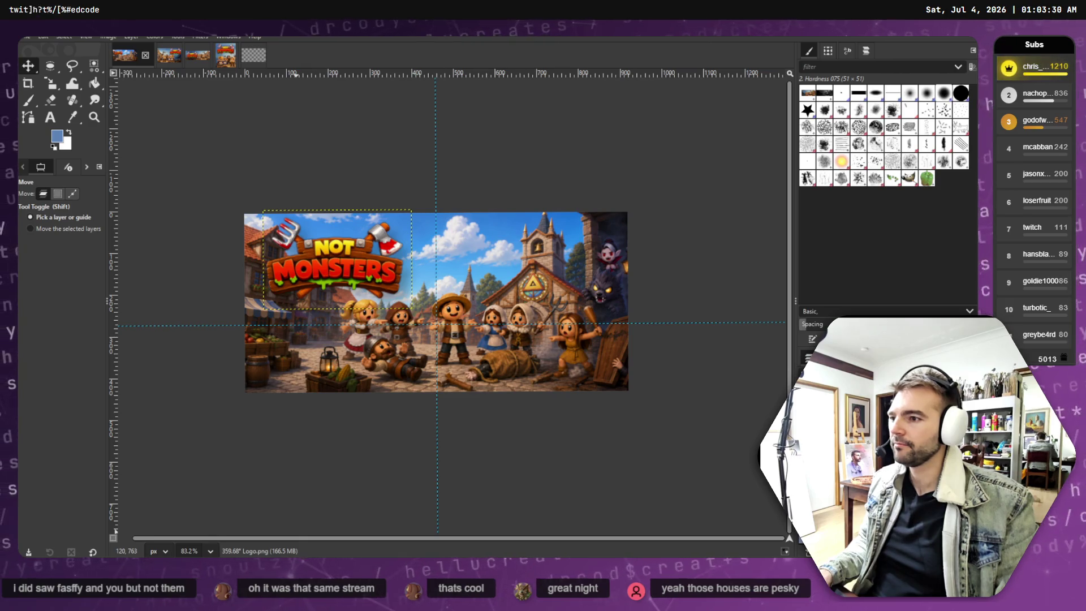
pyautogui.hotkey('alt', 'Tab')
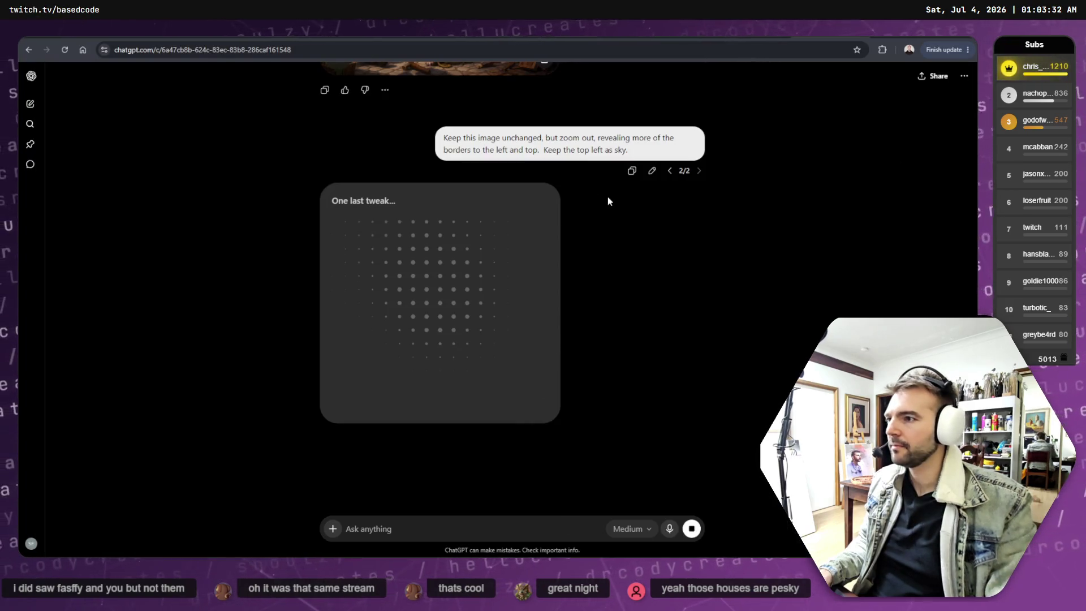
pyautogui.scroll(5, 613, 214)
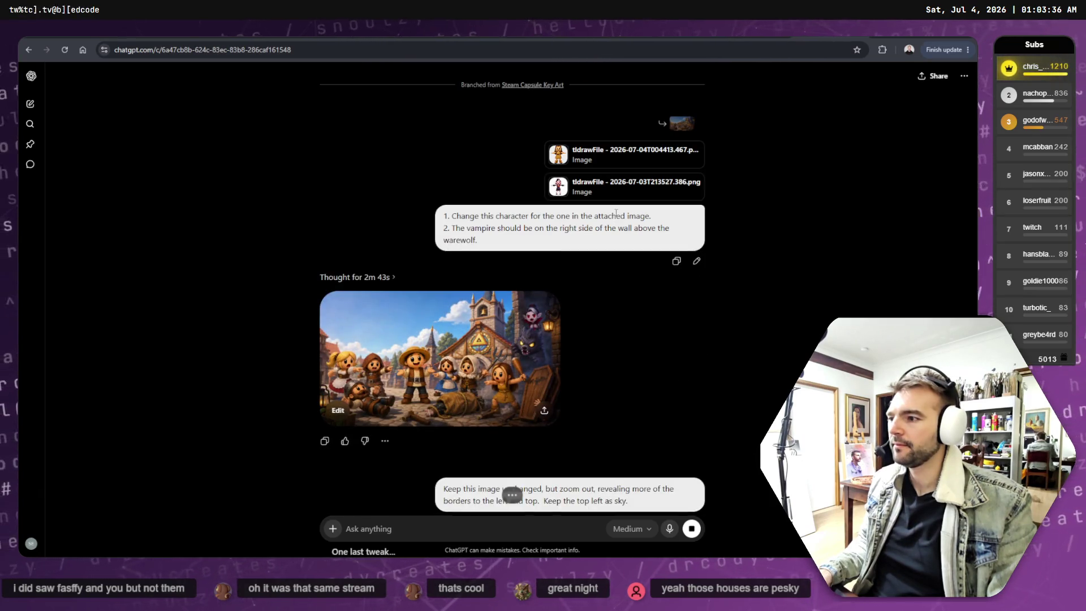
pyautogui.scroll(-6, 607, 269)
pyautogui.scroll(4, 606, 266)
pyautogui.scroll(-2, 611, 266)
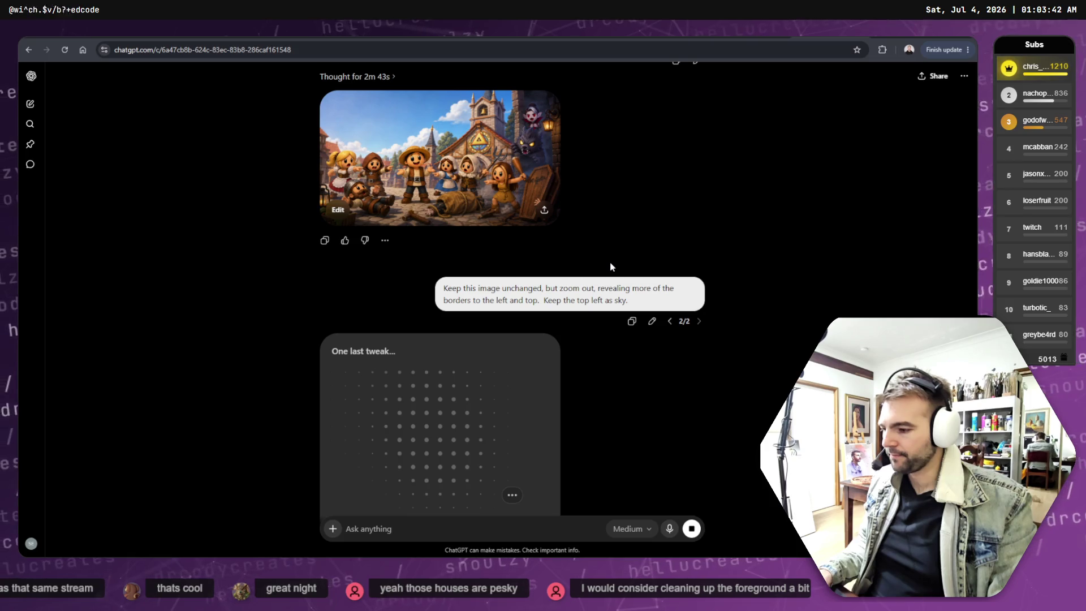
pyautogui.scroll(1, 609, 262)
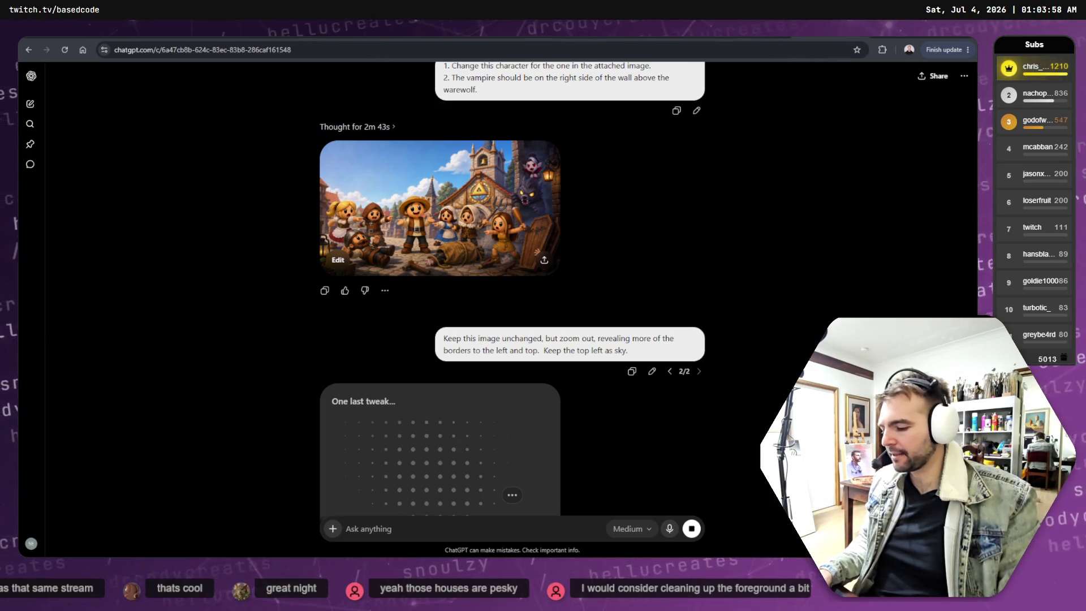
pyautogui.hotkey('alt', 'Tab')
pyautogui.moveTo(521, 284); pyautogui.dragTo(522, 299)
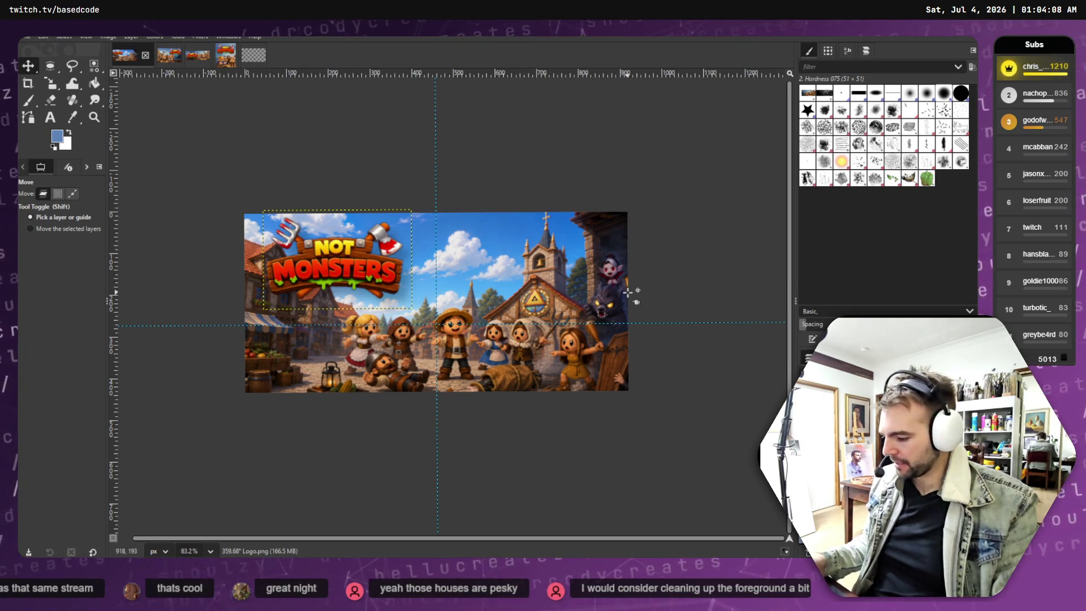
# Nudge the village scene up and reposition the existing horizontal and vertical guides.
pyautogui.hotkey('ctrl', 'z')
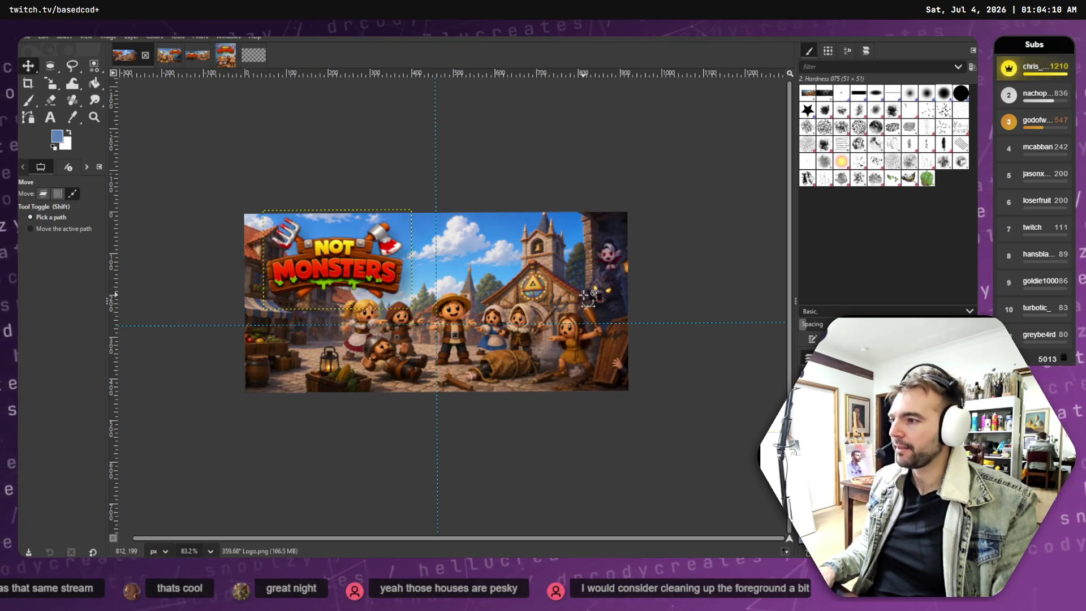
pyautogui.moveTo(136, 323); pyautogui.dragTo(138, 304)
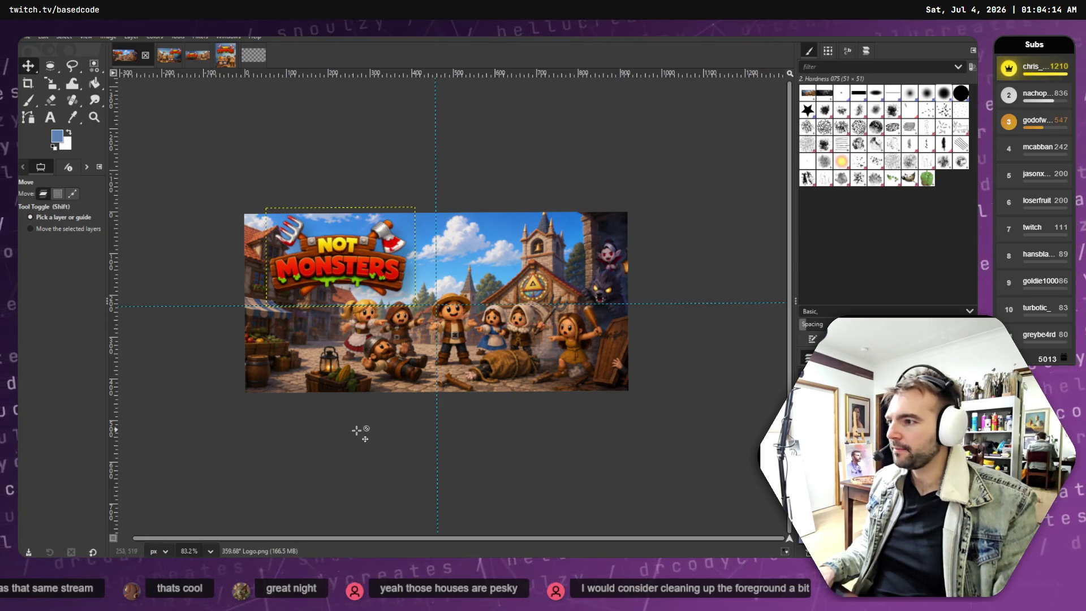
pyautogui.moveTo(438, 138)
pyautogui.mouseDown()
pyautogui.moveTo(454, 77)
pyautogui.moveTo(245, 70)
pyautogui.mouseUp()
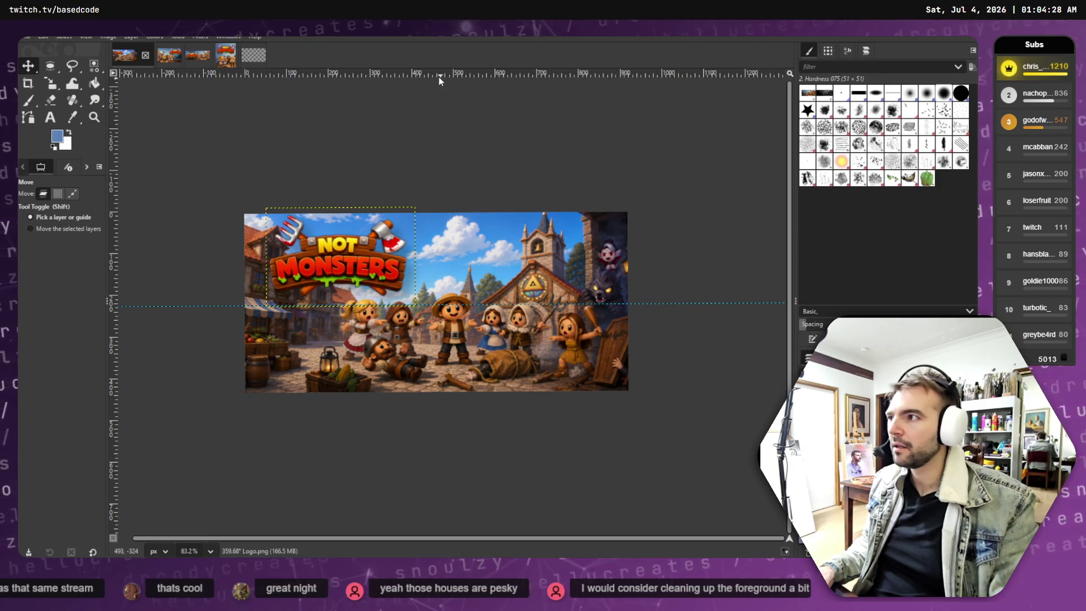
# Add a horizontal guide and a vertical guide near the scene's right side, keeping the lower guide.
pyautogui.moveTo(433, 79)
pyautogui.mouseDown()
pyautogui.moveTo(458, 232)
pyautogui.moveTo(449, 180)
pyautogui.mouseUp()
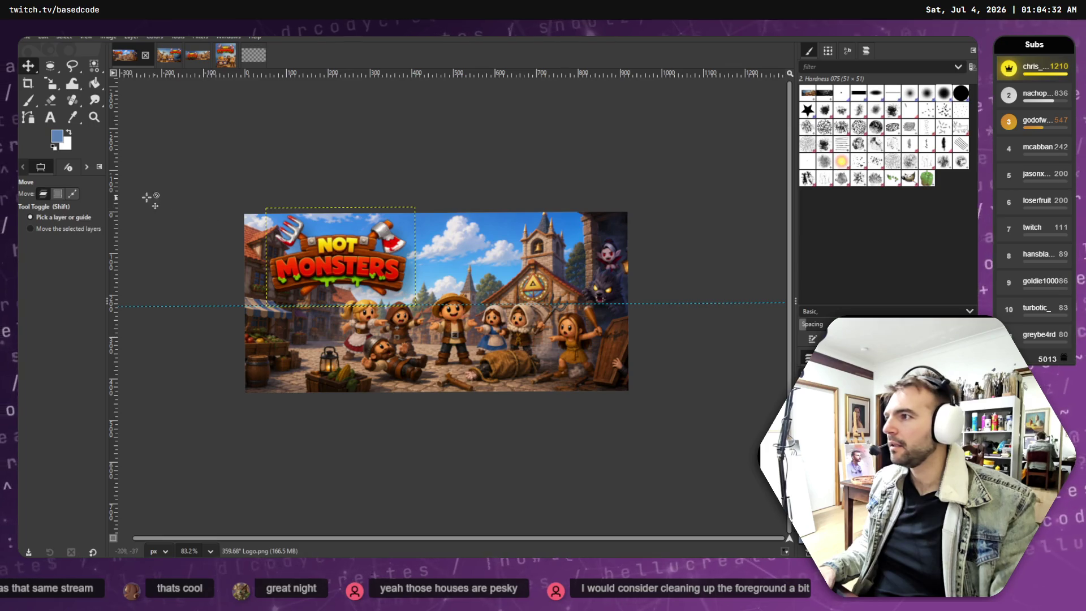
pyautogui.moveTo(114, 209)
pyautogui.mouseDown()
pyautogui.moveTo(447, 67)
pyautogui.moveTo(439, 72)
pyautogui.mouseUp()
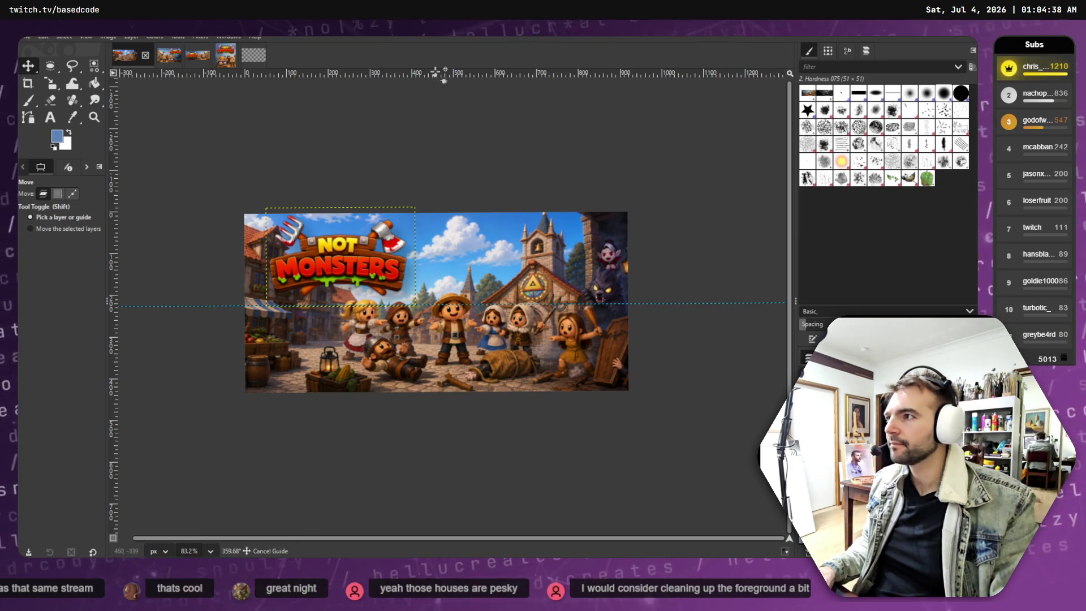
pyautogui.moveTo(446, 306); pyautogui.dragTo(448, 160)
pyautogui.press('Escape')
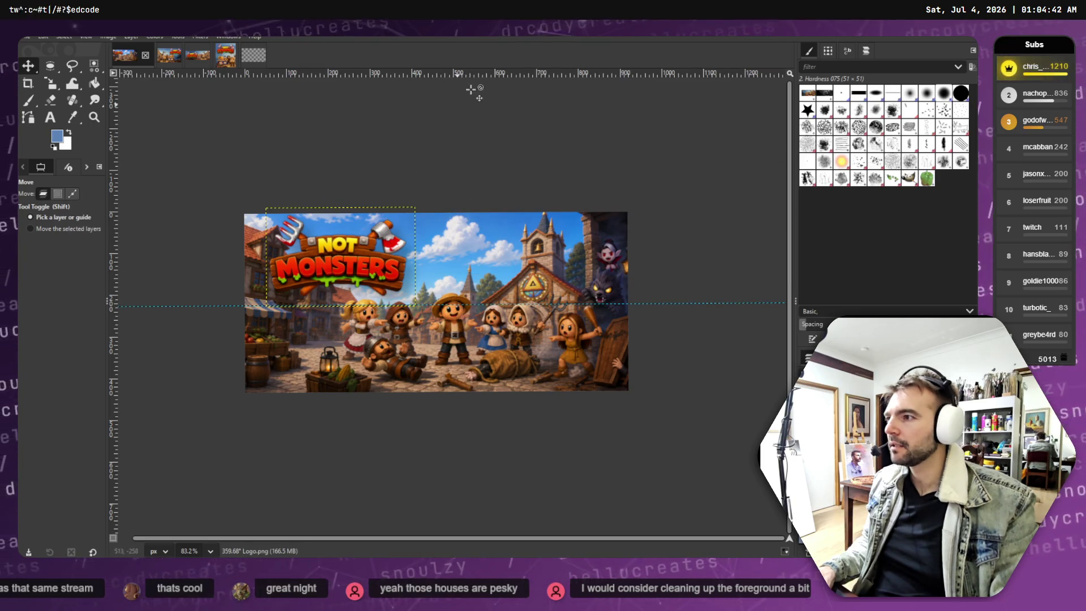
pyautogui.moveTo(474, 78)
pyautogui.mouseDown()
pyautogui.moveTo(447, 237)
pyautogui.moveTo(67, 189)
pyautogui.mouseUp()
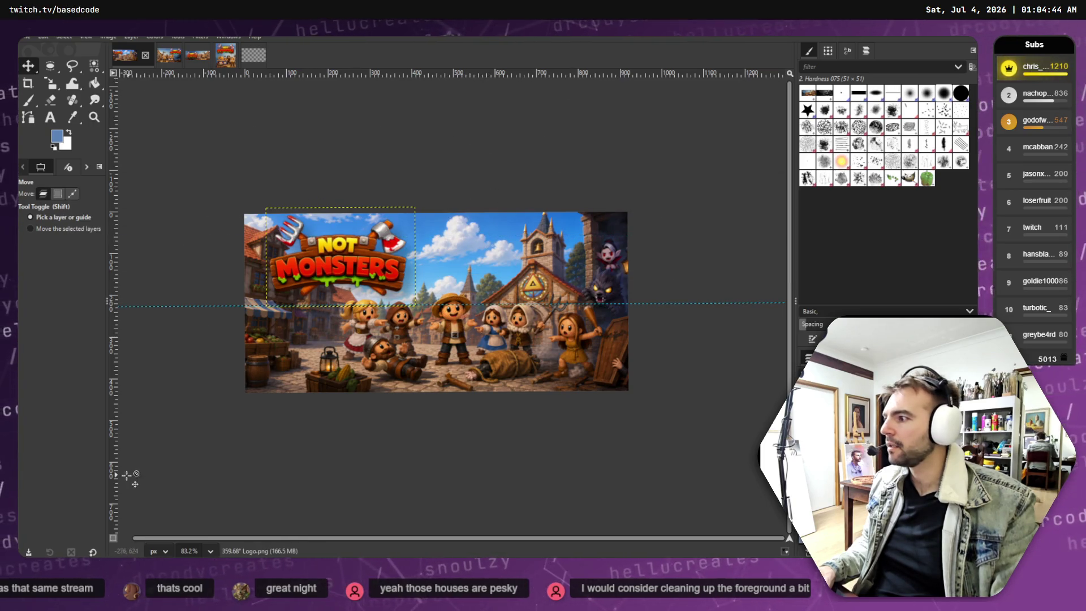
pyautogui.moveTo(113, 472)
pyautogui.mouseDown()
pyautogui.moveTo(337, 395)
pyautogui.moveTo(447, 431)
pyautogui.moveTo(438, 430)
pyautogui.mouseUp()
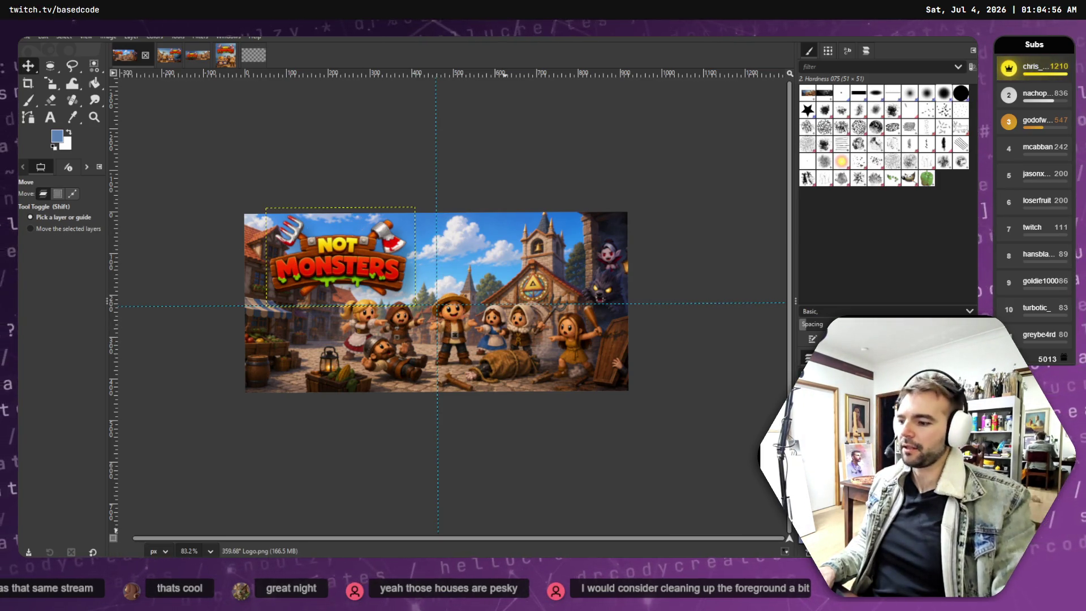
pyautogui.hotkey('alt', 'Tab')
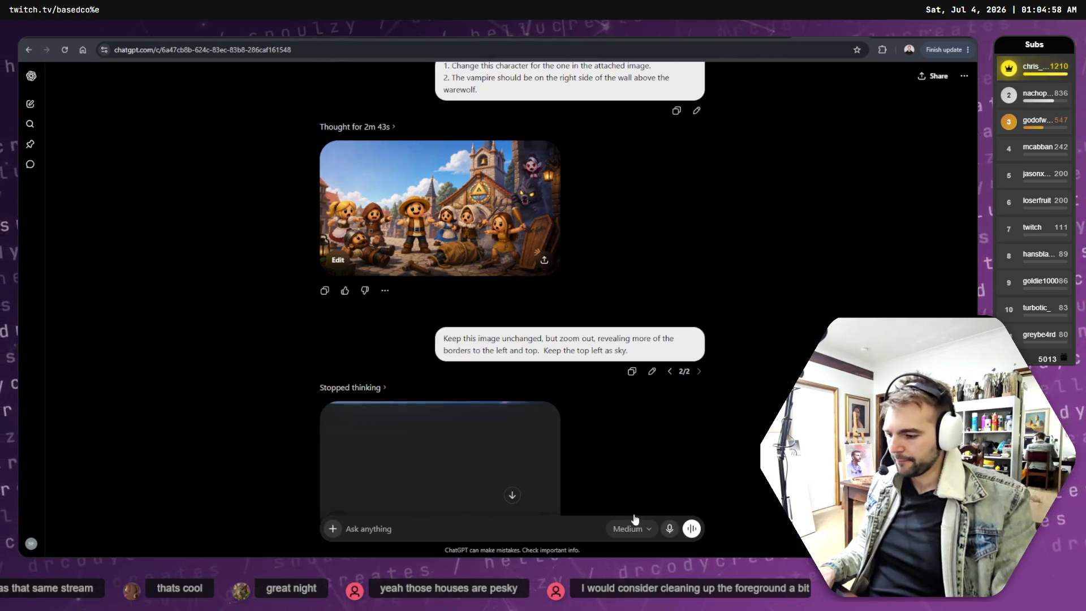
# Delete 'Keep the top left as sky.' from the zoom-out prompt.
pyautogui.scroll(-2, 634, 396)
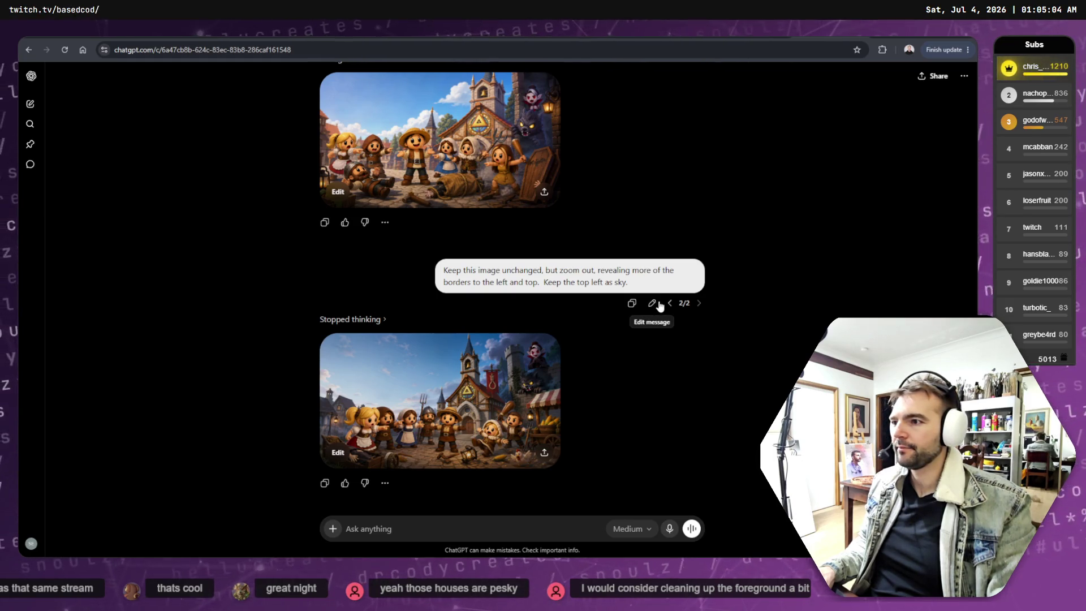
pyautogui.click(657, 303)
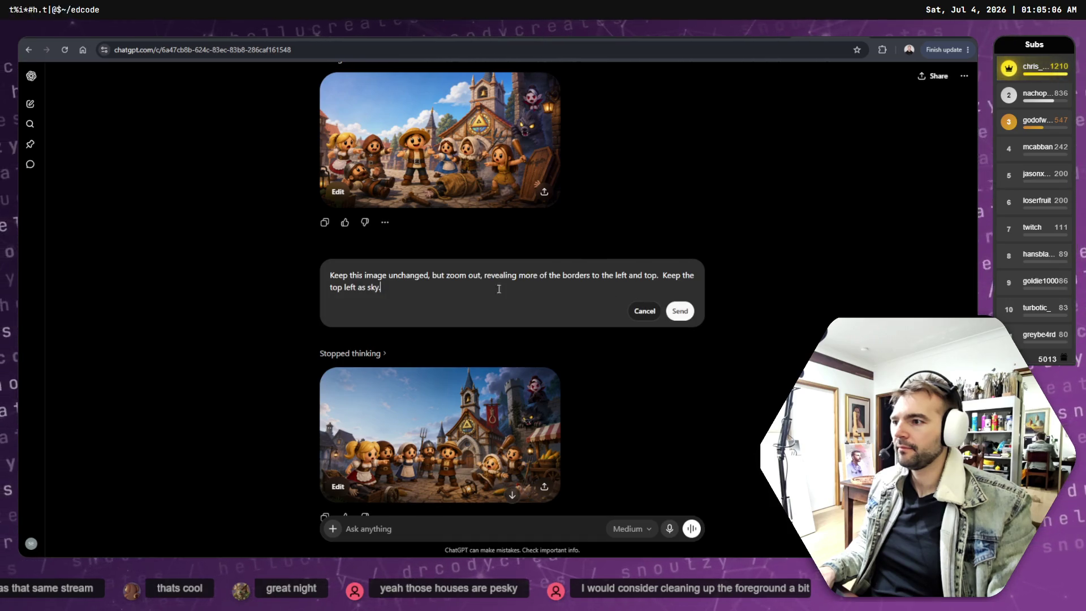
pyautogui.moveTo(663, 276); pyautogui.dragTo(691, 321)
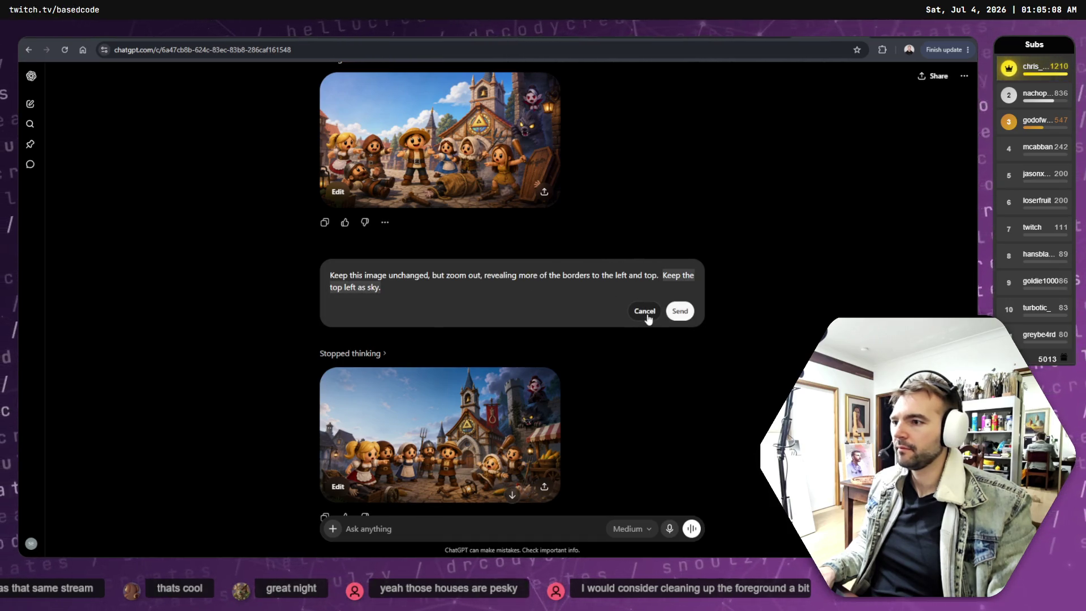
pyautogui.click(648, 317)
pyautogui.scroll(7, 636, 338)
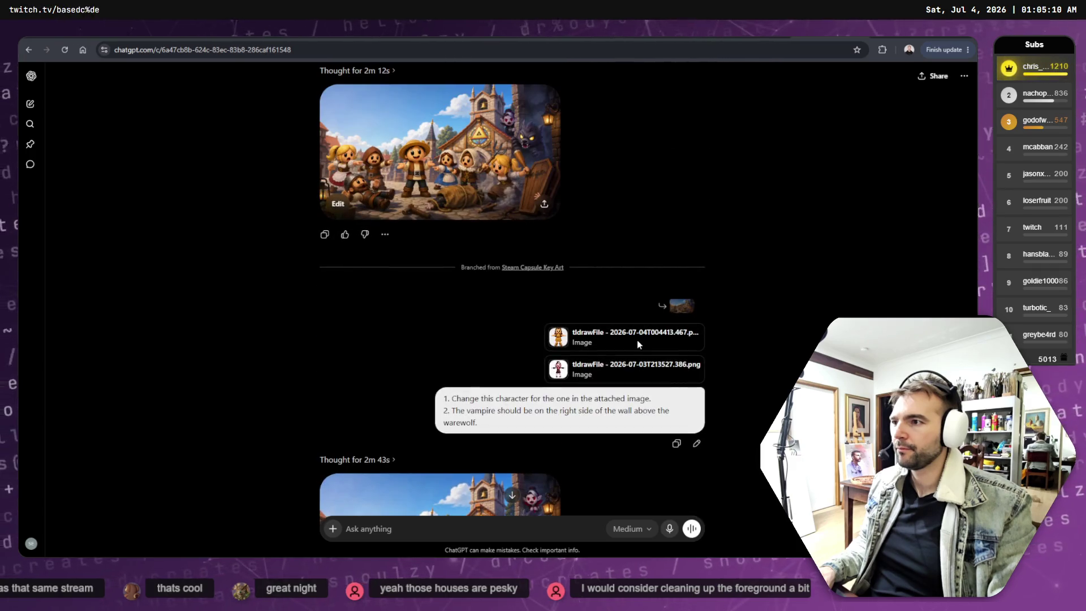
pyautogui.scroll(-5, 637, 341)
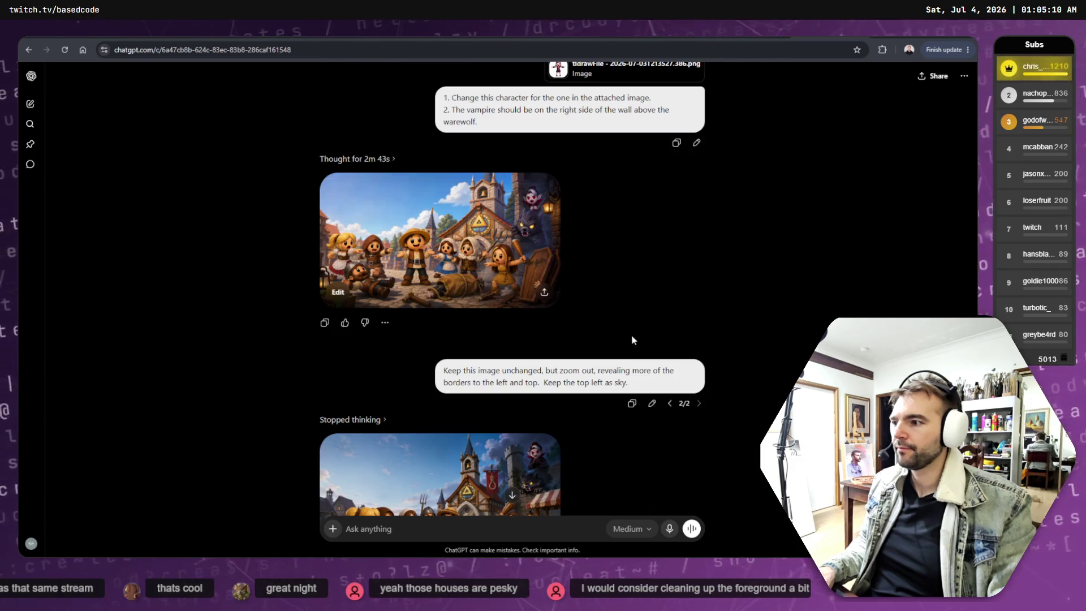
pyautogui.click(653, 404)
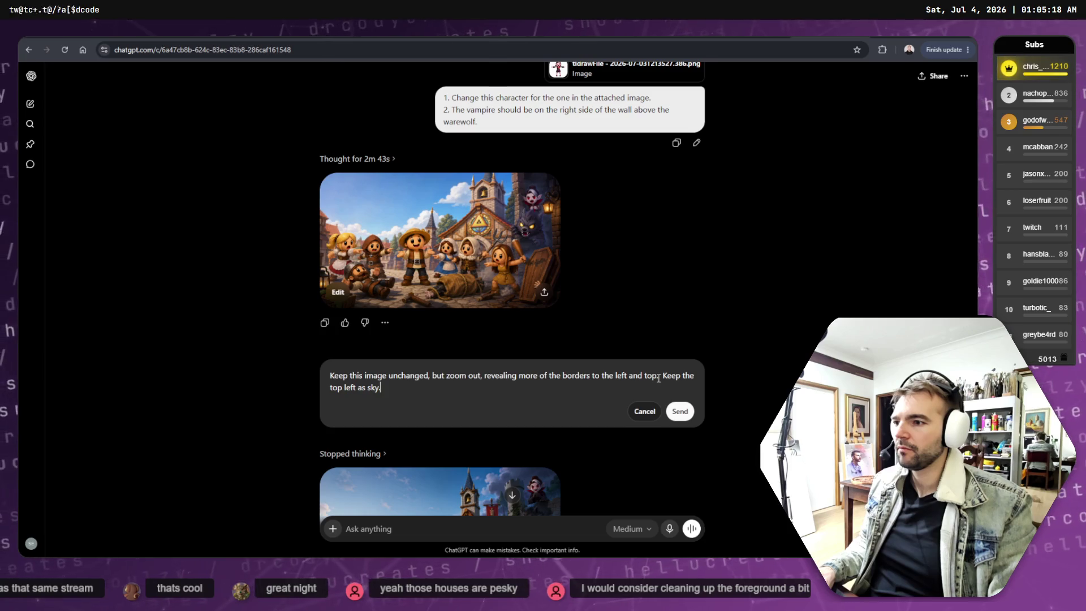
pyautogui.moveTo(664, 380); pyautogui.dragTo(620, 406)
pyautogui.press('BackSpace')
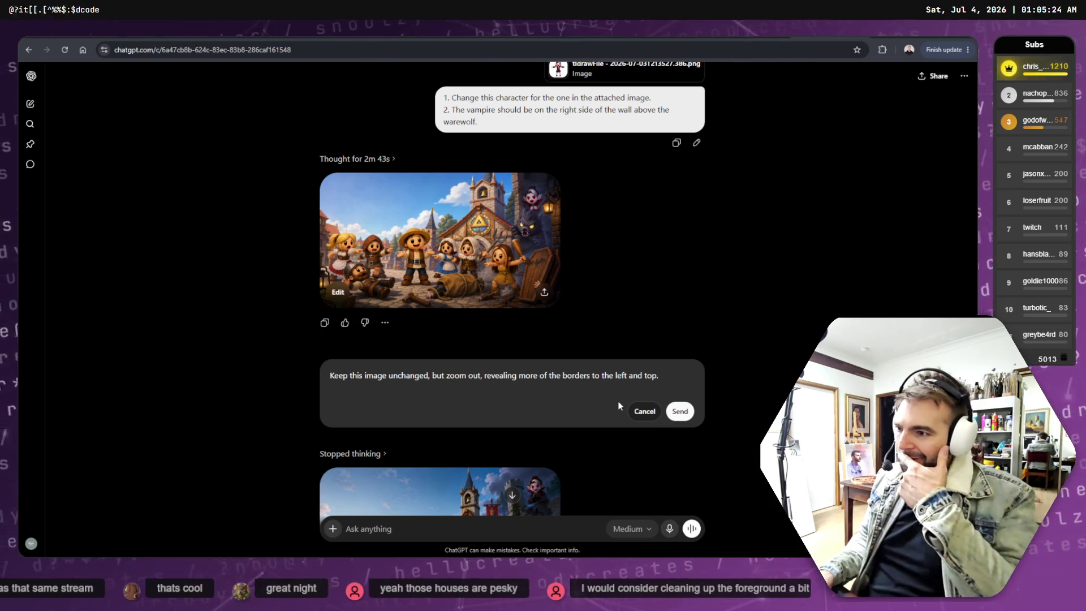
# Insert 'sky past the' before 'borders' and resend the revised zoom-out prompt.
pyautogui.moveTo(562, 376); pyautogui.dragTo(654, 377)
pyautogui.doubleClick(574, 378)
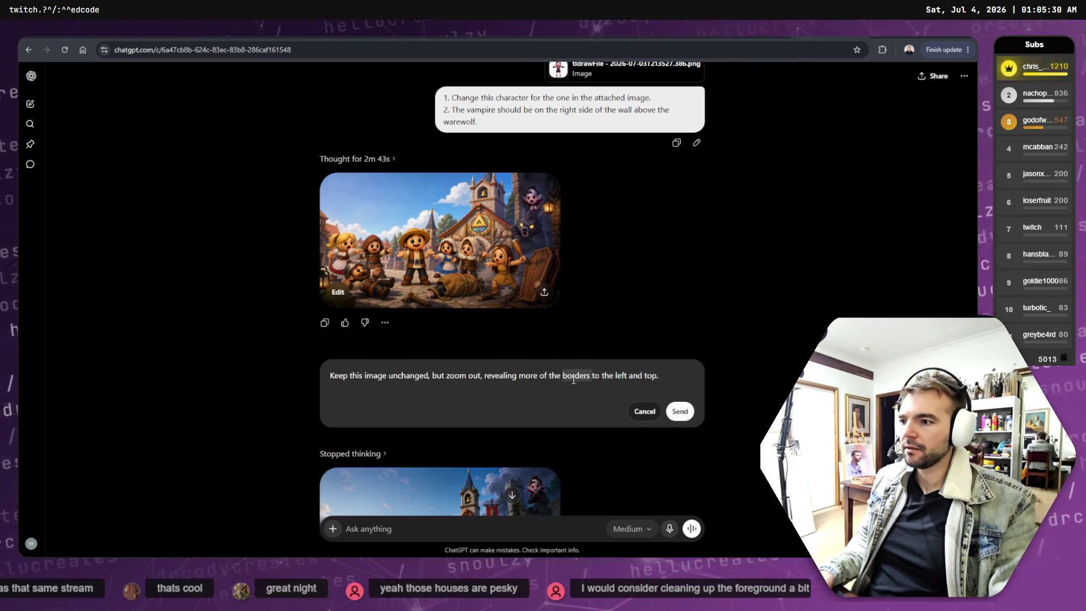
pyautogui.click(561, 377)
pyautogui.write('sky p')
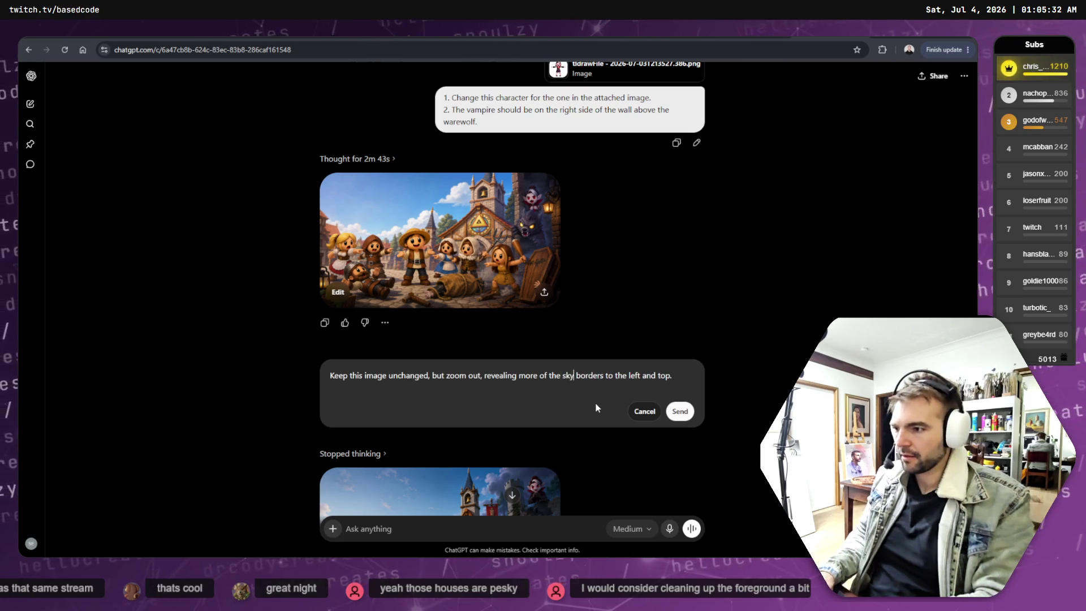
pyautogui.write('ast')
pyautogui.scroll(-2, 597, 405)
pyautogui.write('the')
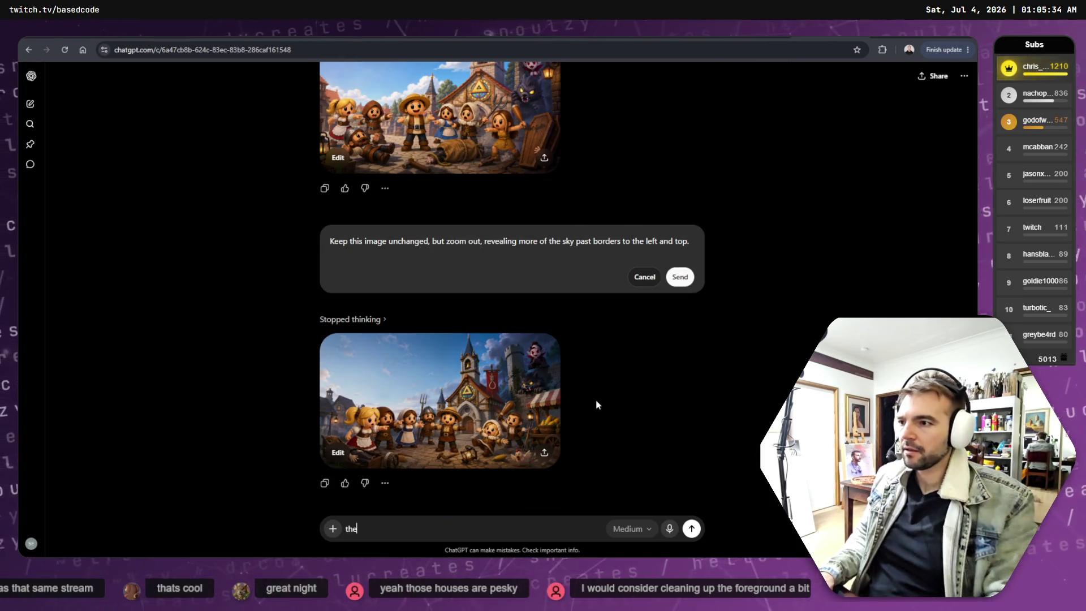
pyautogui.write(' te')
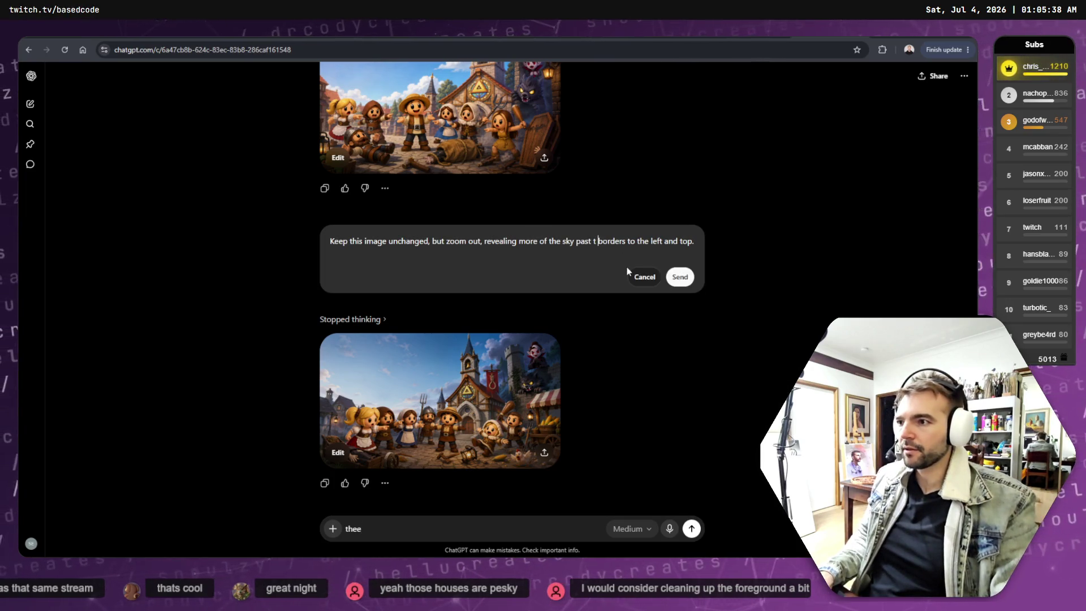
pyautogui.press('Left')
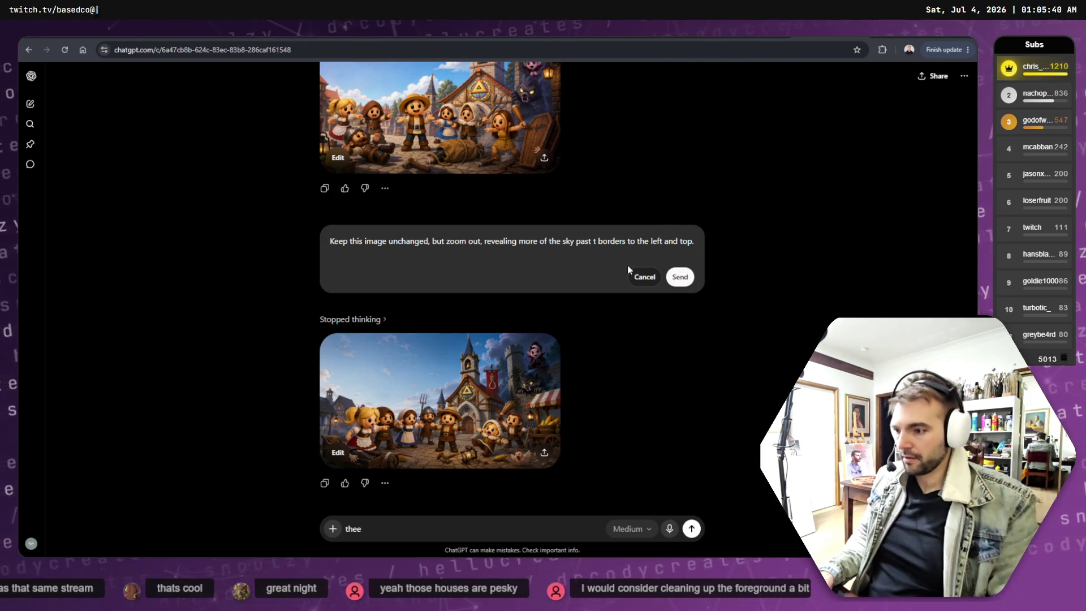
pyautogui.write('he')
pyautogui.click(680, 276)
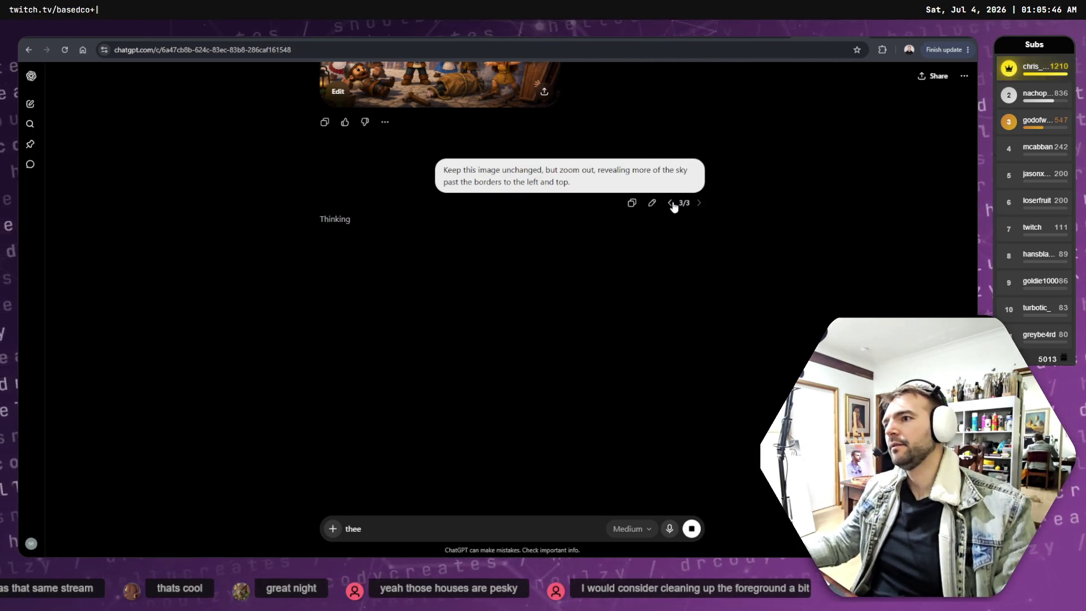
# Browse the prompt versions and open the second version's village image full size.
pyautogui.click(669, 203)
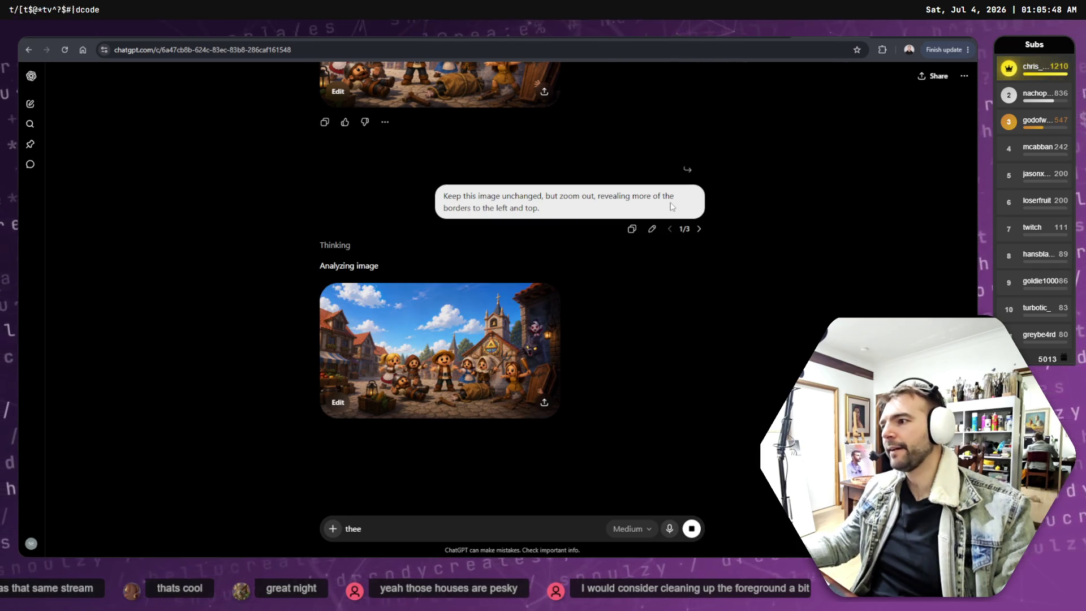
pyautogui.doubleClick(701, 230)
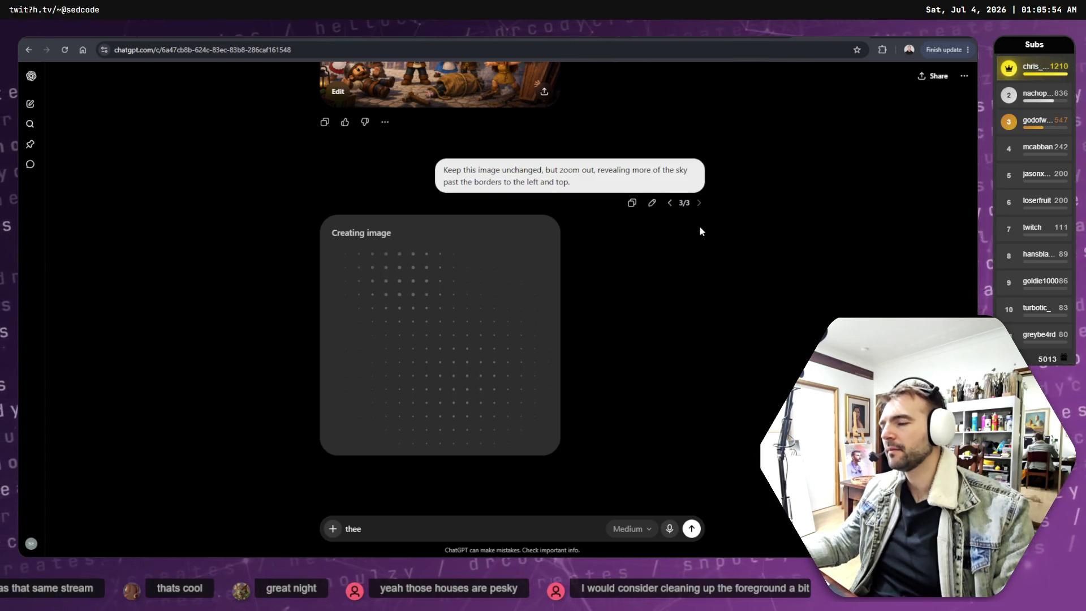
pyautogui.click(671, 204)
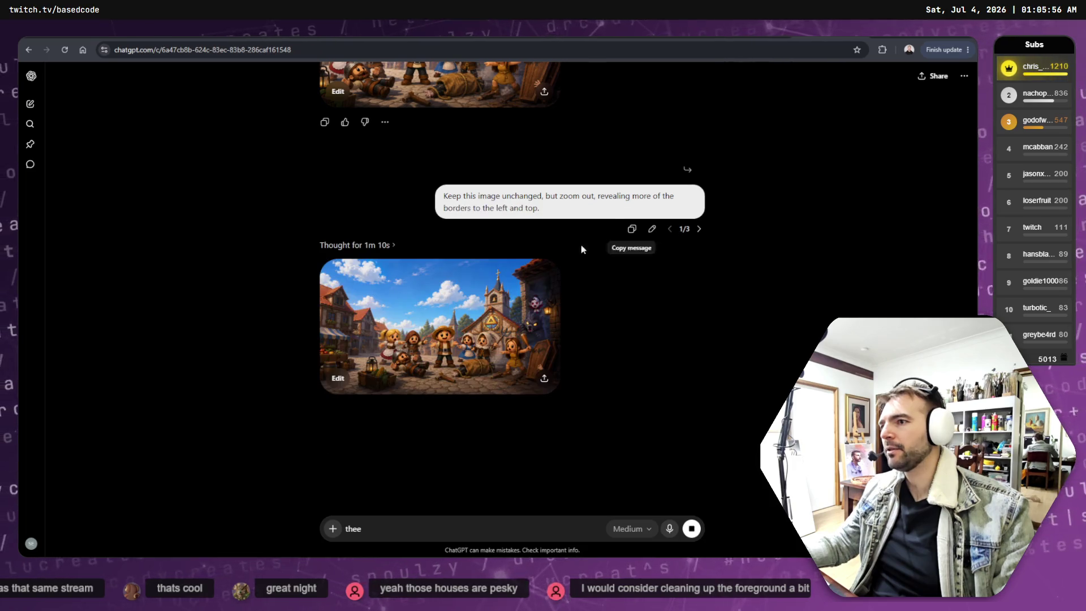
pyautogui.click(375, 383)
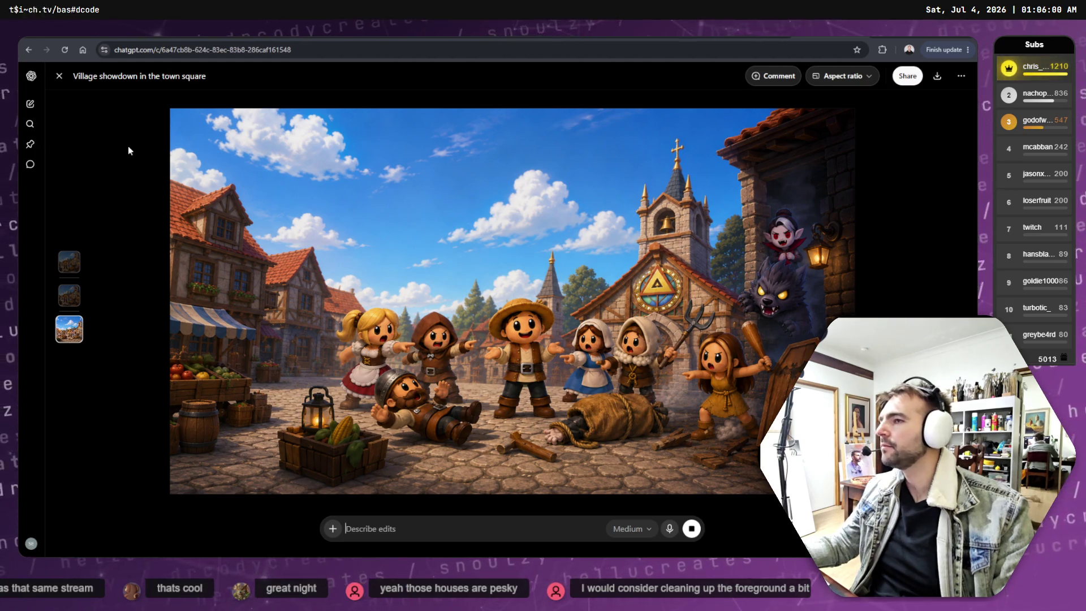
# Draft a comment 'These buildings block the sky' on the left buildings, then discard it and close the image.
pyautogui.click(773, 76)
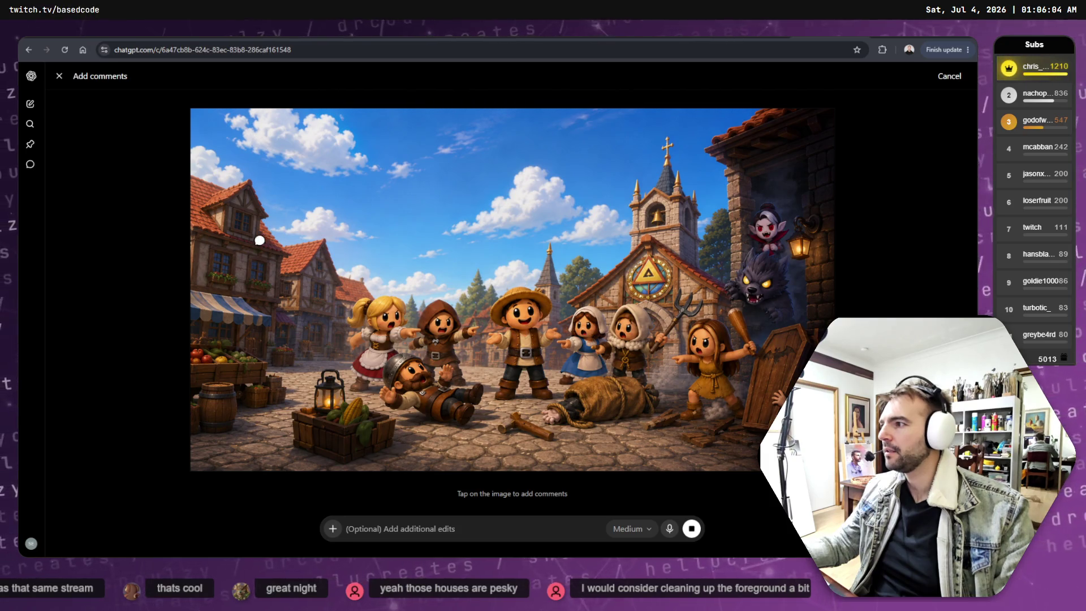
pyautogui.click(277, 267)
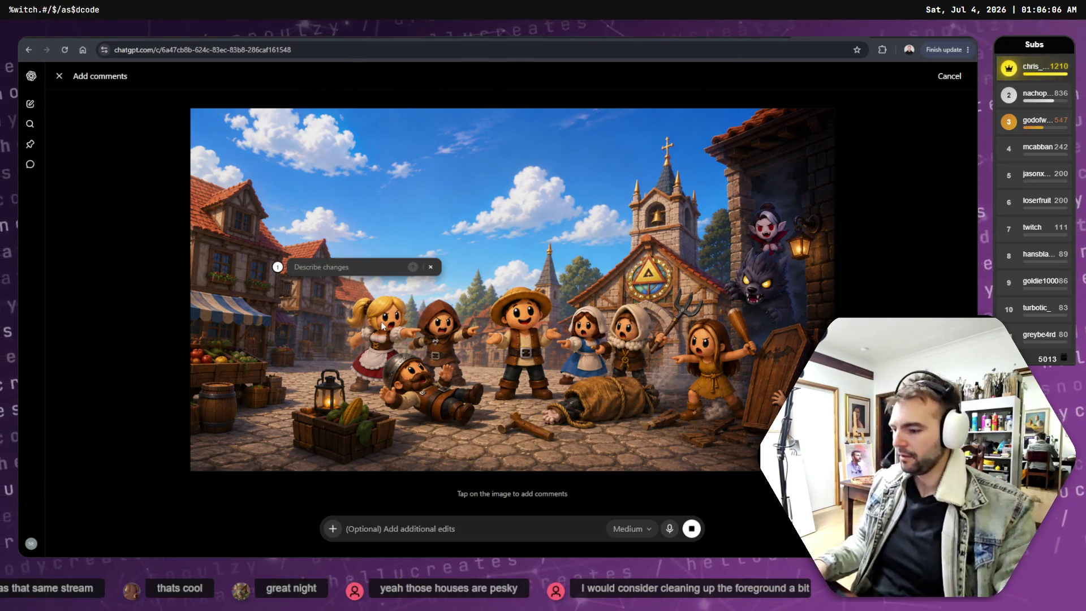
pyautogui.write('THese')
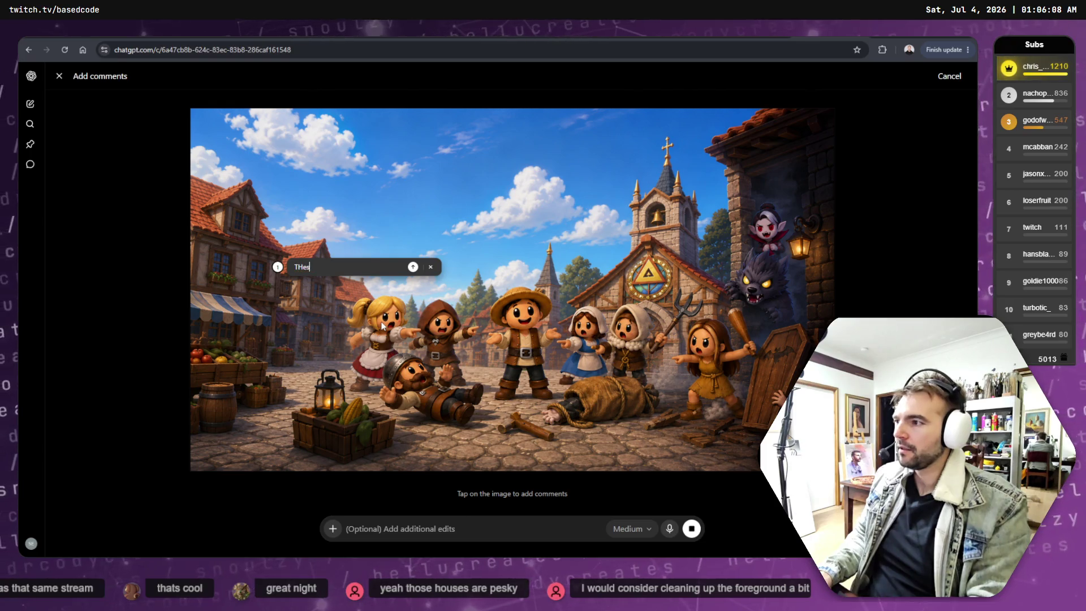
pyautogui.press('BackSpace')
pyautogui.press('BackSpace')
pyautogui.press('BackSpace')
pyautogui.write('These b')
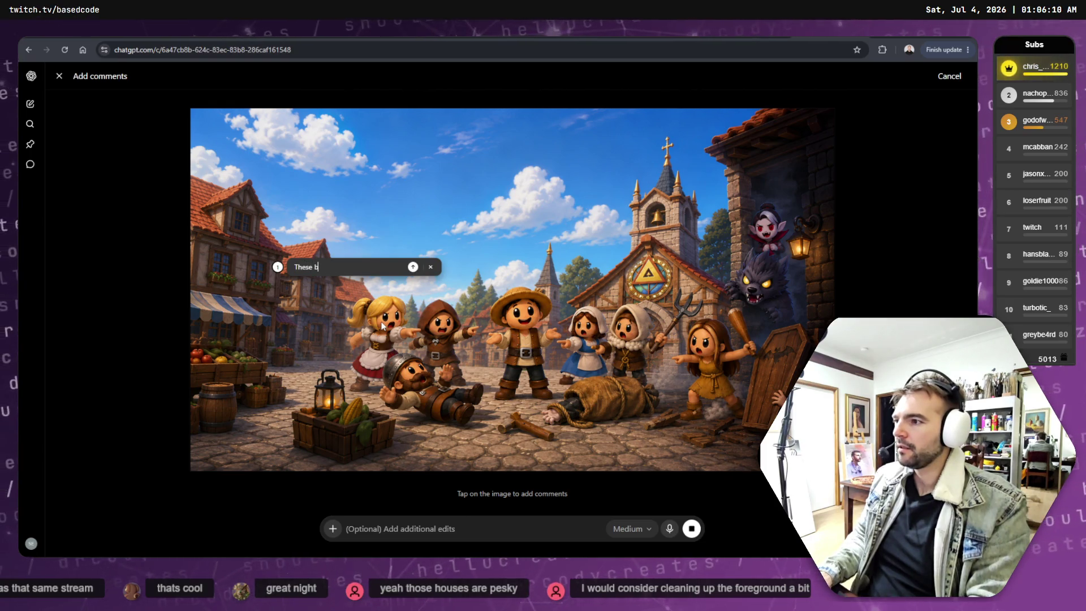
pyautogui.write('uildings block the sky')
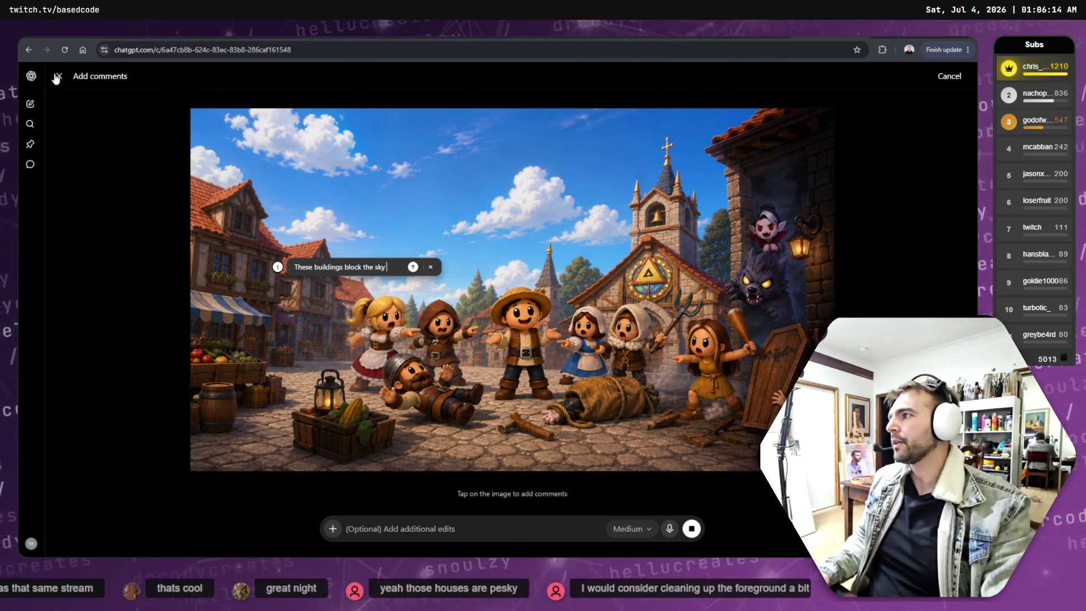
pyautogui.click(949, 76)
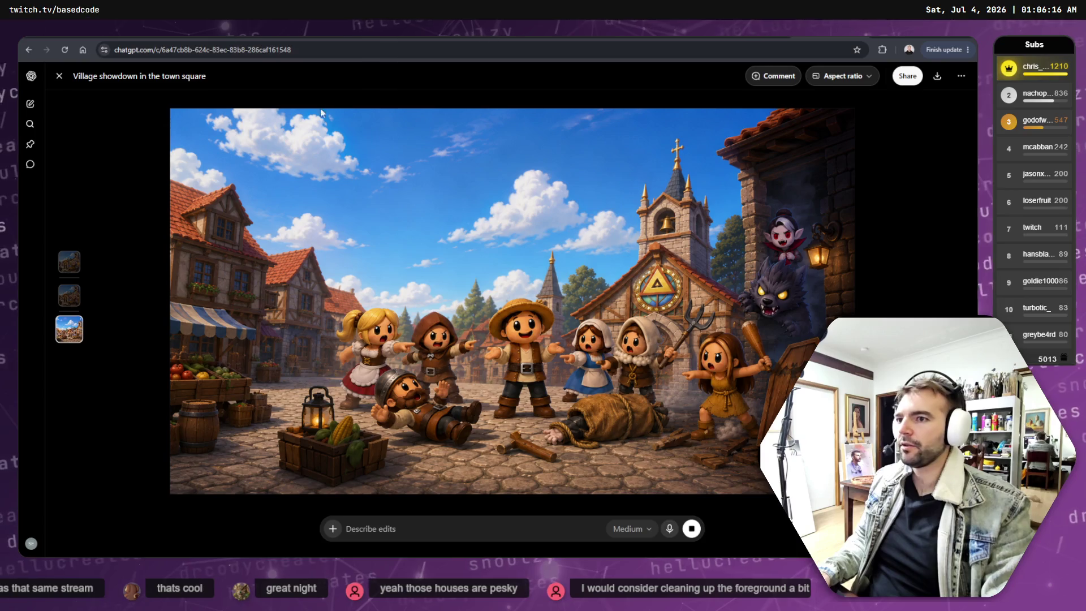
pyautogui.click(58, 76)
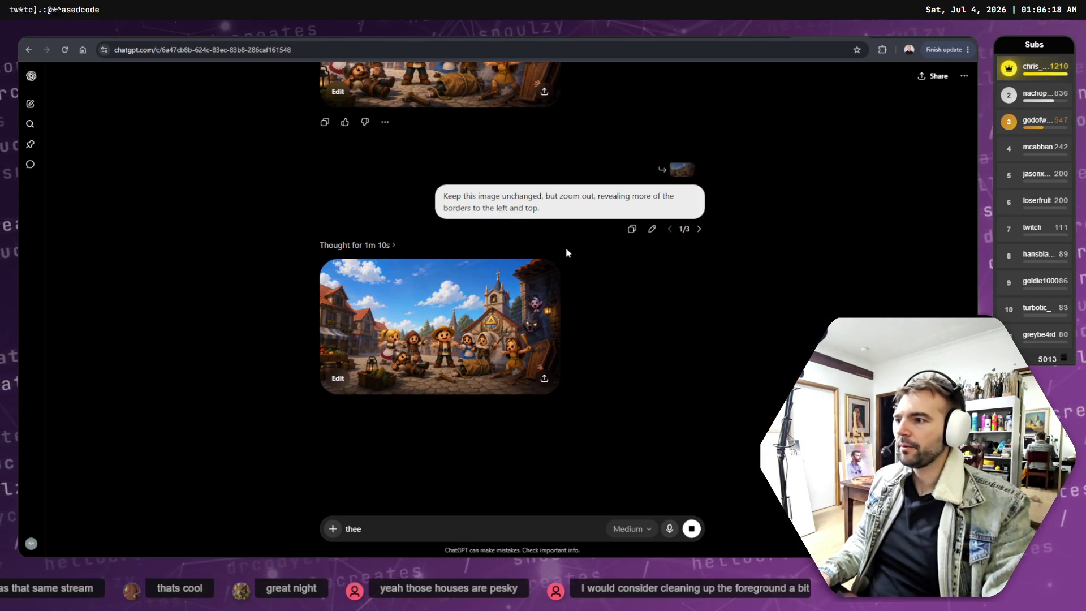
# Step through the prompt versions to show the latest zoom-out prompt.
pyautogui.scroll(4, 565, 246)
pyautogui.scroll(-3, 565, 281)
pyautogui.scroll(-1, 565, 281)
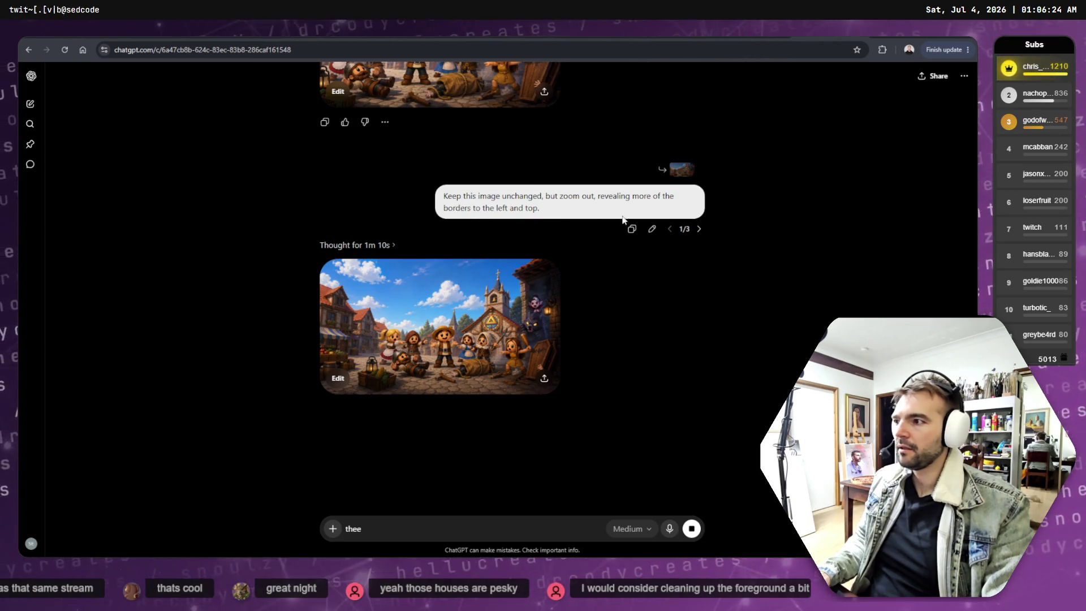
pyautogui.scroll(1, 603, 256)
pyautogui.click(700, 283)
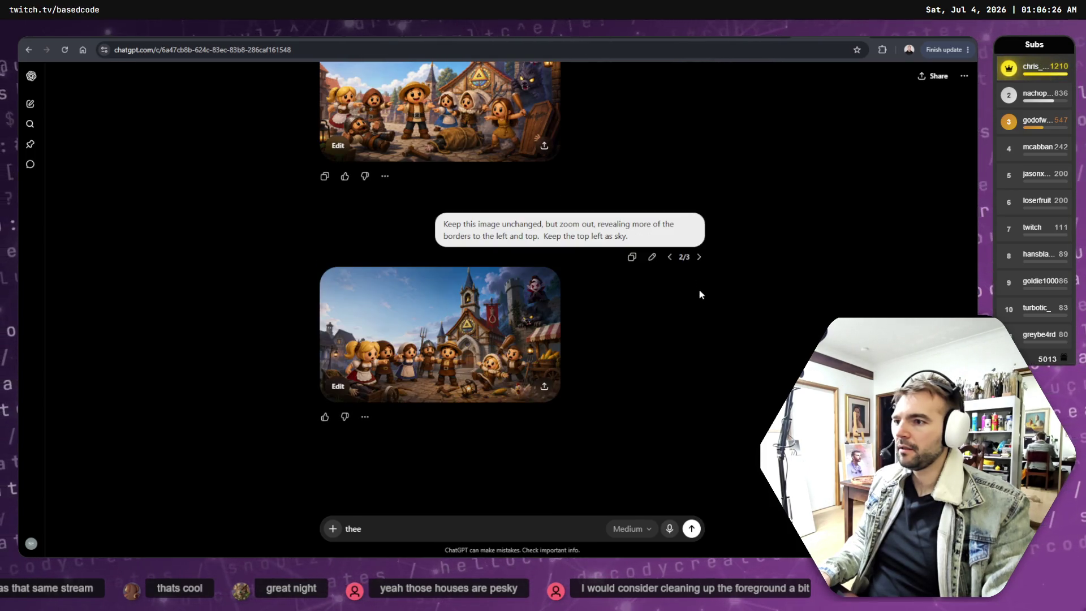
pyautogui.click(700, 257)
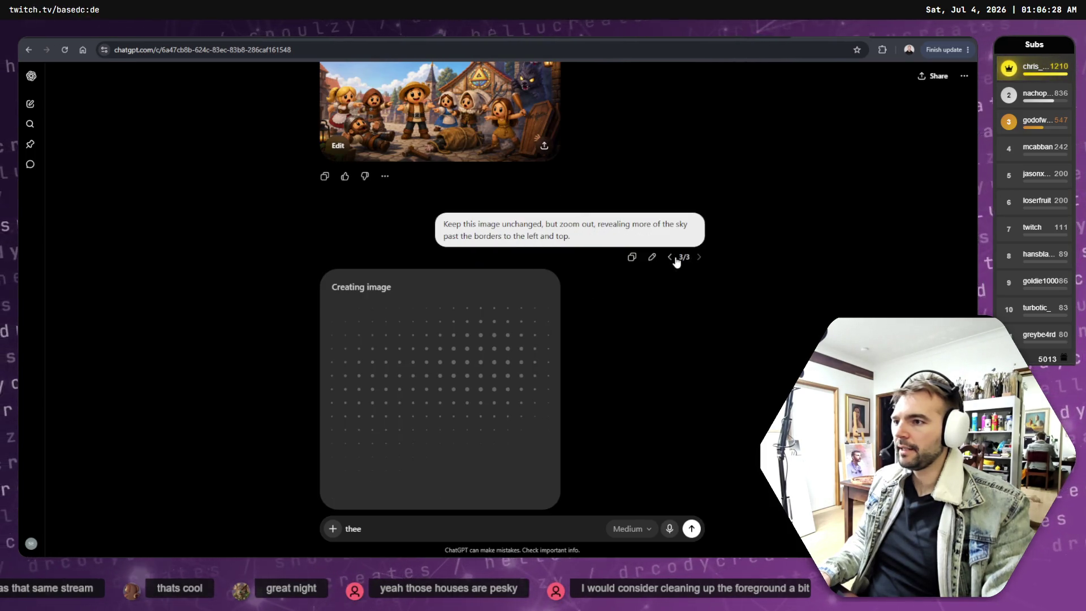
pyautogui.scroll(3, 656, 257)
# Check the earlier image's options, then compare the first and second prompt versions again.
pyautogui.click(384, 327)
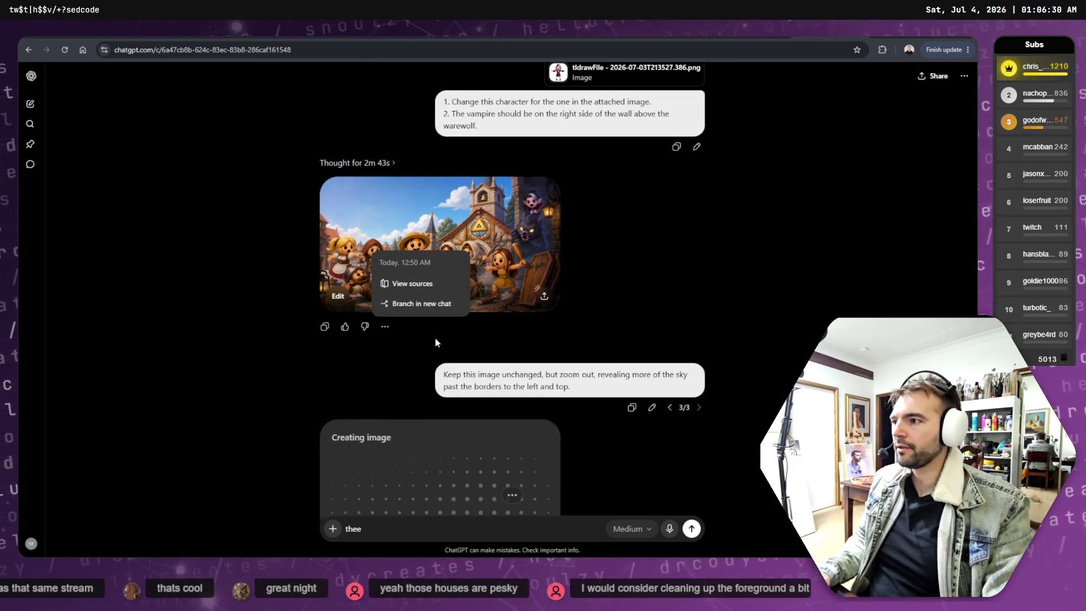
pyautogui.click(451, 358)
pyautogui.scroll(-5, 555, 339)
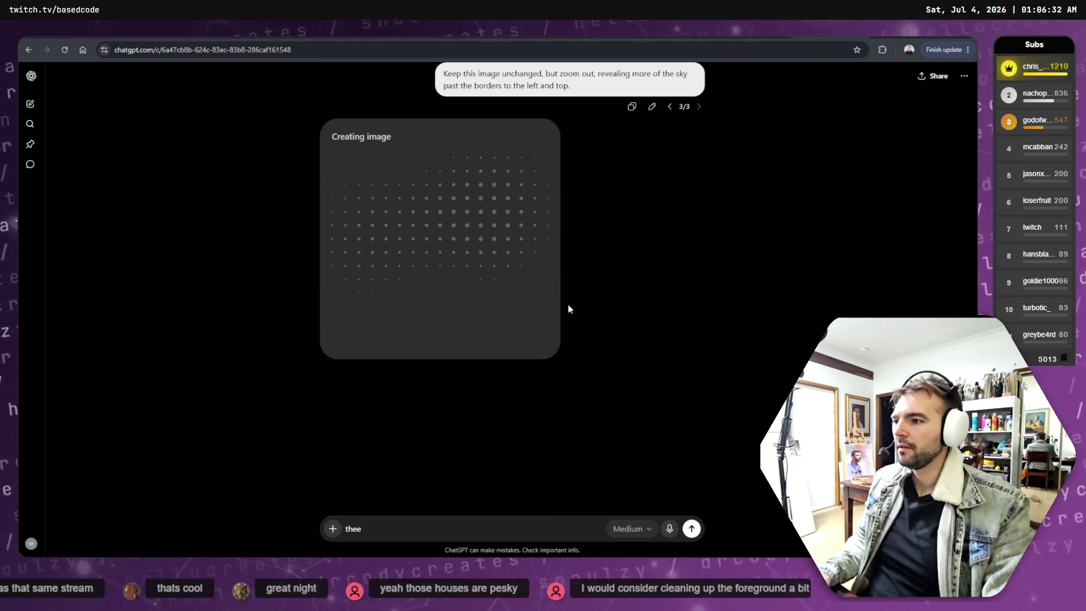
pyautogui.click(670, 107)
pyautogui.click(670, 107)
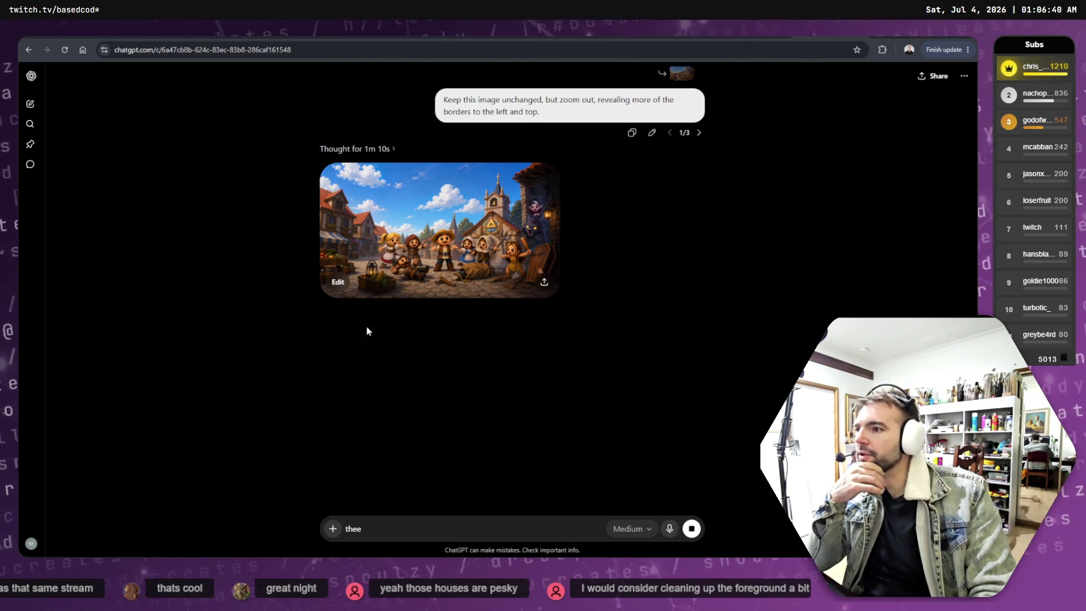
pyautogui.click(702, 132)
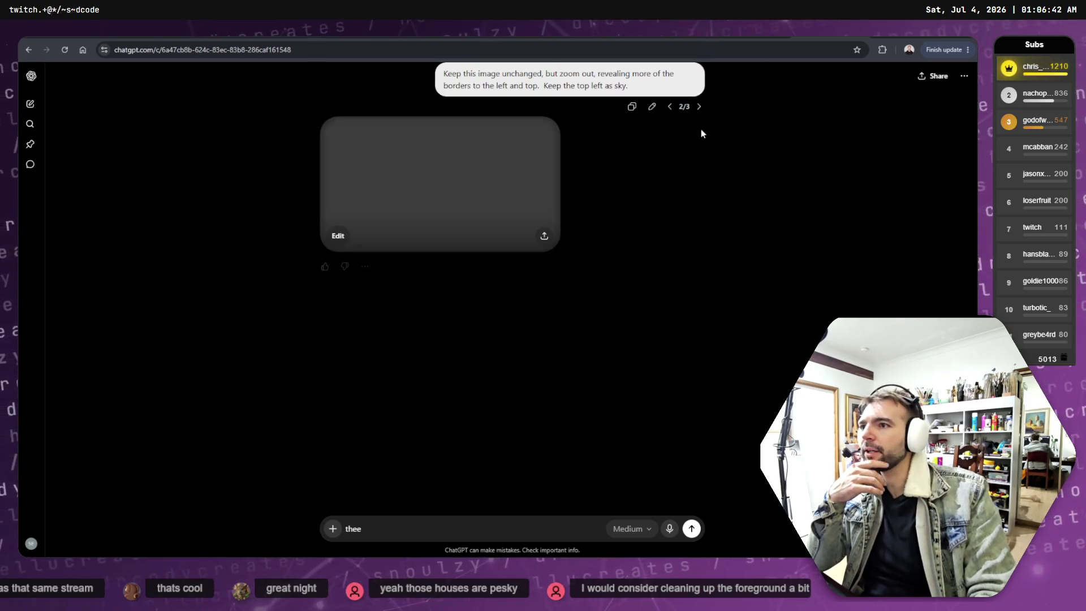
pyautogui.click(698, 107)
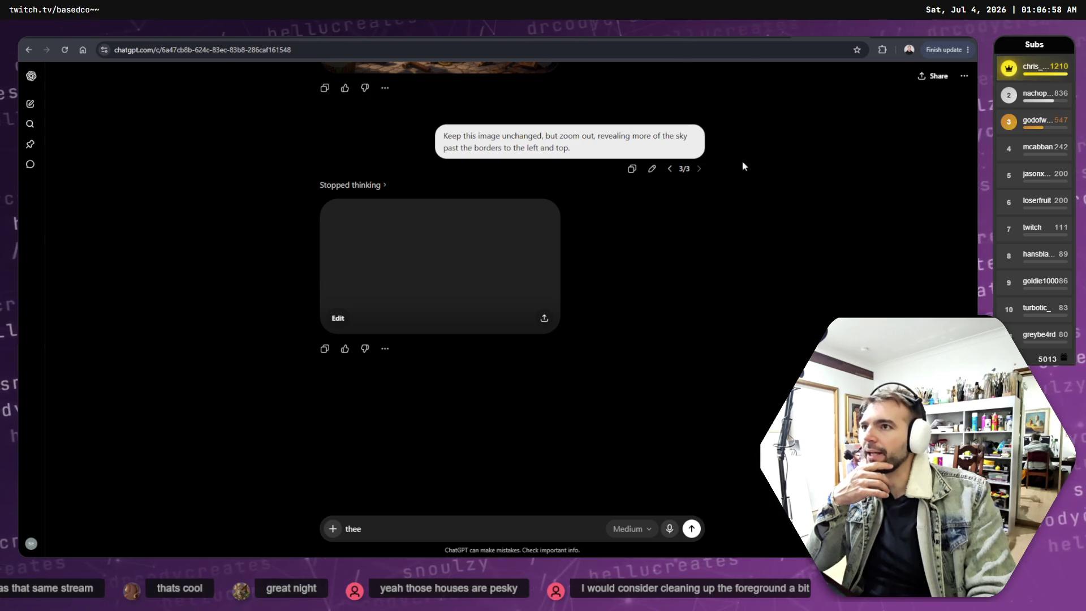
pyautogui.scroll(6, 675, 260)
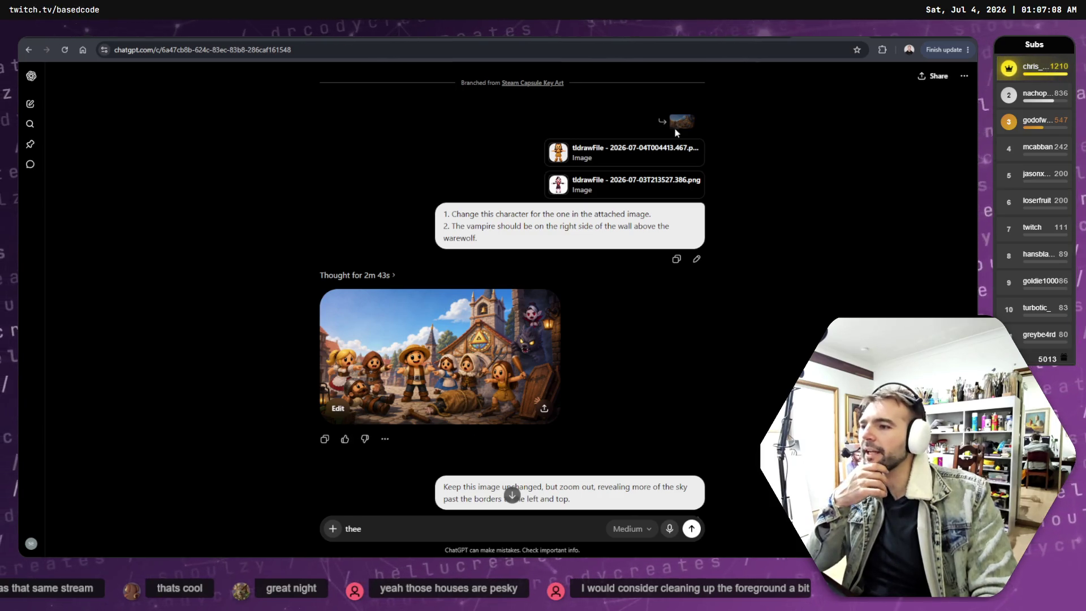
# In the branched key art conversation, copy the zoom-out prompt text.
pyautogui.click(770, 28)
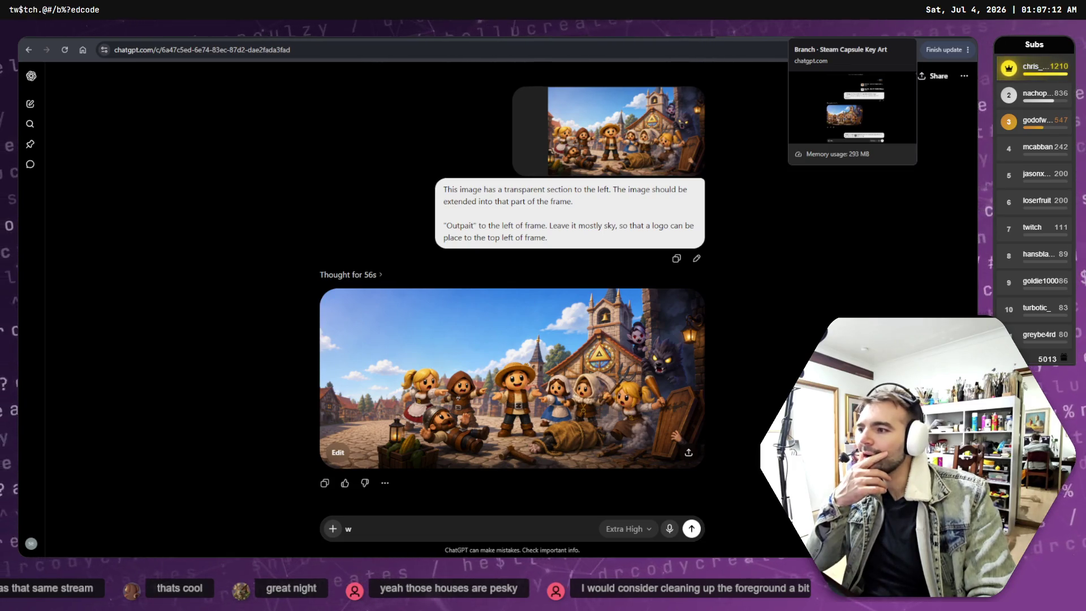
pyautogui.click(820, 29)
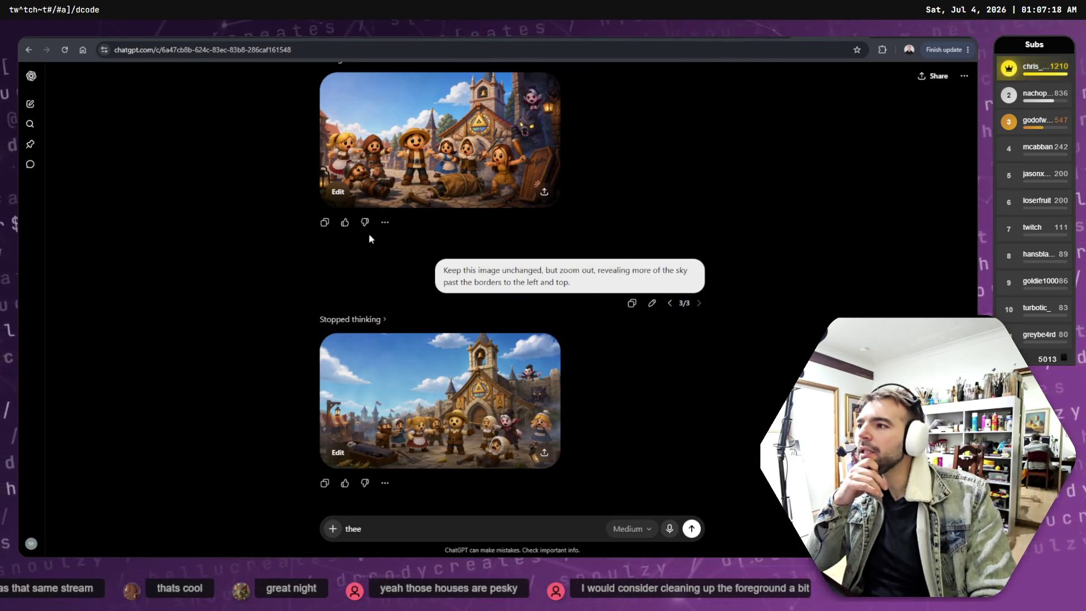
pyautogui.click(385, 222)
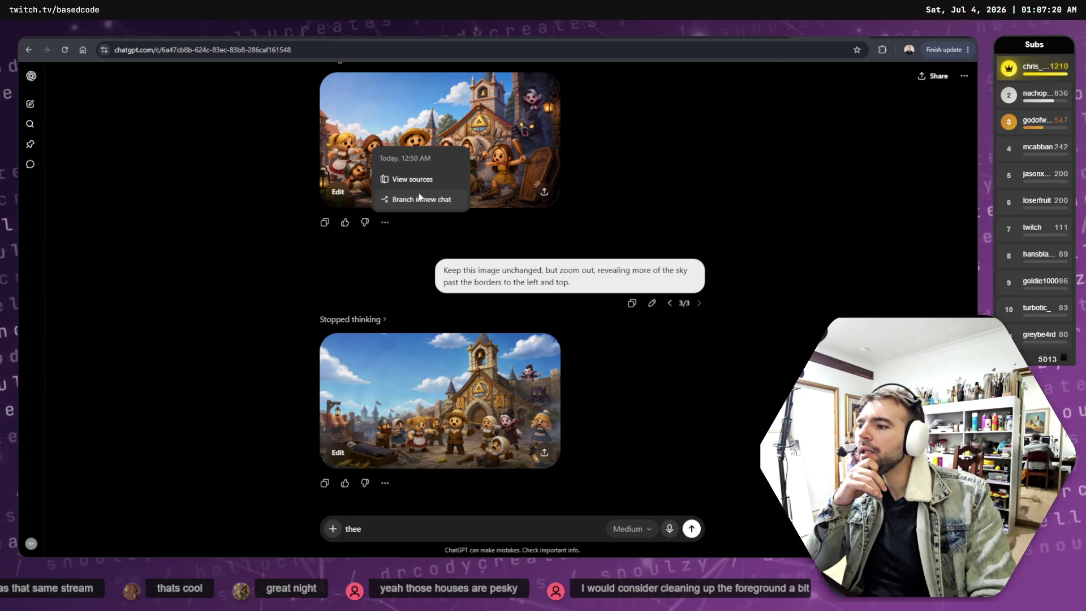
pyautogui.moveTo(571, 283); pyautogui.dragTo(444, 269)
pyautogui.rightClick(490, 280)
pyautogui.click(491, 281)
# Branch the earlier village image into a new chat and send it the pasted zoom-out prompt.
pyautogui.click(385, 223)
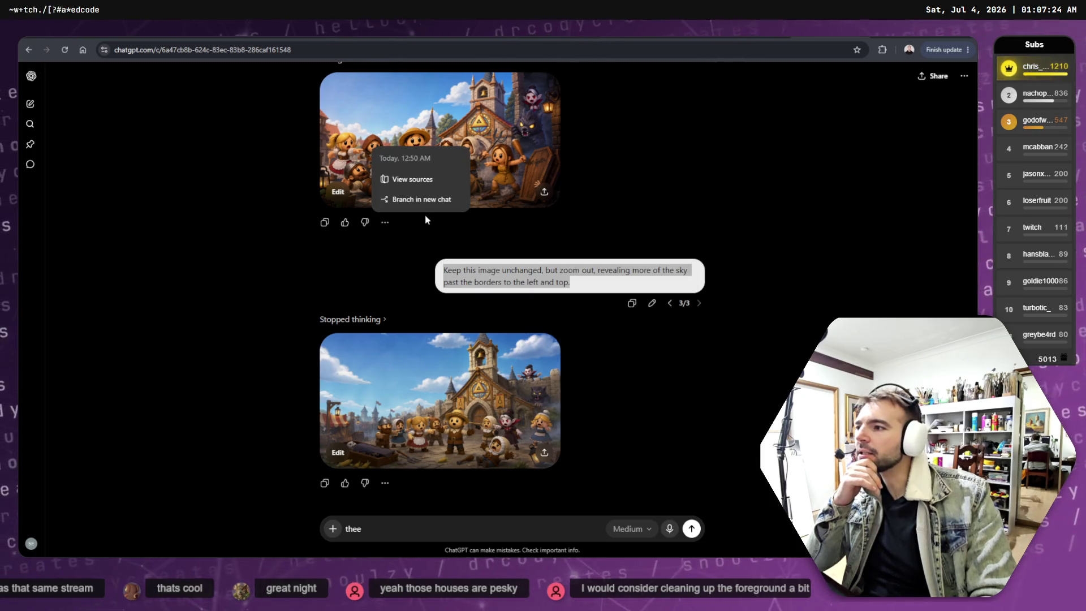
pyautogui.click(448, 206)
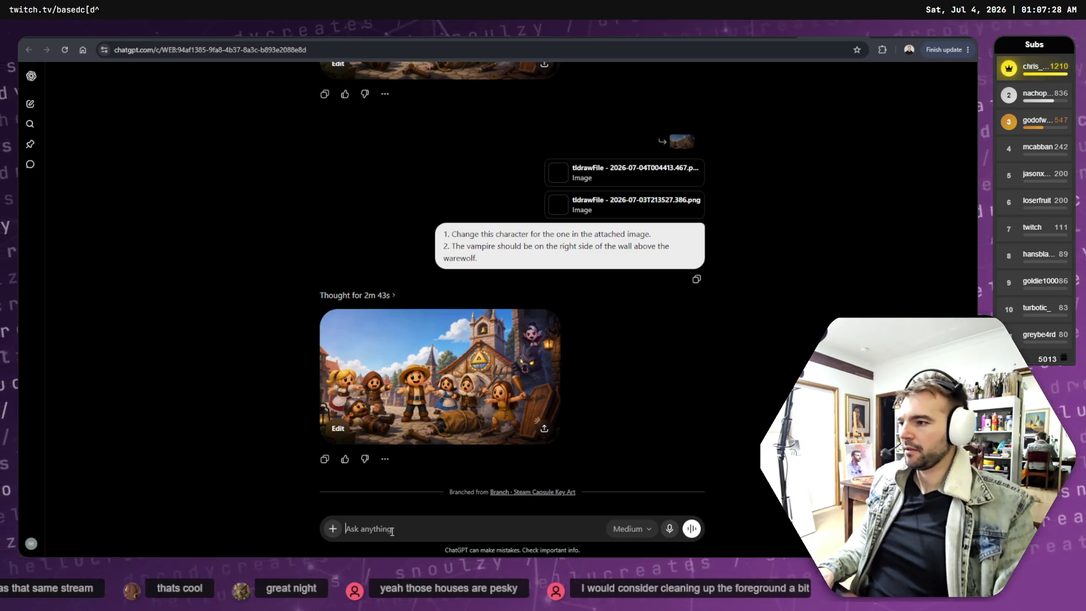
pyautogui.hotkey('ctrl', 'v')
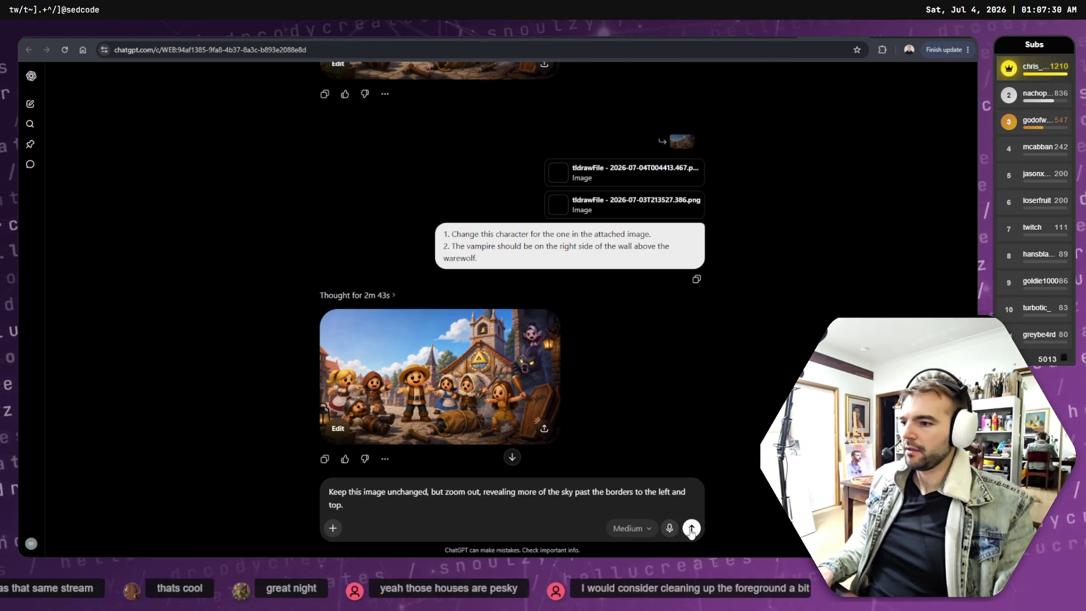
pyautogui.click(691, 529)
pyautogui.write('thee')
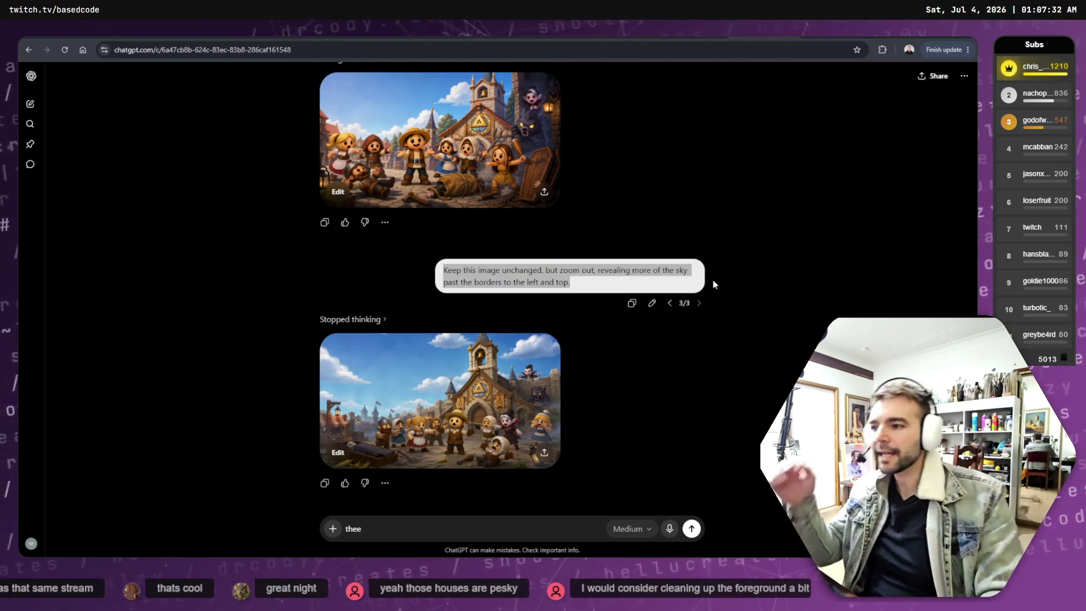
# Preview the newly generated village image, then view the first zoom-out prompt version.
pyautogui.click(519, 382)
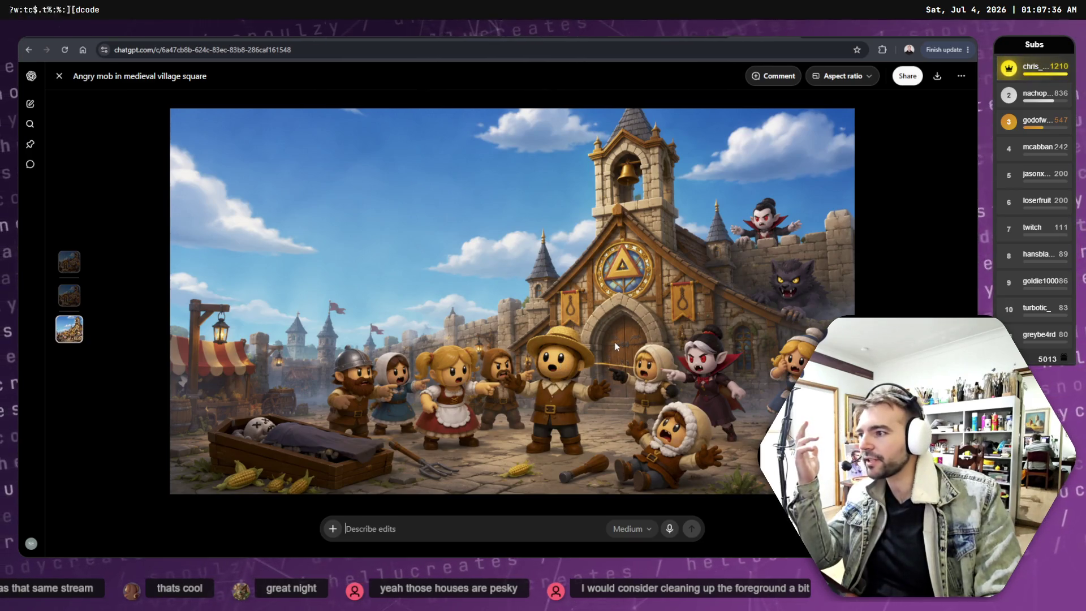
pyautogui.click(59, 76)
pyautogui.scroll(10, 568, 323)
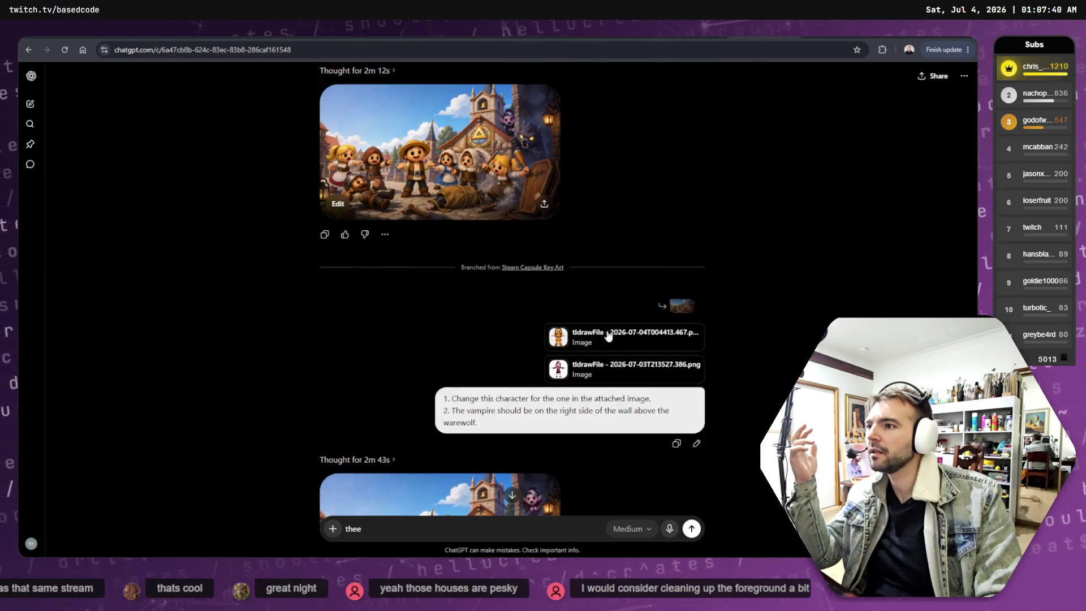
pyautogui.scroll(-5, 617, 328)
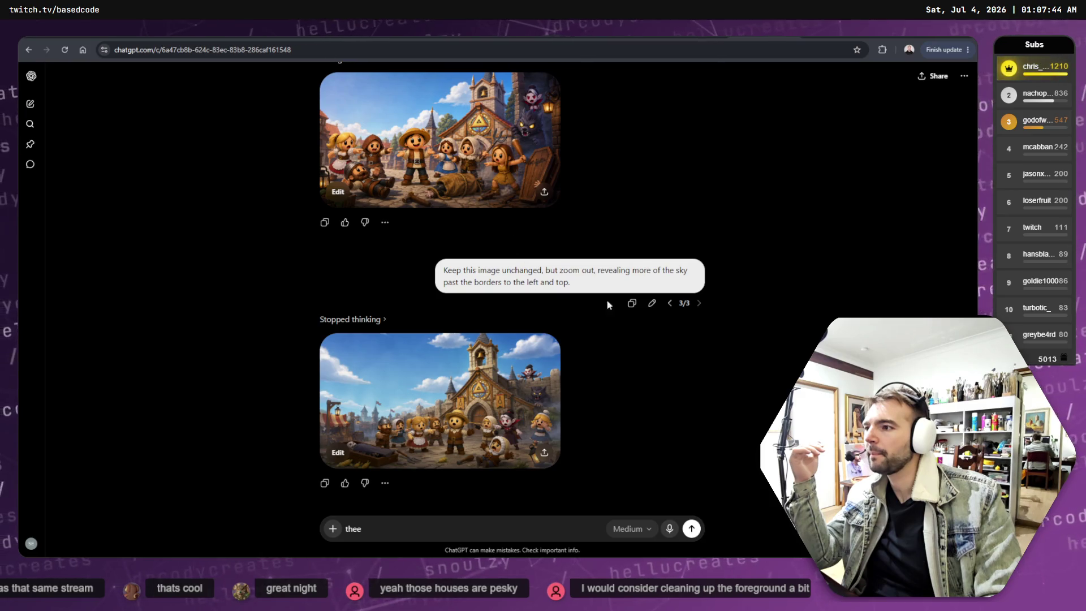
pyautogui.click(673, 305)
pyautogui.click(673, 304)
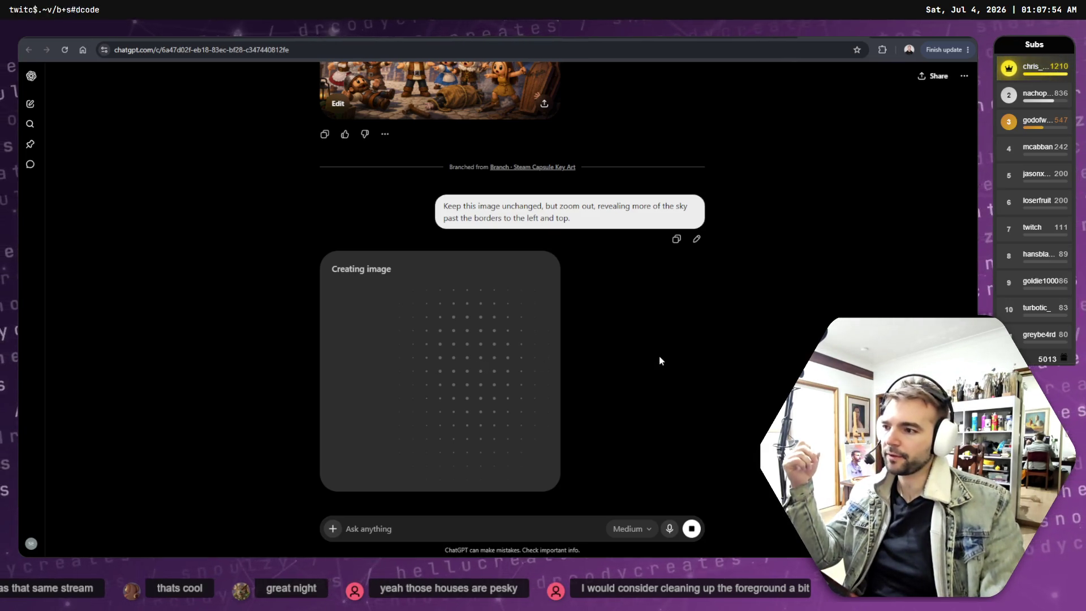
# Zoom the page in and review the finished branch image with wide blue sky above the church.
pyautogui.hotkey('ctrl', '+')
pyautogui.hotkey('ctrl', '+')
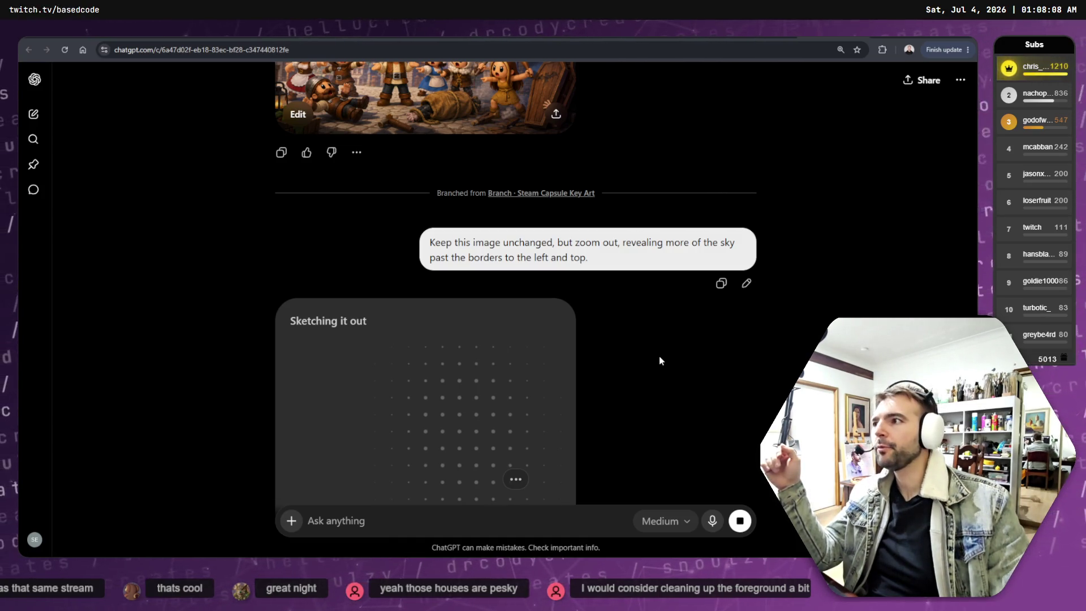
pyautogui.scroll(3, 650, 119)
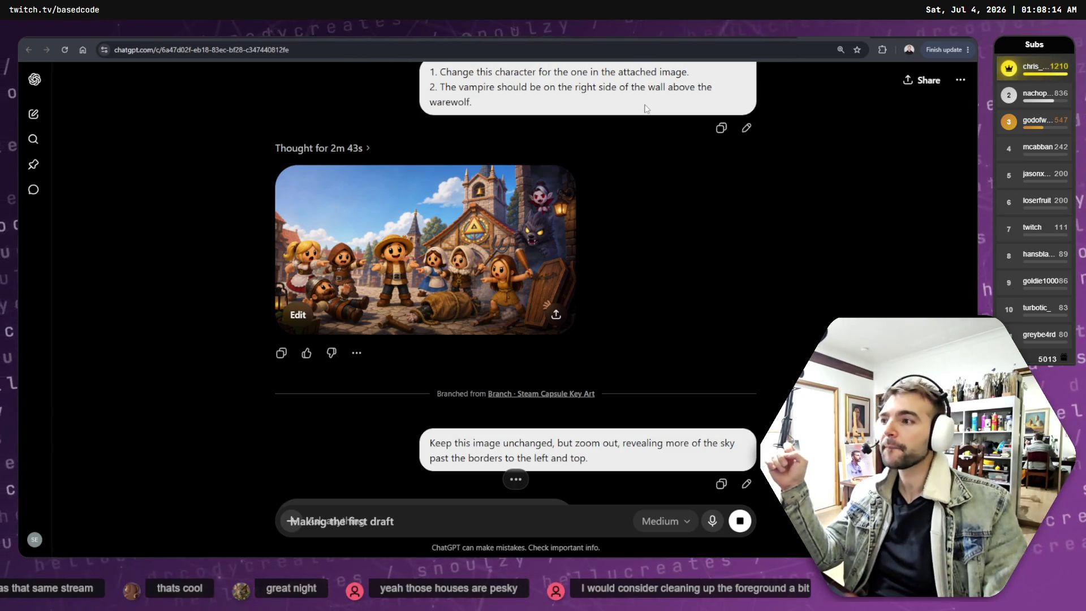
pyautogui.scroll(-5, 655, 120)
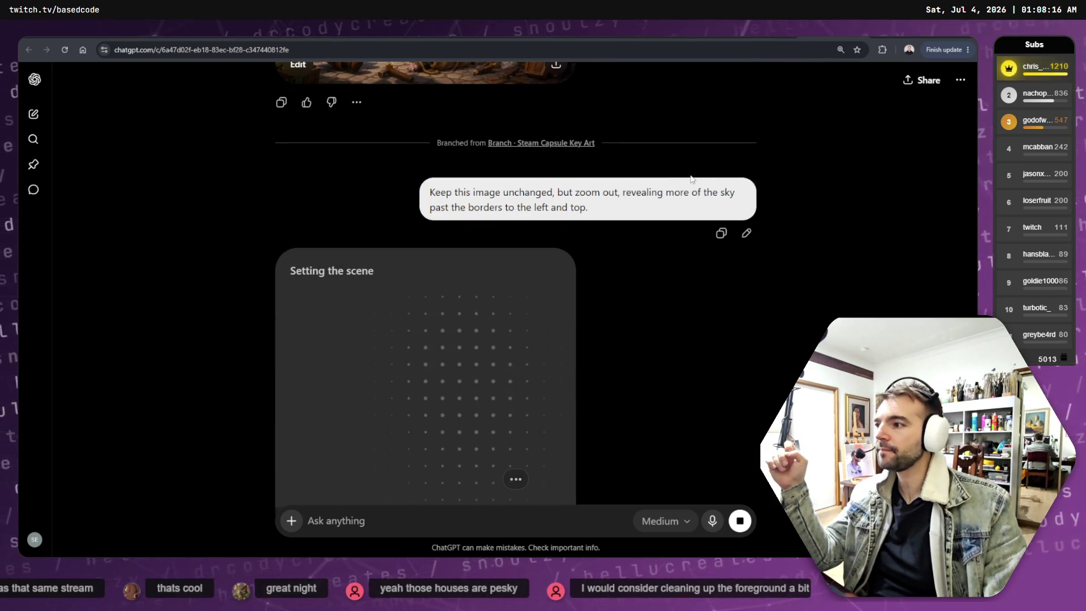
pyautogui.scroll(-5, 699, 180)
pyautogui.scroll(5, 703, 182)
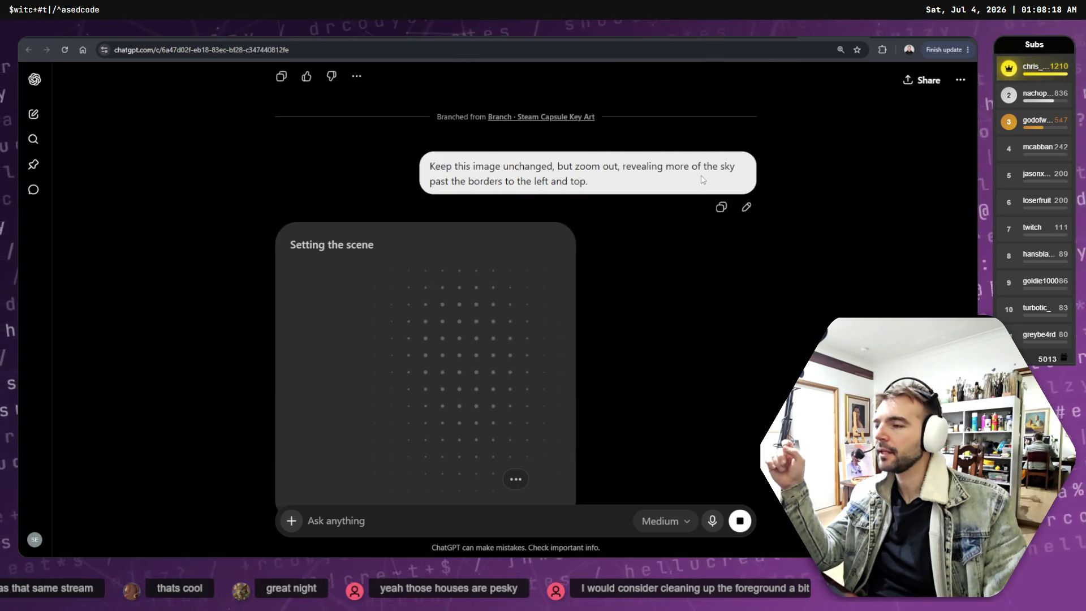
pyautogui.scroll(2, 703, 180)
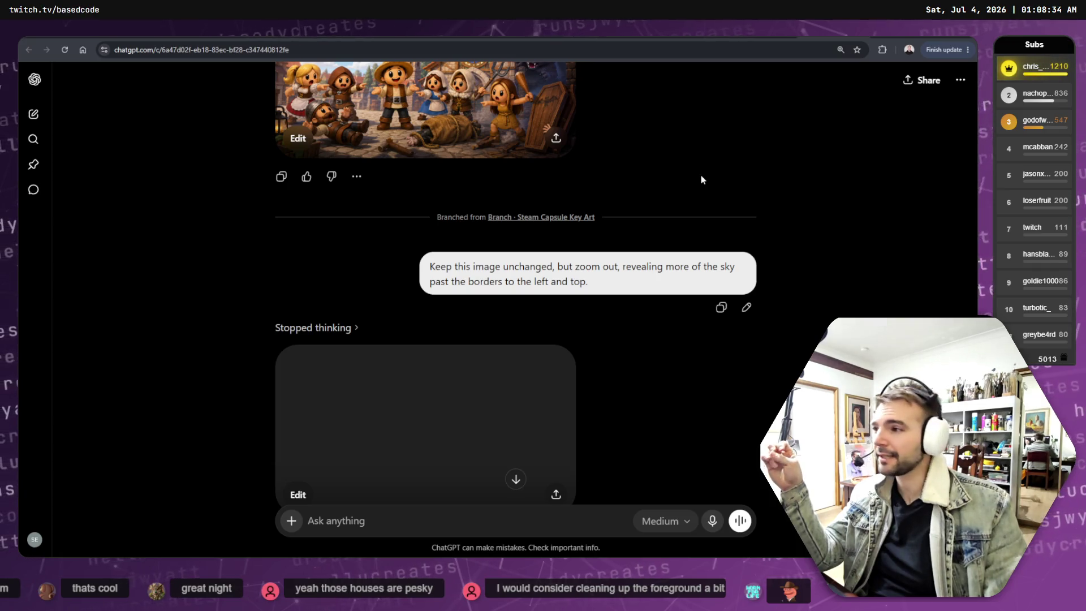
pyautogui.scroll(-2, 701, 179)
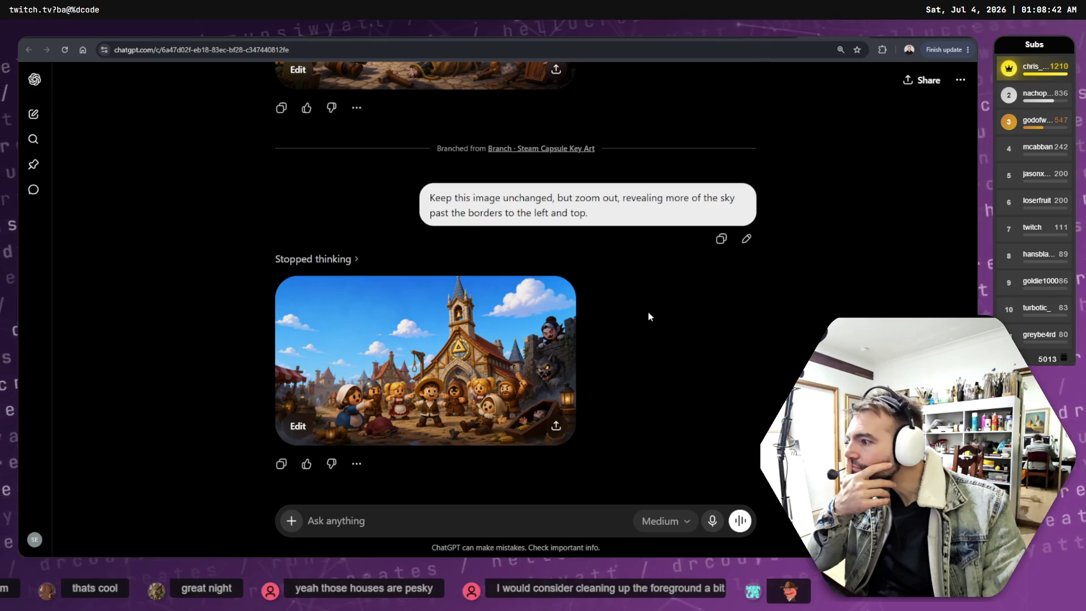
pyautogui.scroll(5, 648, 317)
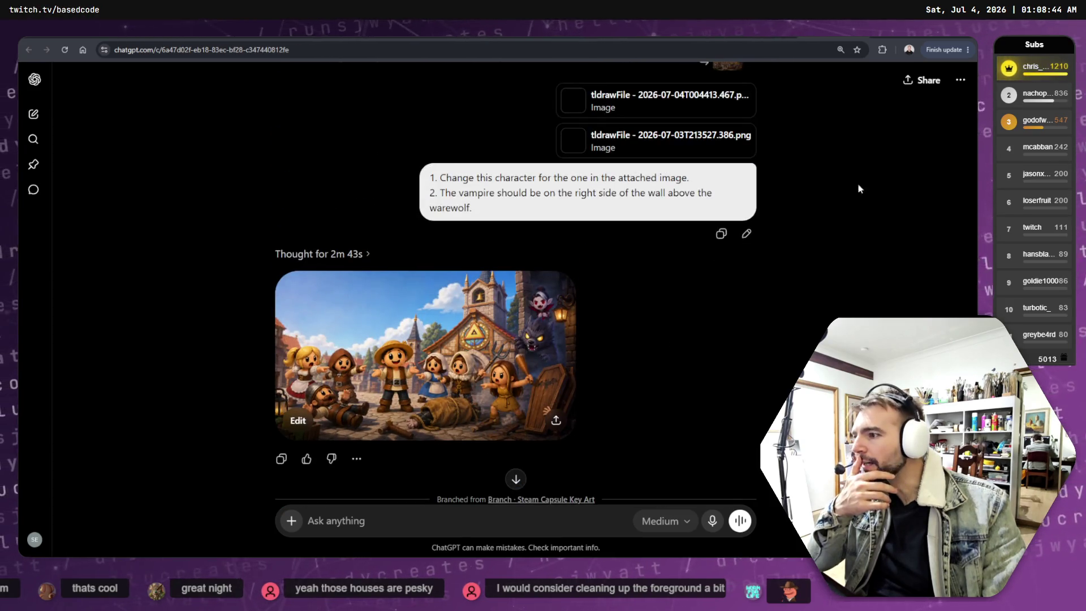
# Delete the leftover branched chat.
pyautogui.click(955, 87)
pyautogui.click(899, 239)
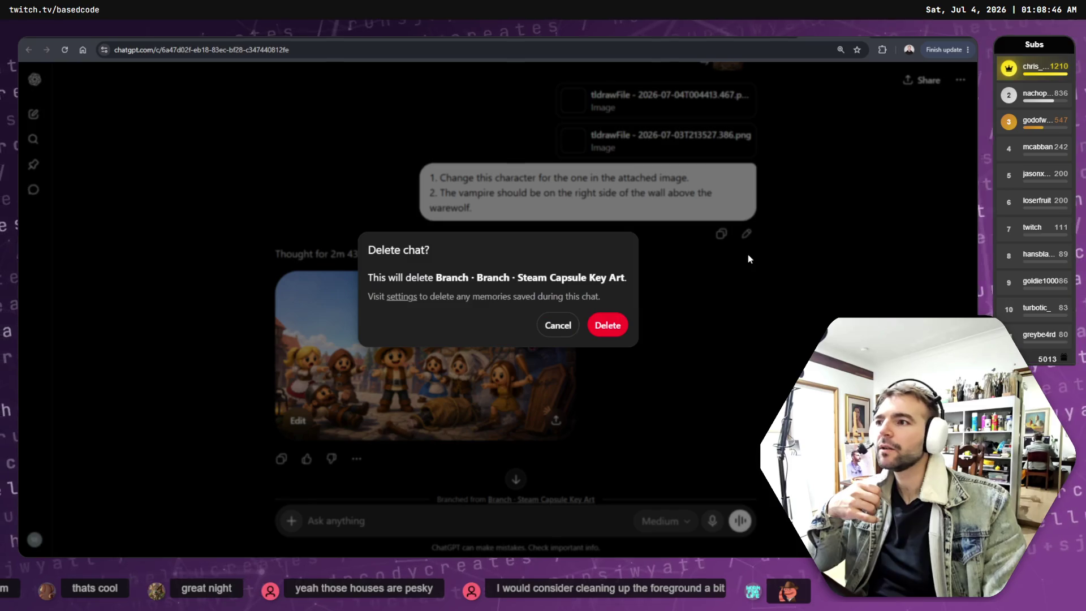
pyautogui.click(575, 325)
pyautogui.scroll(-5, 589, 316)
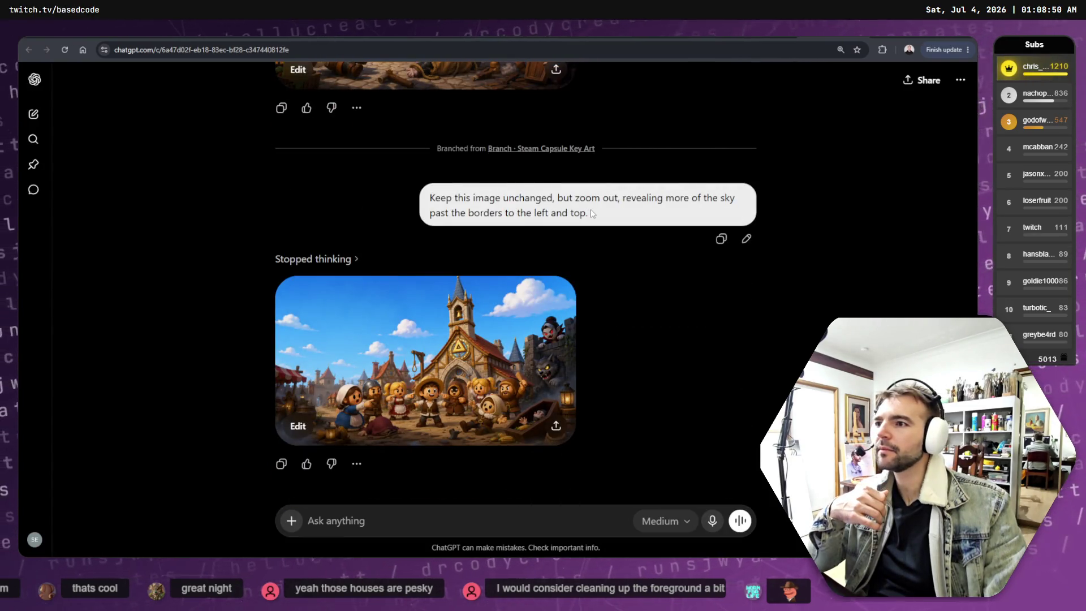
pyautogui.click(961, 80)
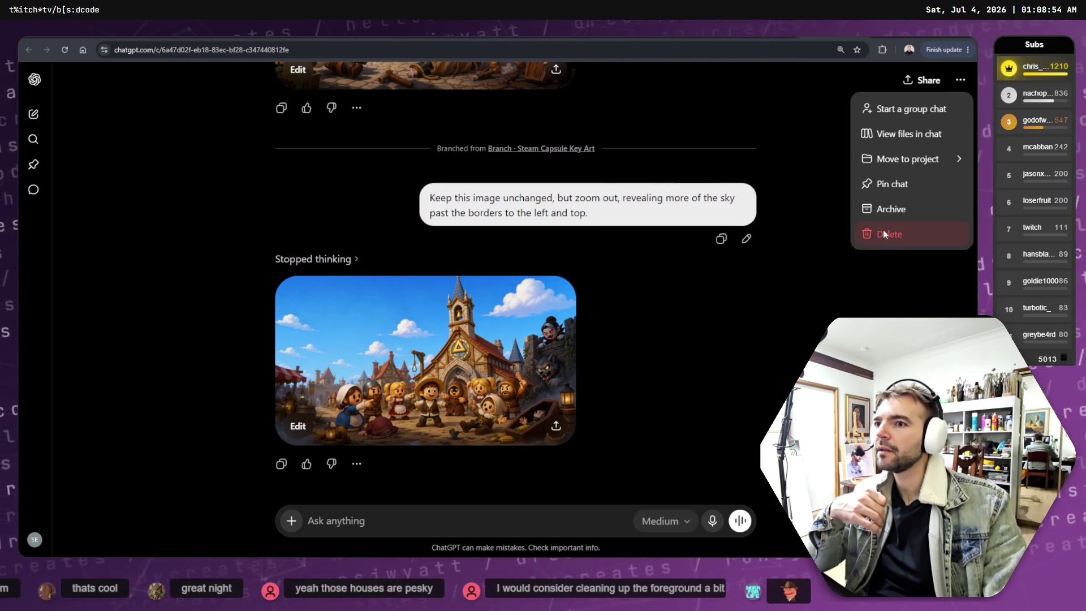
pyautogui.click(886, 232)
pyautogui.click(607, 323)
# Return to the variants chat, page back to variant 1/3 and open its village image full size.
pyautogui.hotkey('alt', 'Left')
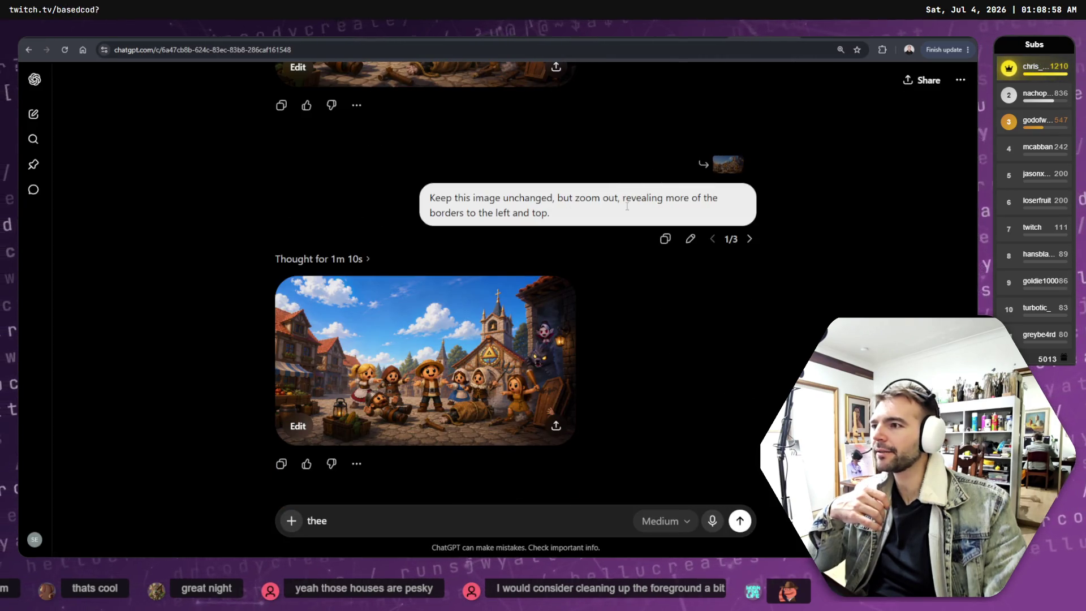
pyautogui.click(750, 239)
pyautogui.click(750, 239)
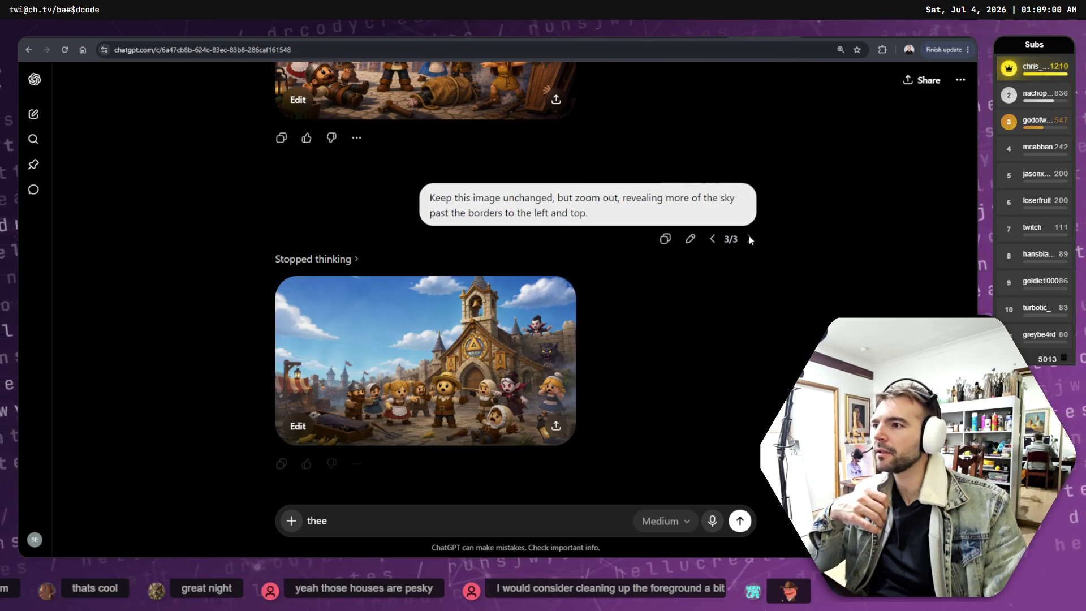
pyautogui.click(712, 239)
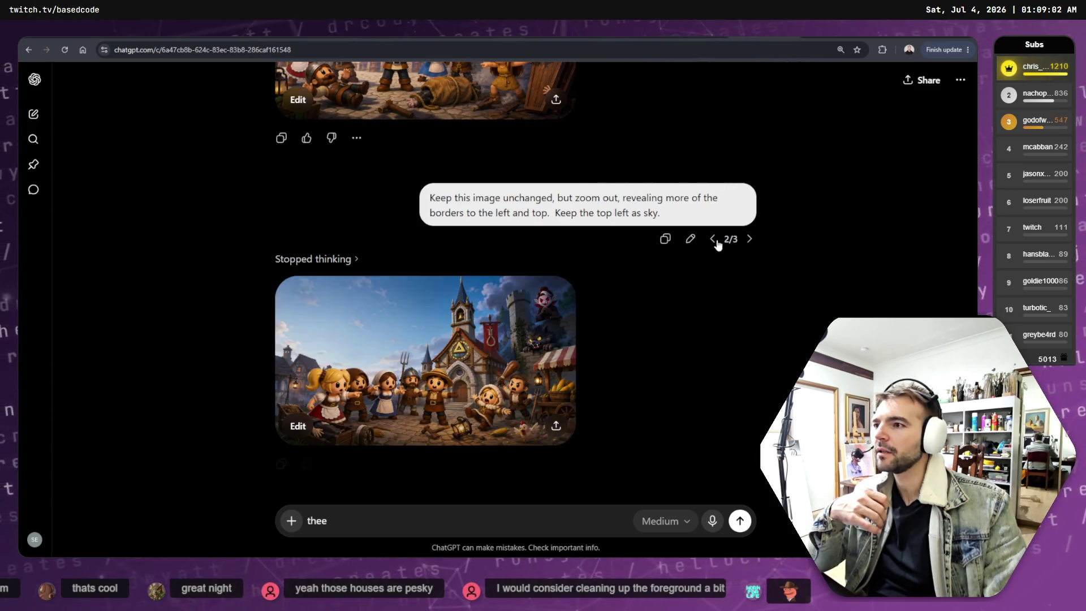
pyautogui.click(713, 239)
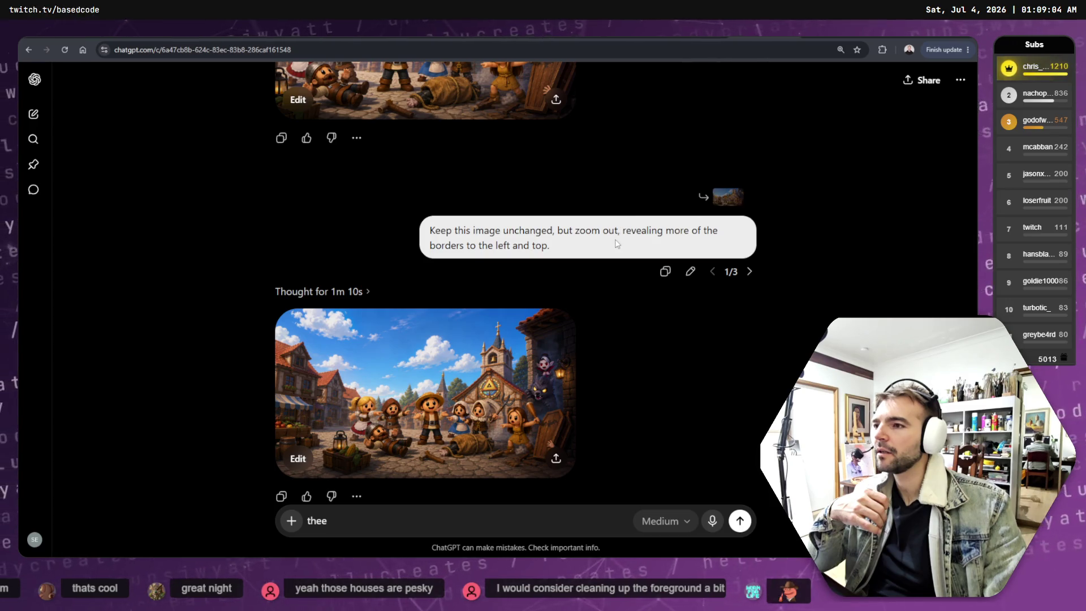
pyautogui.scroll(-1, 478, 399)
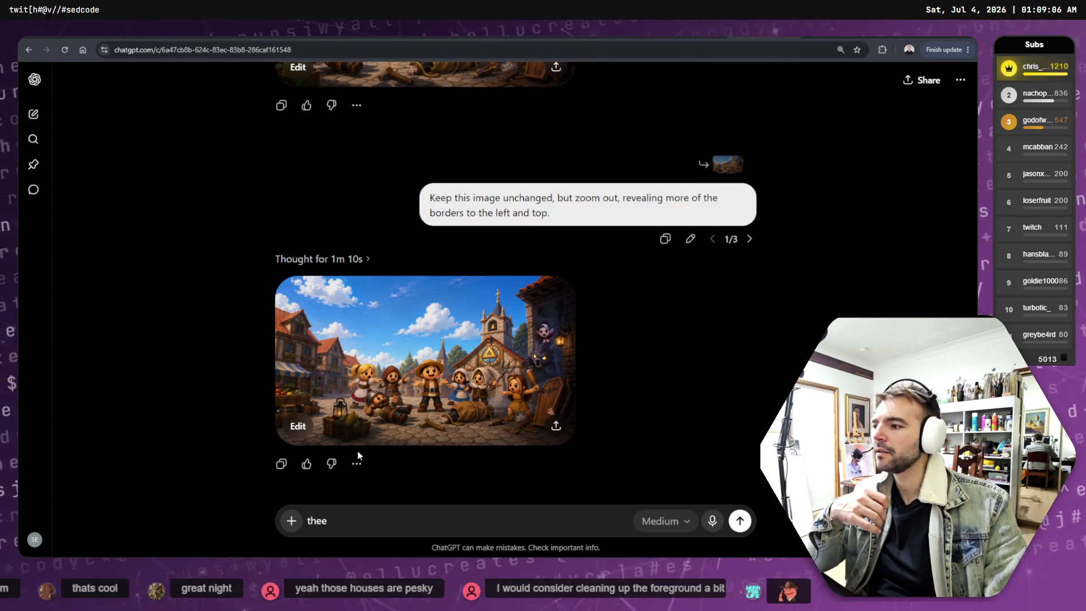
pyautogui.click(299, 439)
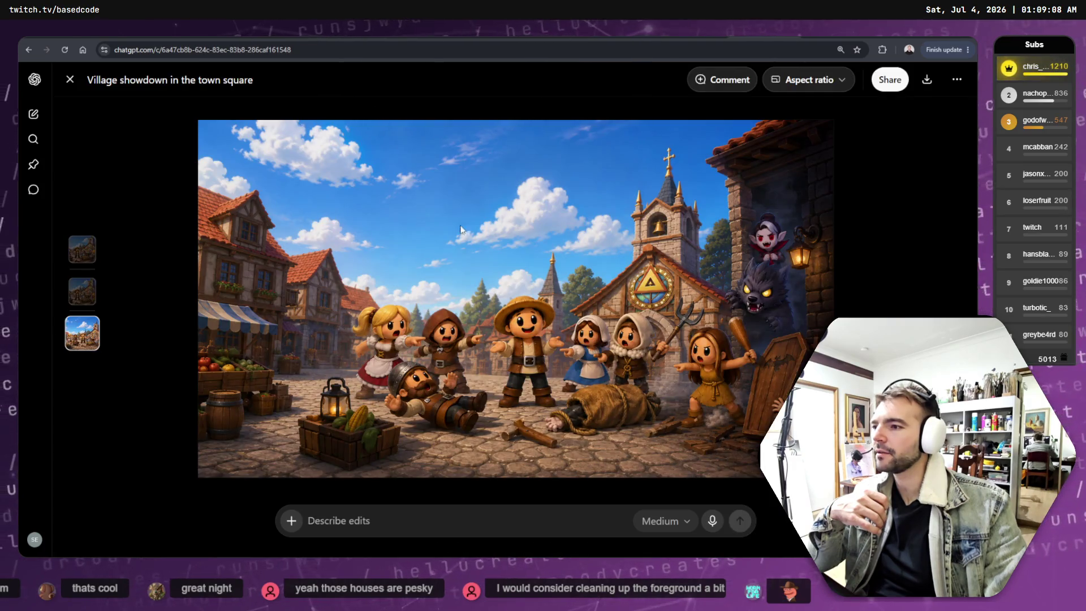
# Pin the comment 'Don't block the sky in the top left of frame.' beside the left houses and send it.
pyautogui.click(724, 80)
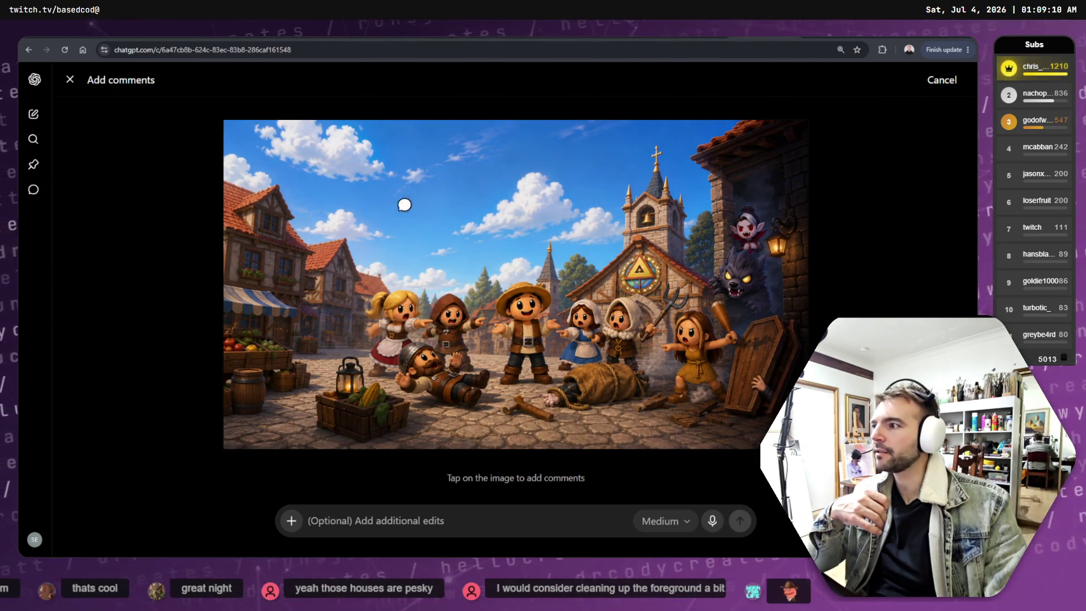
pyautogui.click(278, 229)
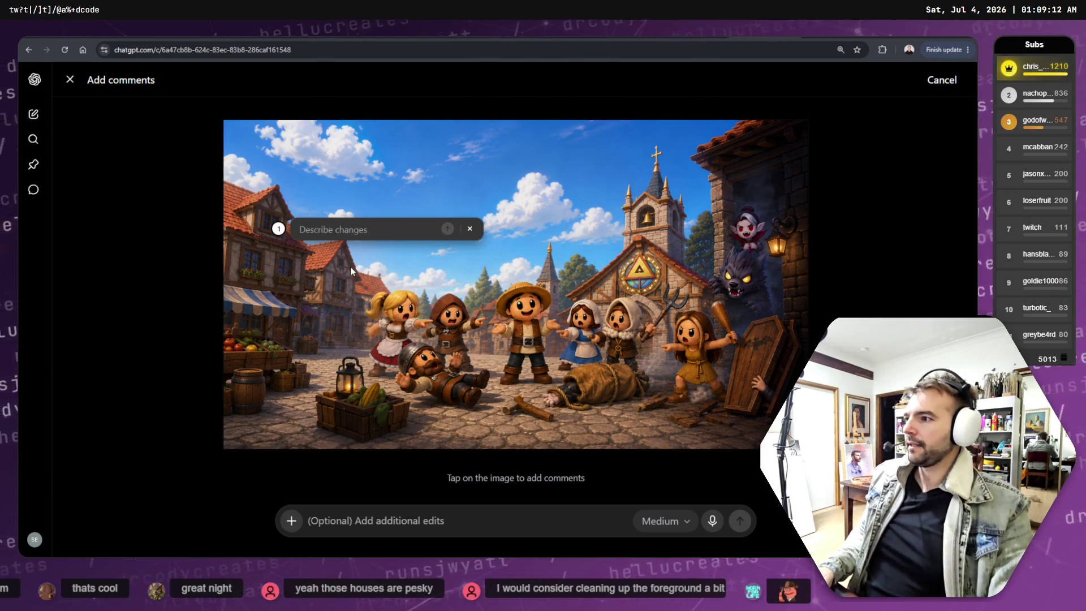
pyautogui.click(287, 249)
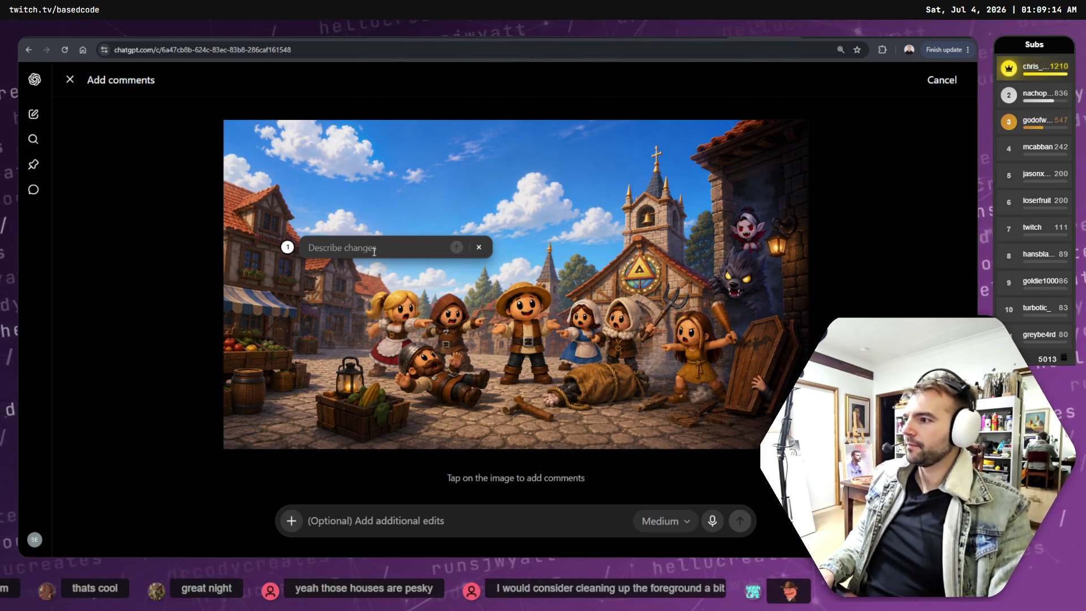
pyautogui.write('Reo')
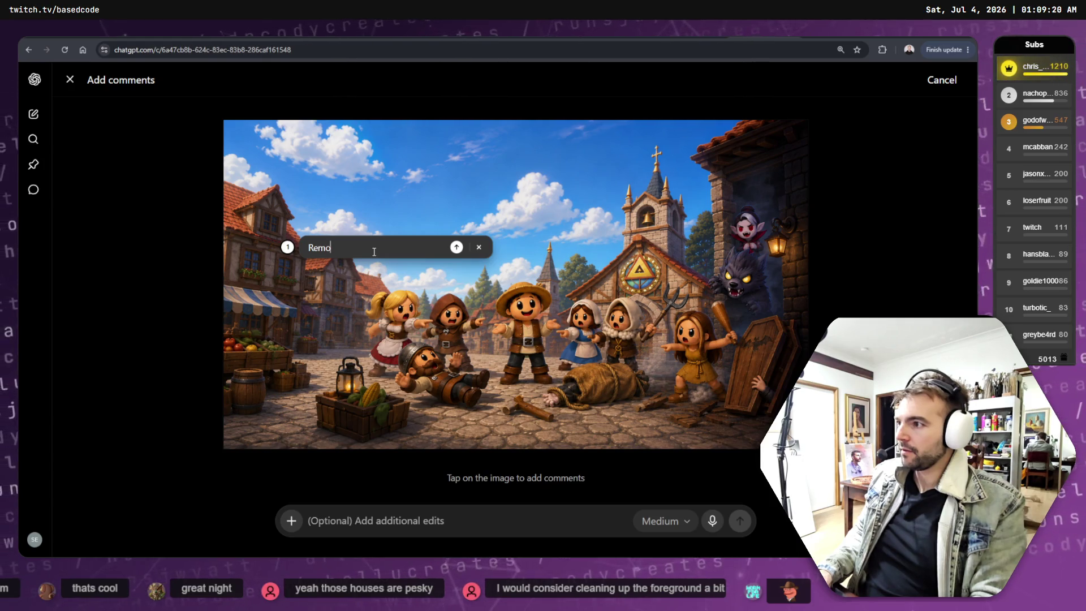
pyautogui.press('BackSpace')
pyautogui.press('BackSpace')
pyautogui.press('BackSpace')
pyautogui.write('Don;')
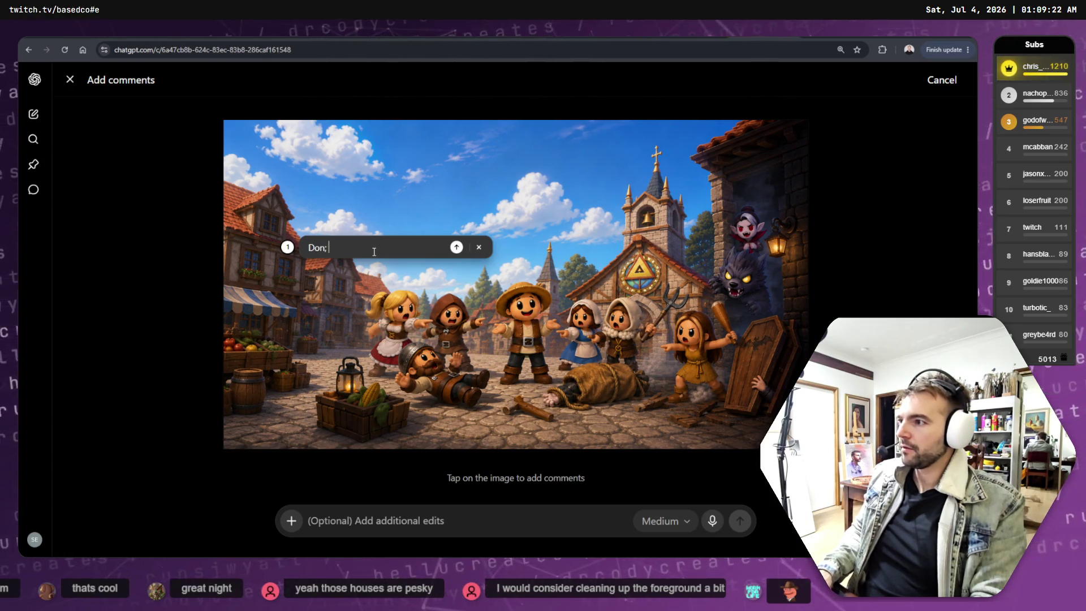
pyautogui.press('BackSpace')
pyautogui.write("'t blo")
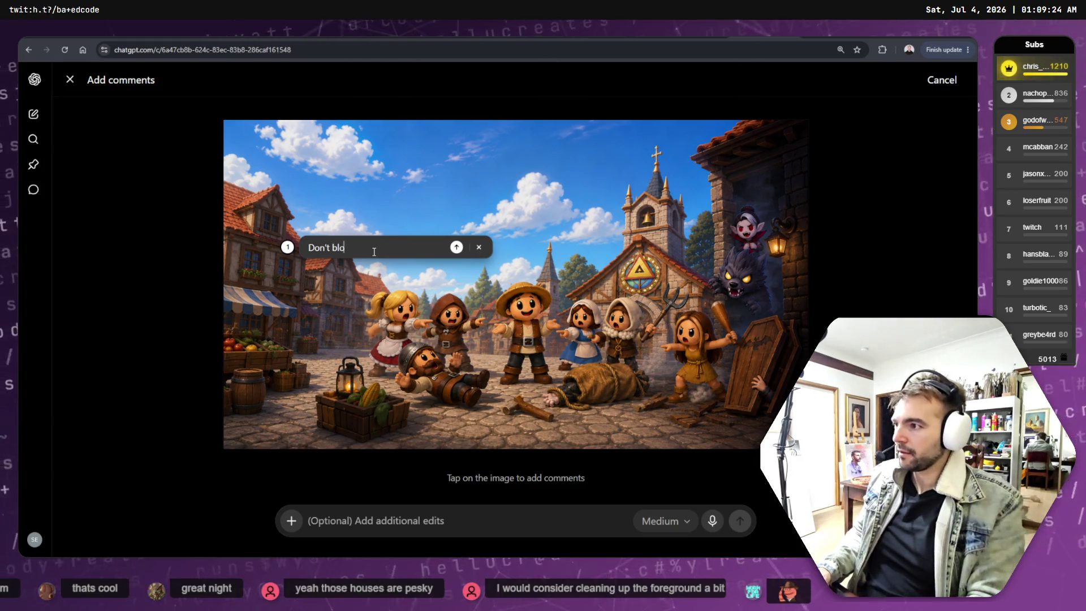
pyautogui.write('ck the sk')
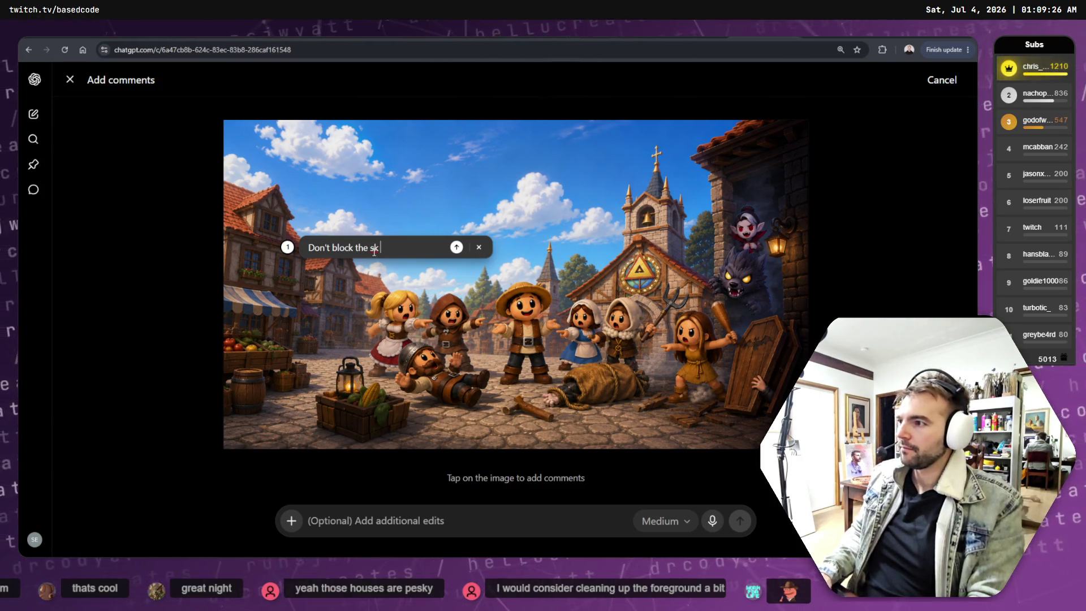
pyautogui.write('y in the')
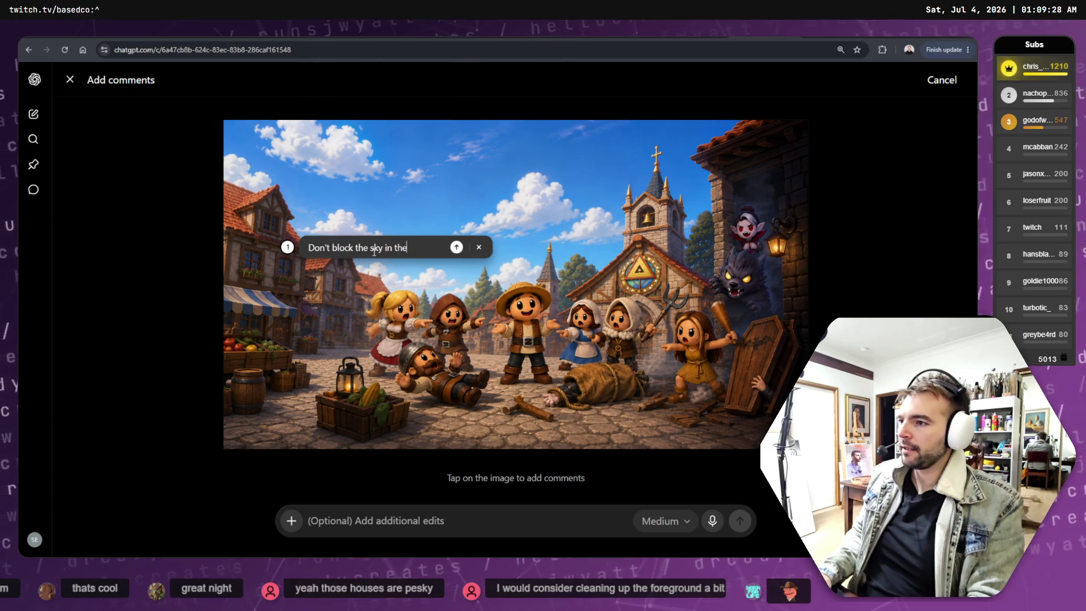
pyautogui.write(' o')
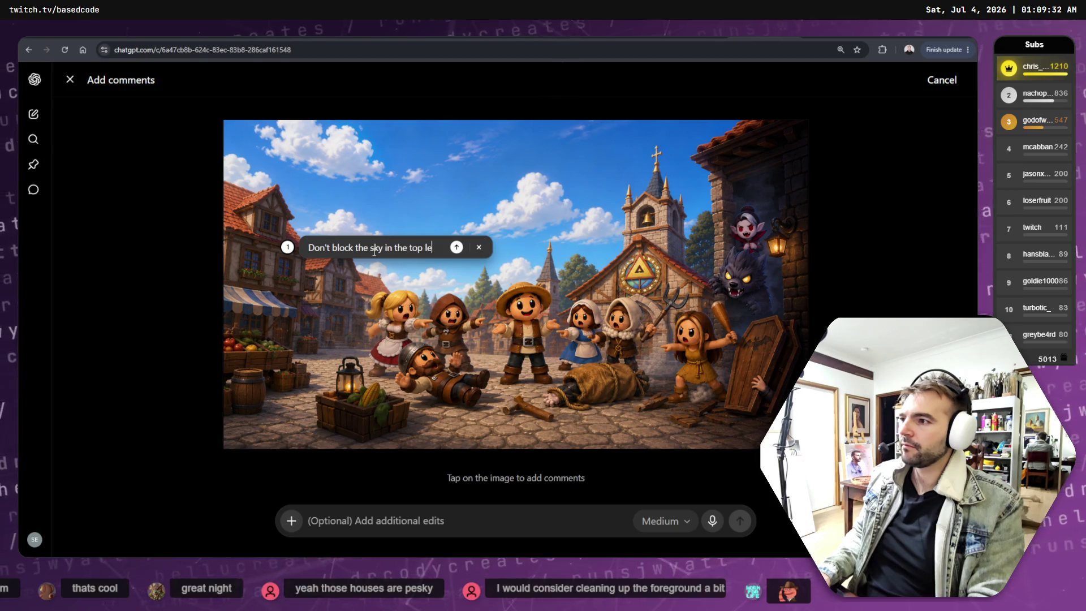
pyautogui.write('ft')
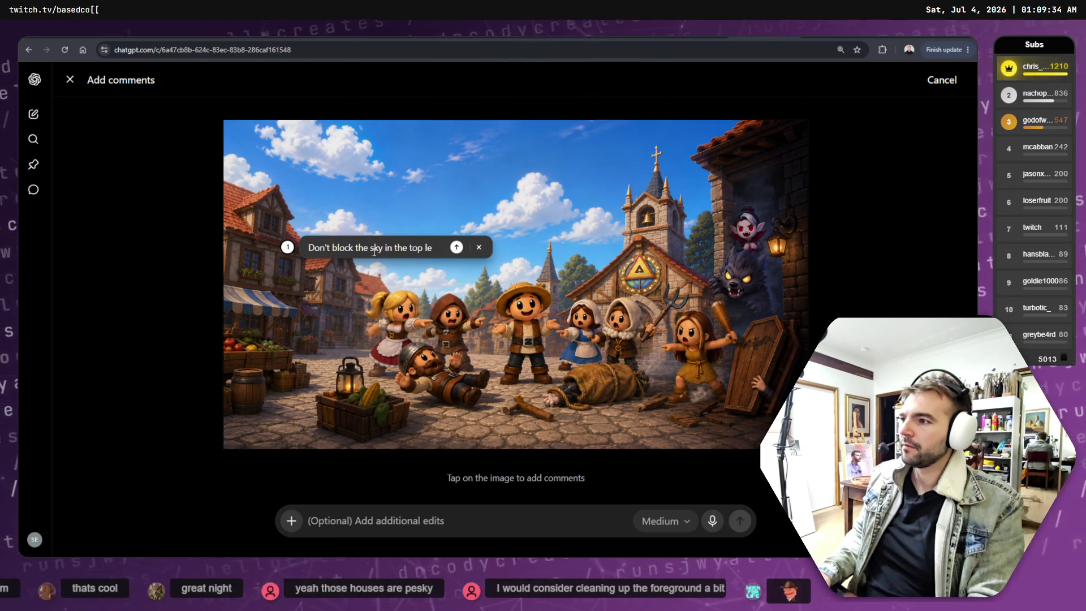
pyautogui.write(' of frame')
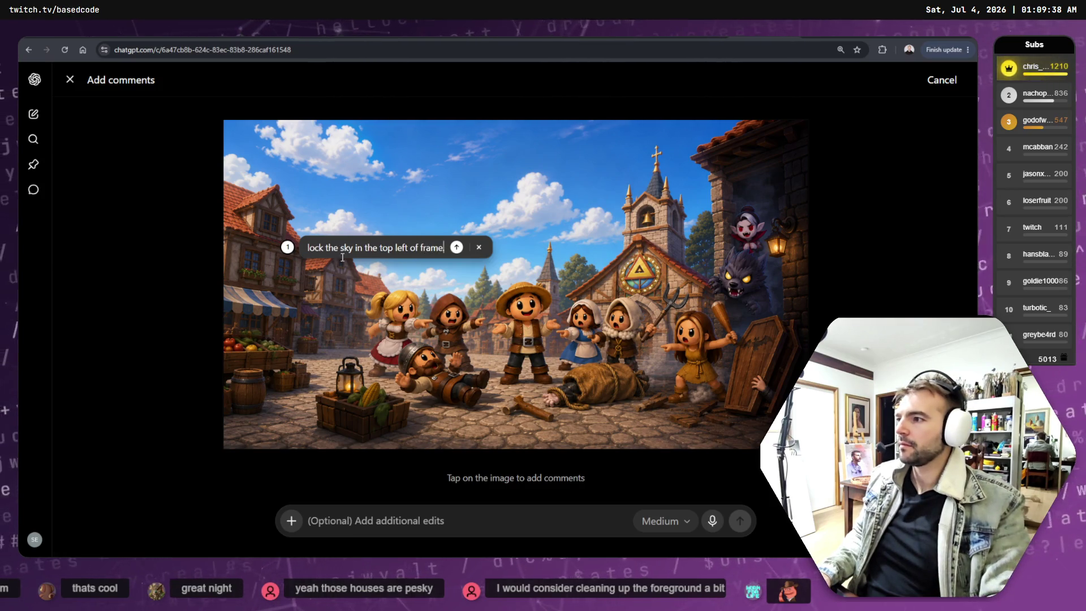
pyautogui.press('BackSpace')
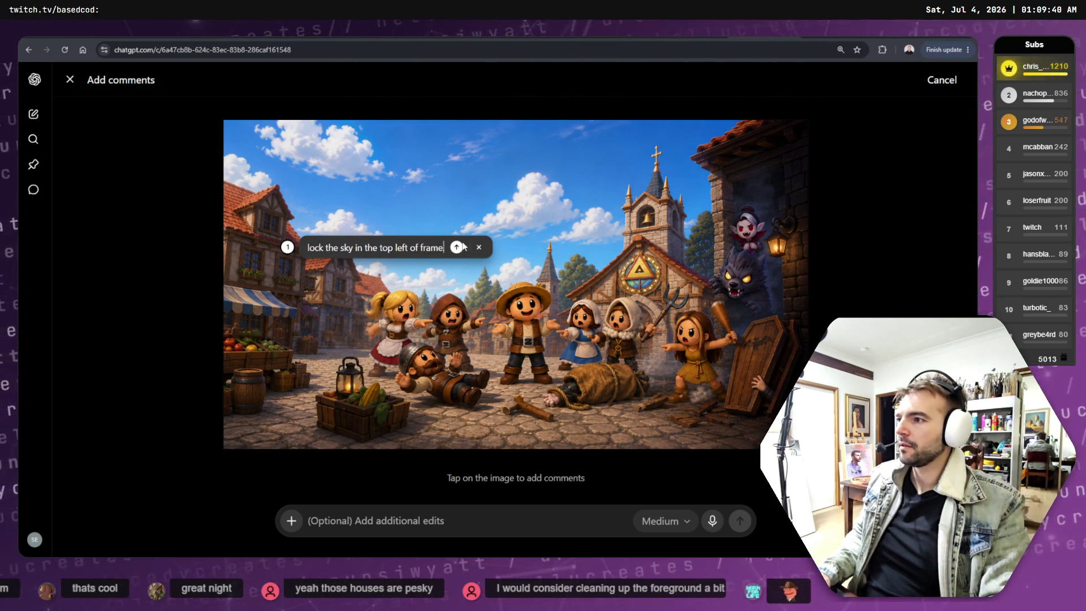
pyautogui.click(456, 248)
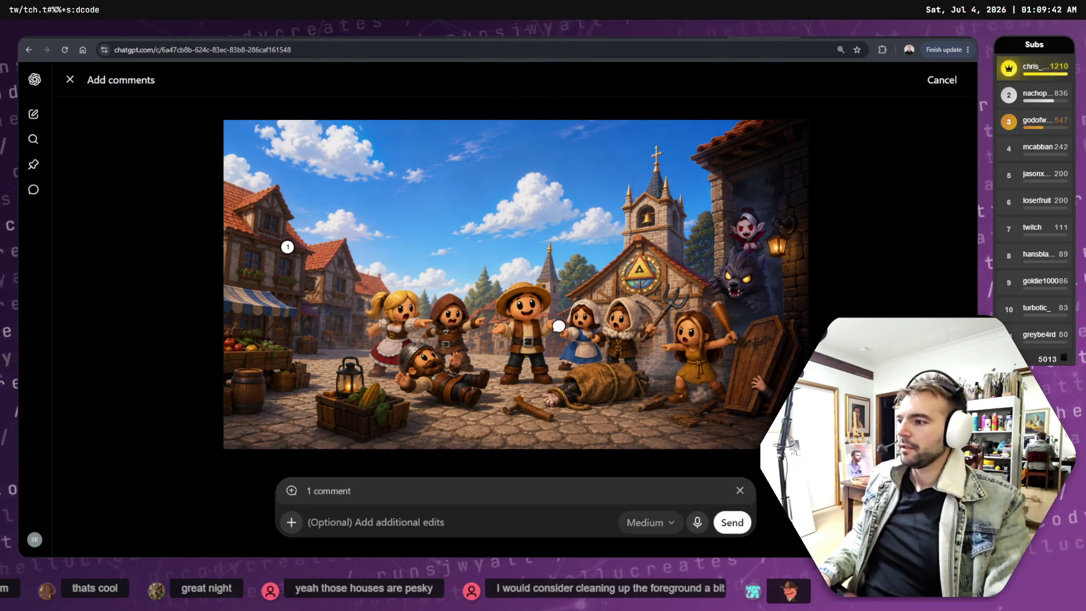
pyautogui.click(734, 523)
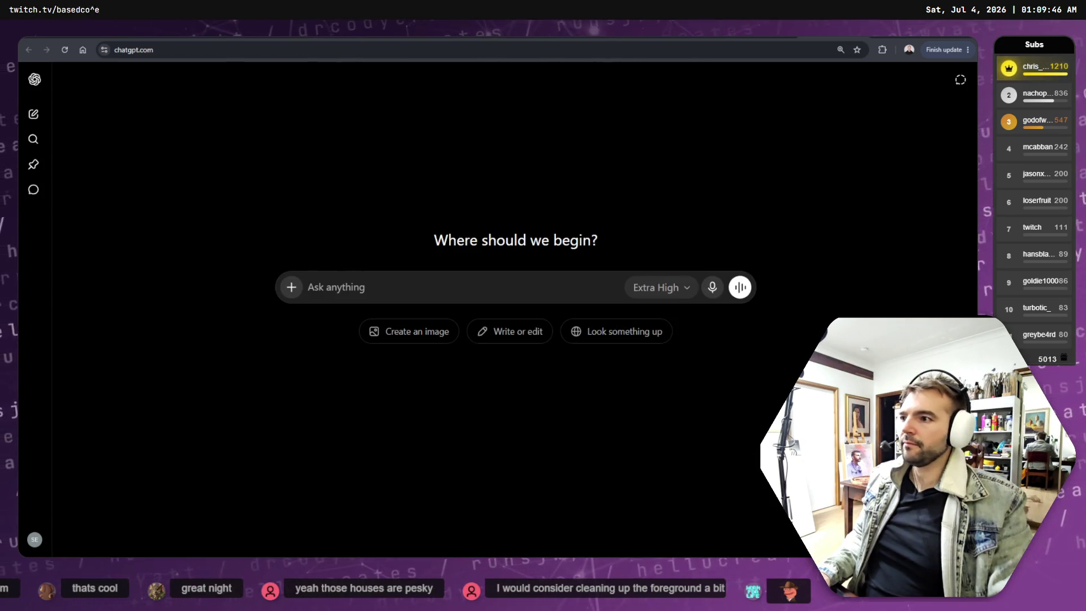
# Delete the outpainting chat and return to the chat generating the sky-comment image.
pyautogui.write('thee')
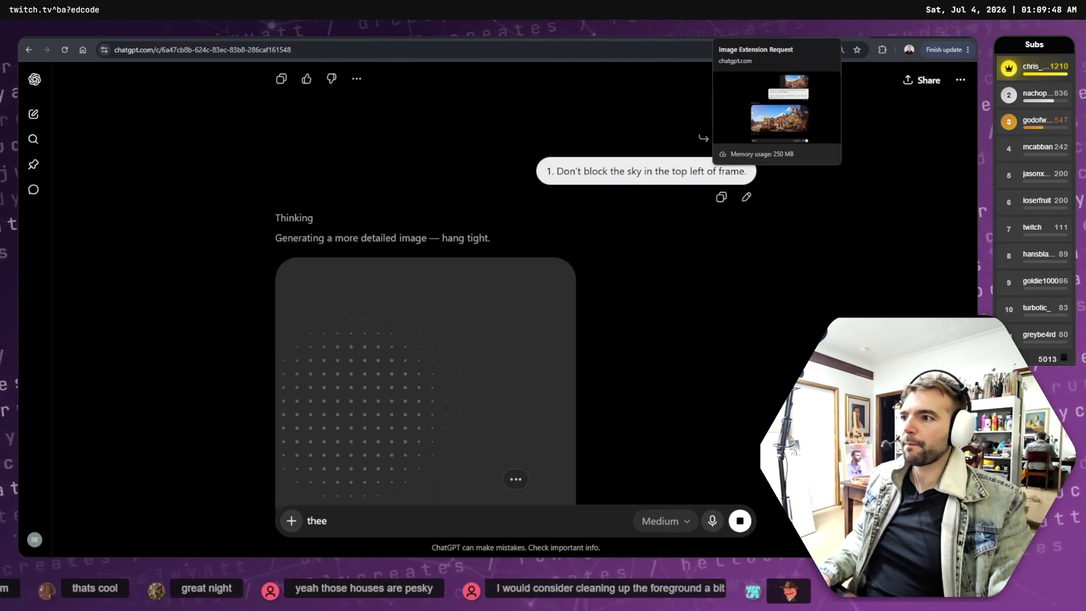
pyautogui.click(780, 98)
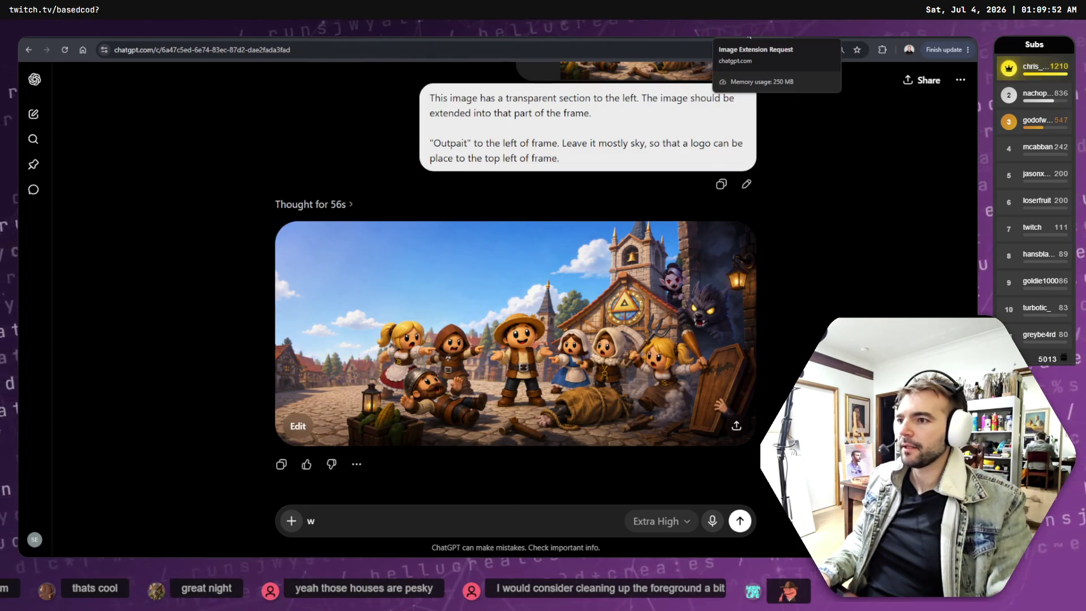
pyautogui.scroll(2, 840, 239)
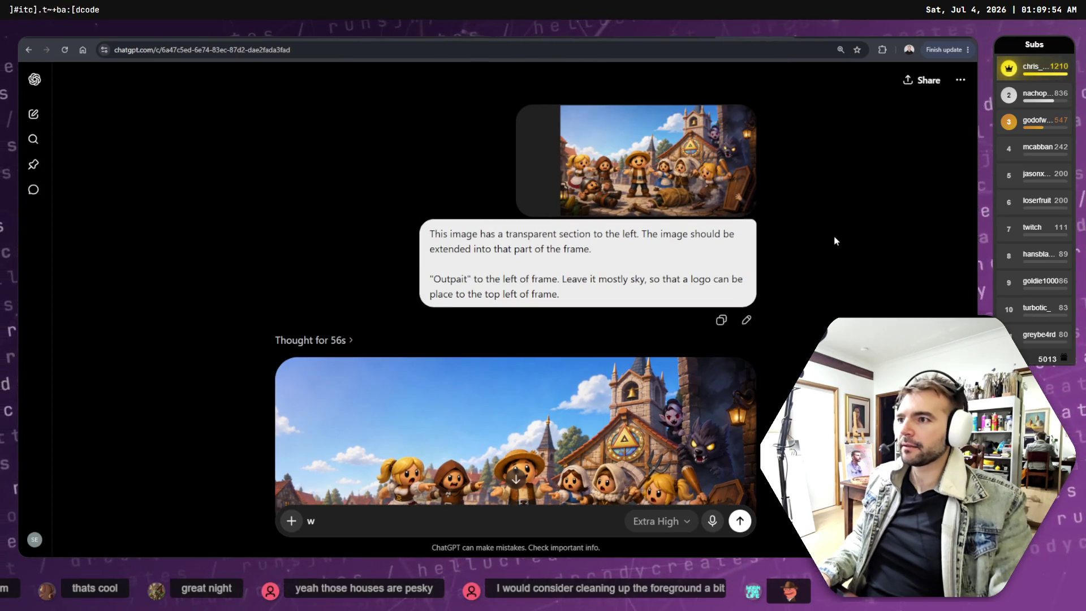
pyautogui.click(960, 80)
pyautogui.click(890, 234)
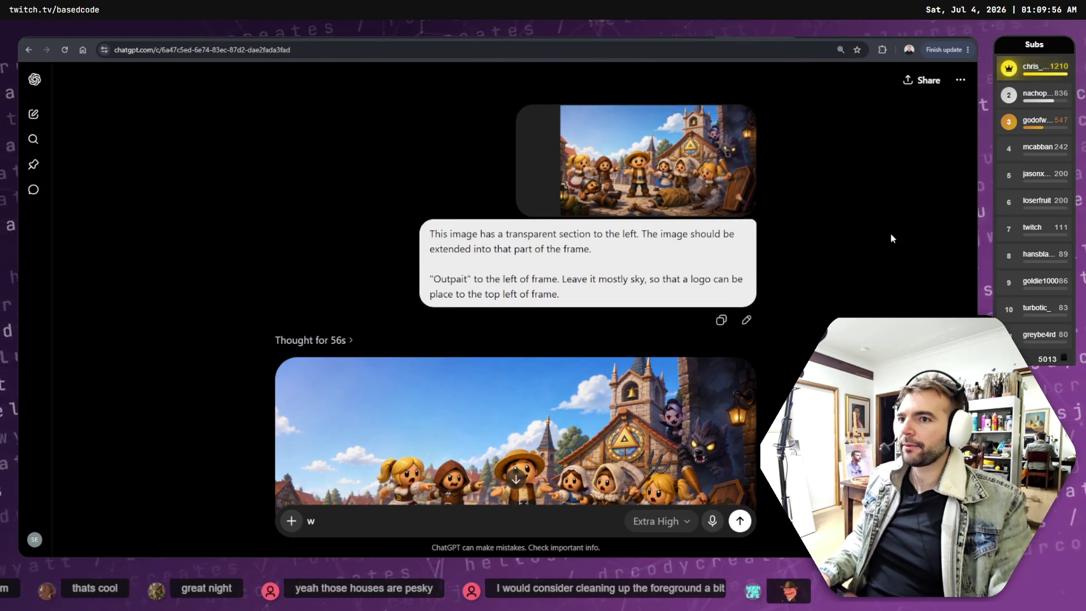
pyautogui.click(612, 330)
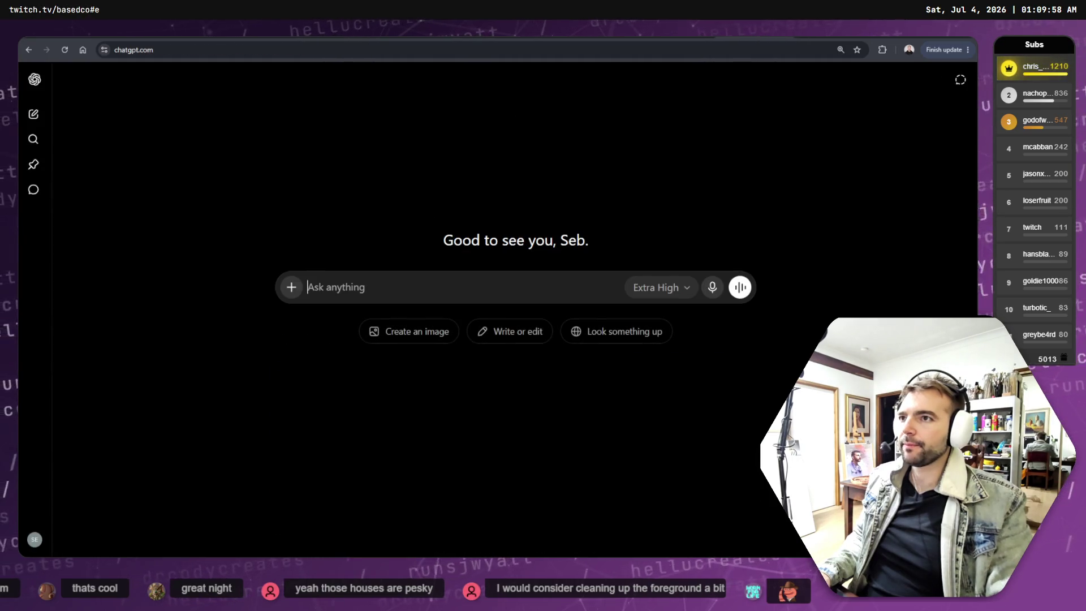
pyautogui.click(739, 38)
pyautogui.click(741, 38)
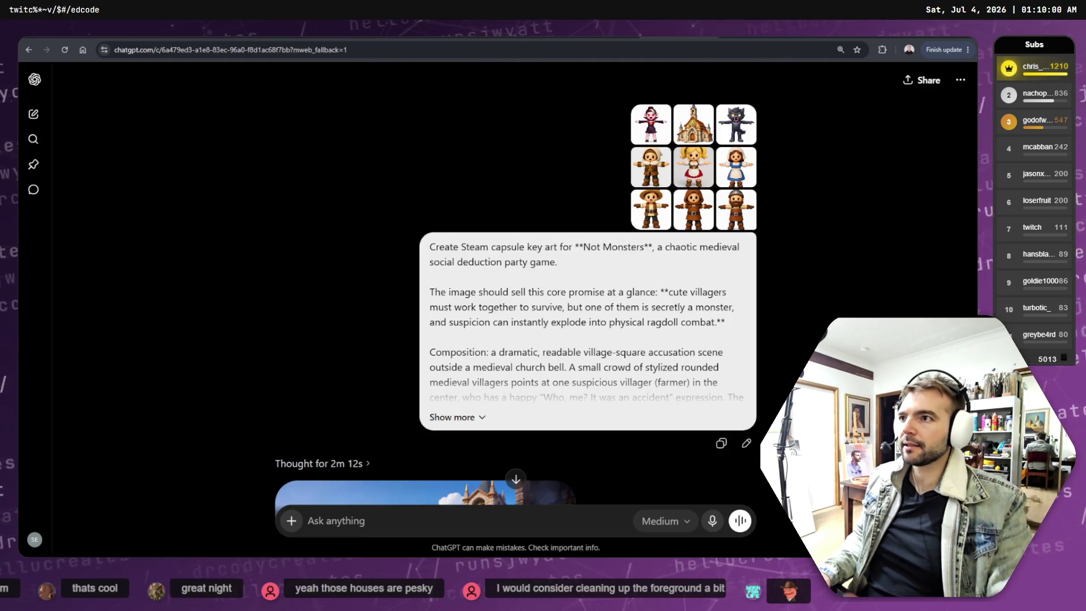
pyautogui.click(721, 37)
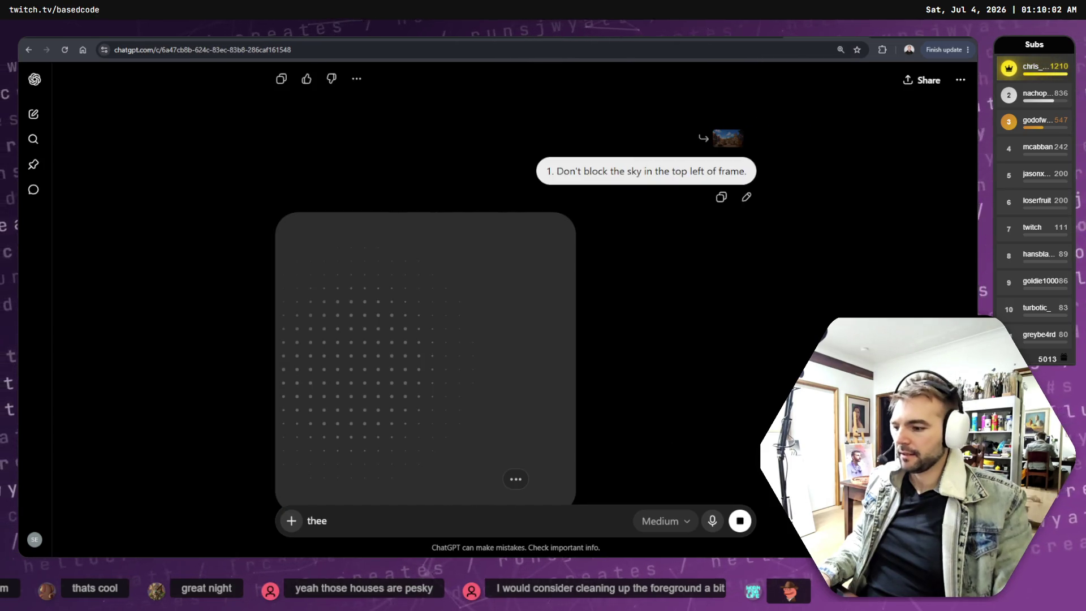